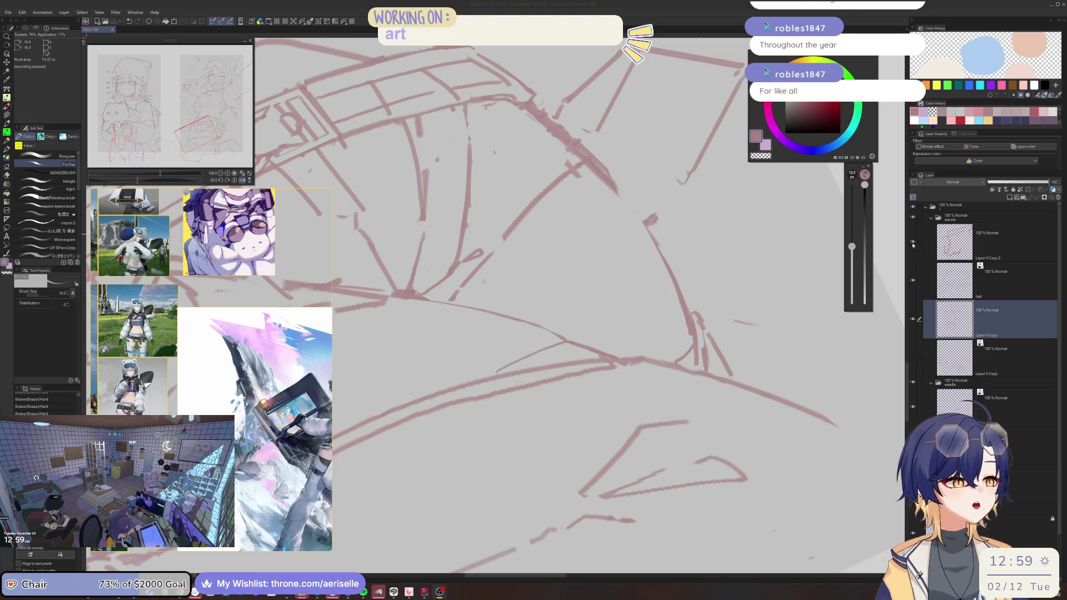
Step: Rotate and zoom onto the waist, then erase and redraw the belt with a square buckle and boxy pouch
scroll(476, 285, "up", 3)
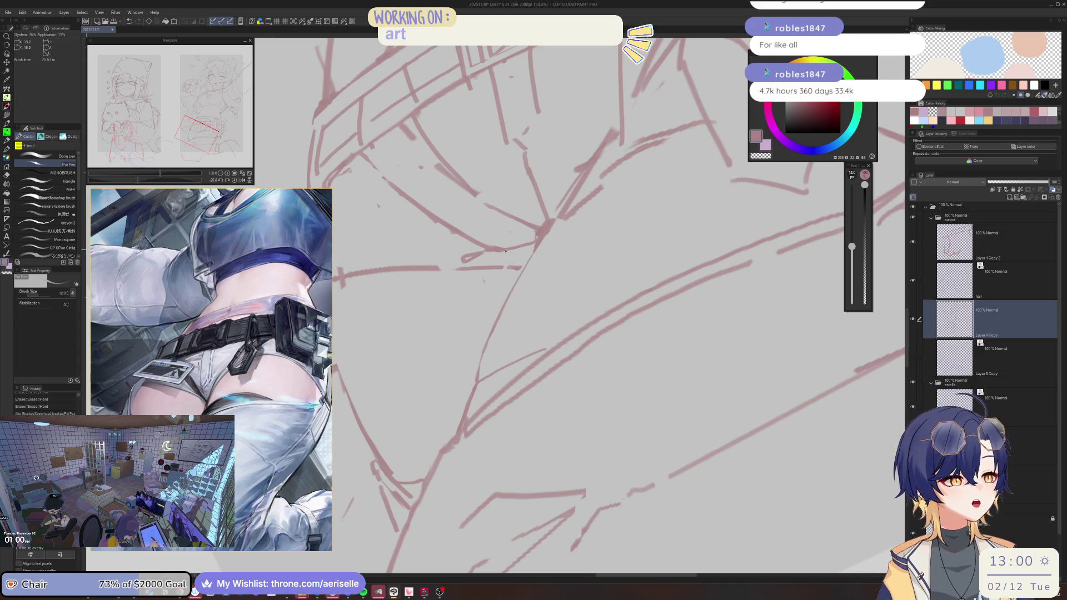
key("minus")
key("e")
left_click_drag(503, 253, 436, 277)
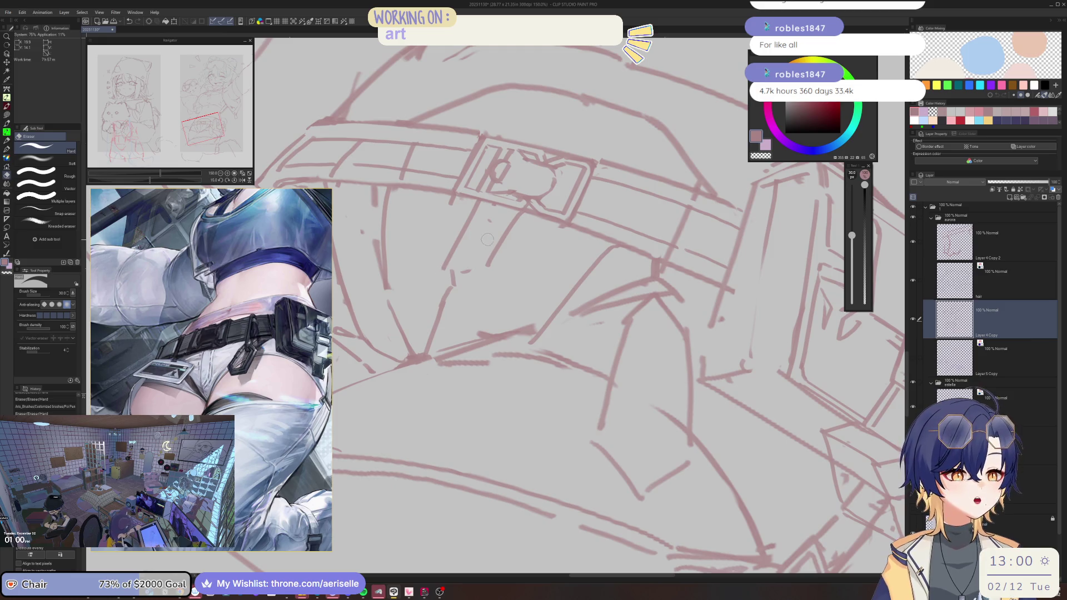
key("p")
left_click_drag(527, 221, 514, 260)
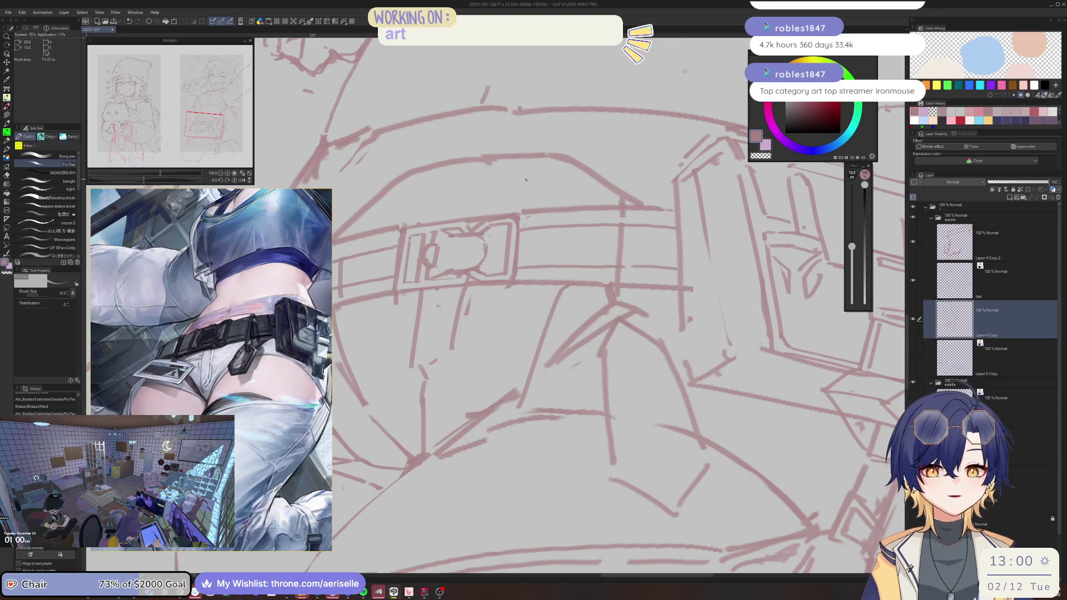
scroll(523, 180, "down", 4)
left_click_drag(625, 253, 599, 289)
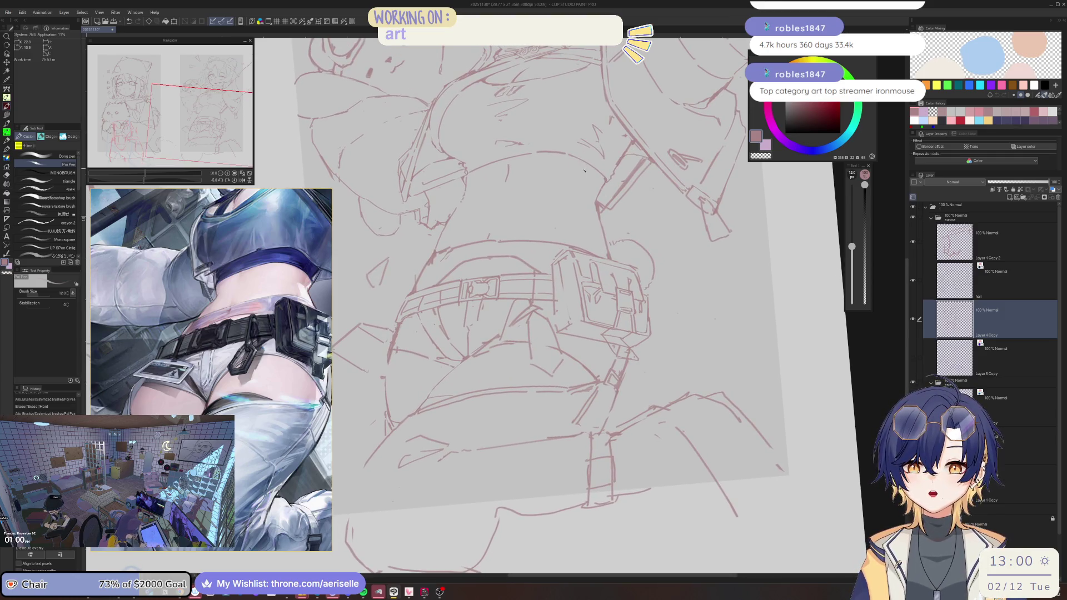
Step: Reset the view to upright and full page, then zoom in and erase rough waist lines
key("ctrl+@")
key("ctrl+0")
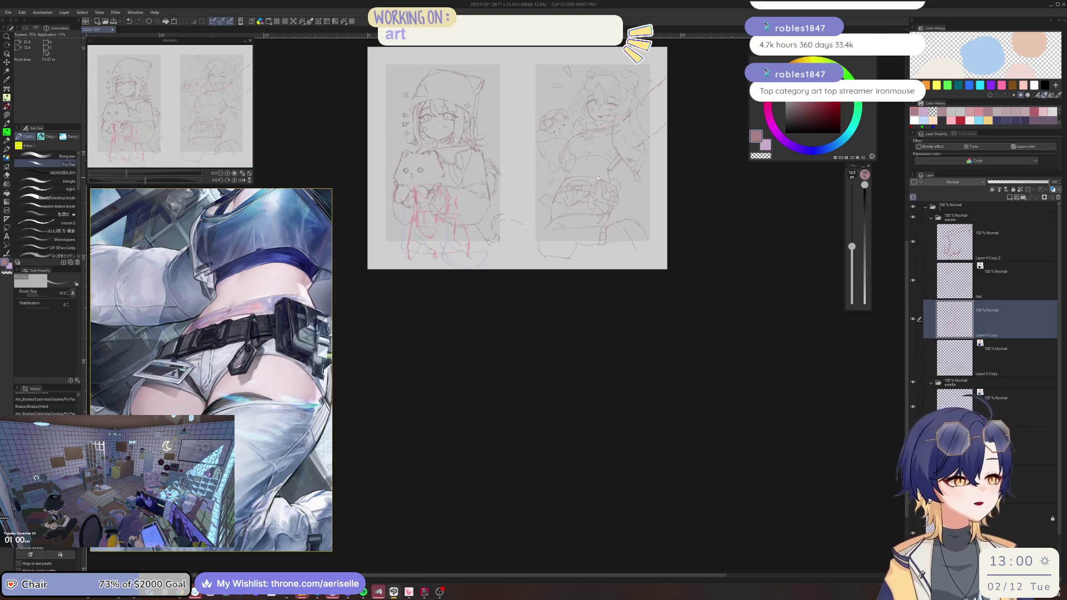
scroll(481, 265, "up", 5)
scroll(481, 265, "up", 2)
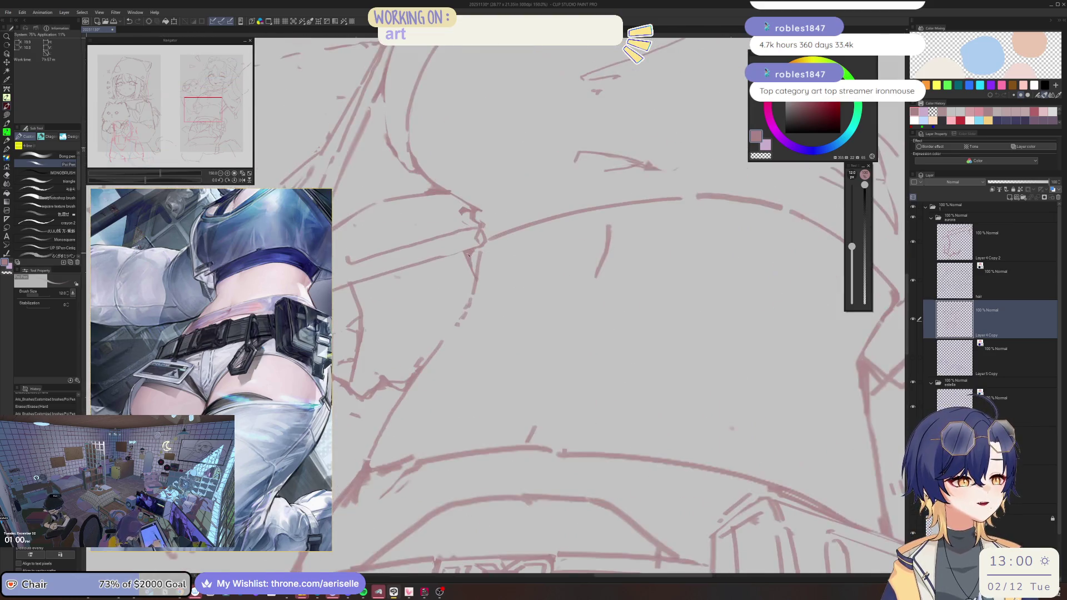
key("e")
scroll(469, 254, "down", 4)
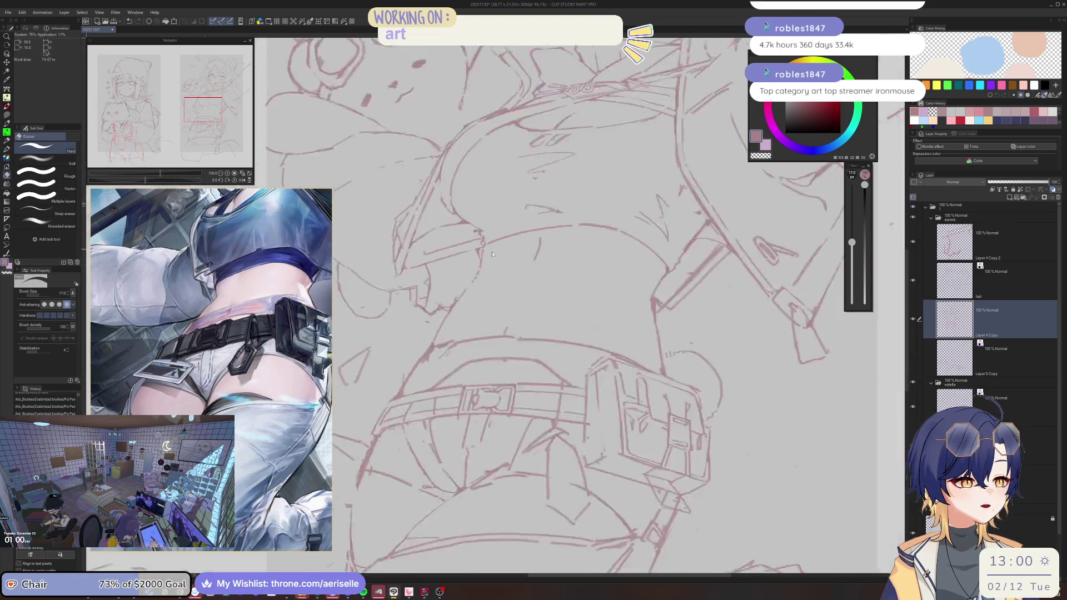
scroll(467, 281, "up", 4)
key("p")
Step: Alternate erasing and redrawing the belt edges above the pouch with the pen
key("e")
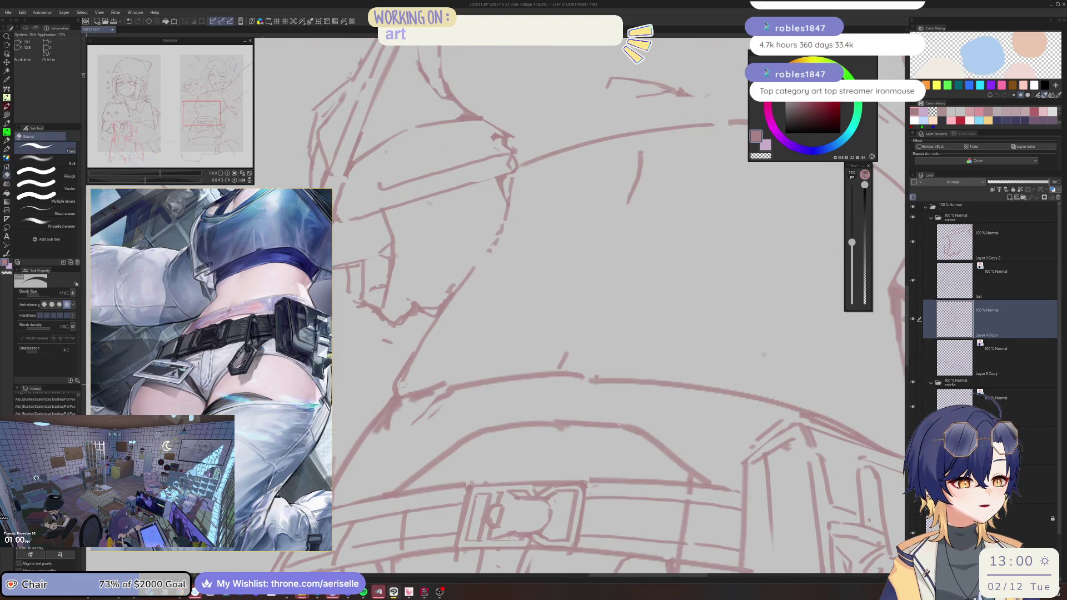
key("p")
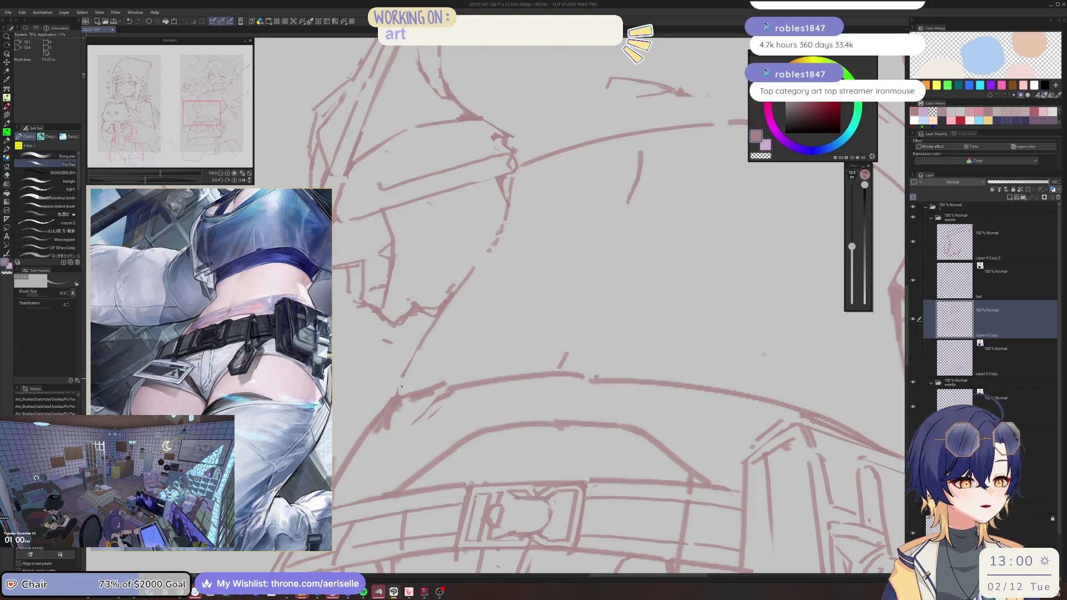
scroll(400, 383, "down", 5)
scroll(527, 260, "up", 3)
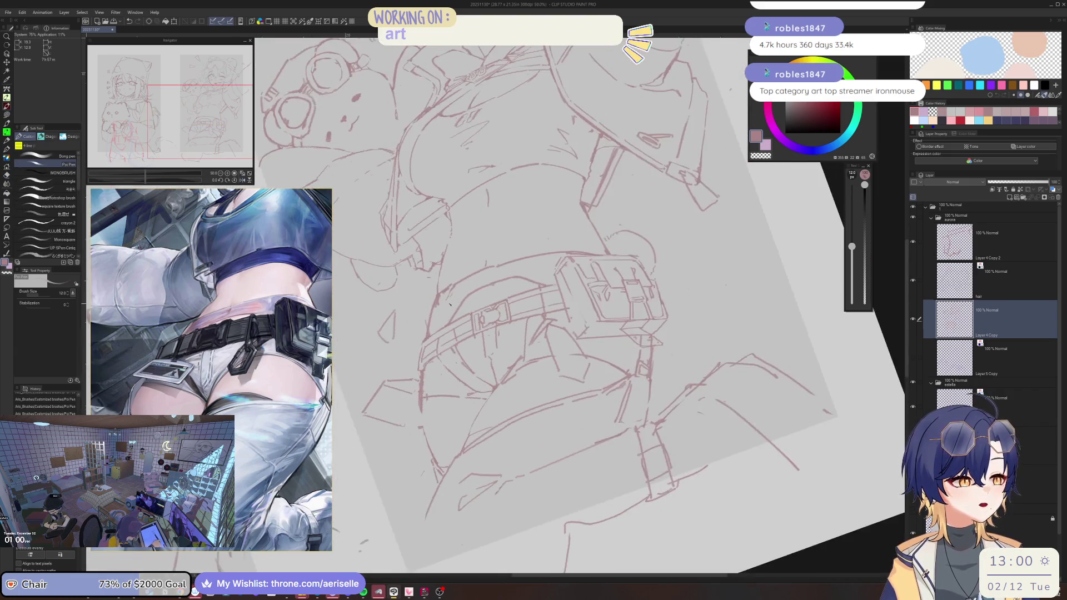
key("e")
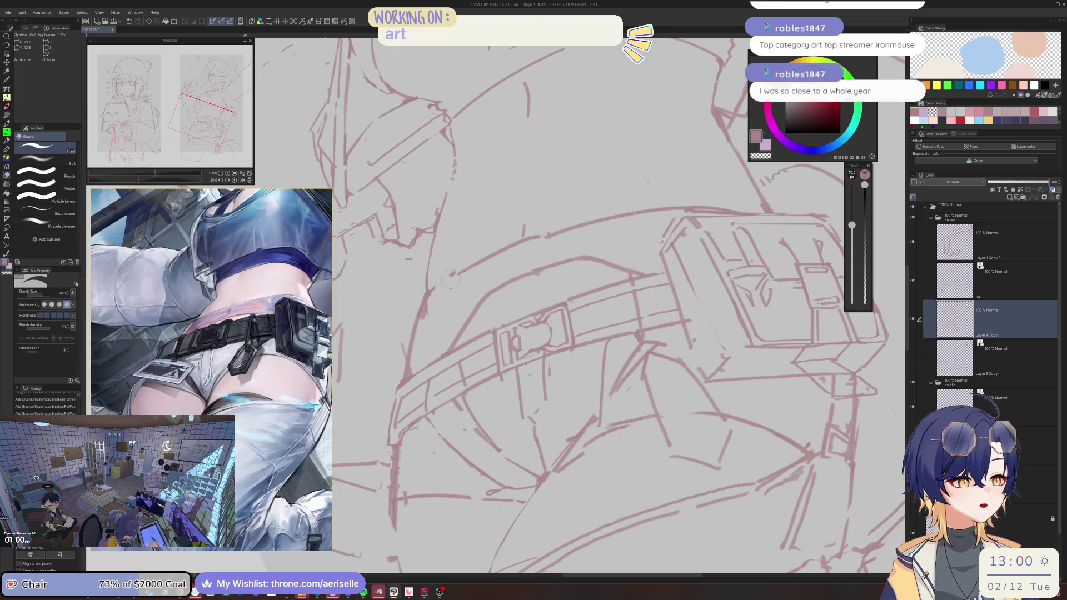
key("p")
scroll(461, 261, "down", 3)
scroll(450, 239, "up", 4)
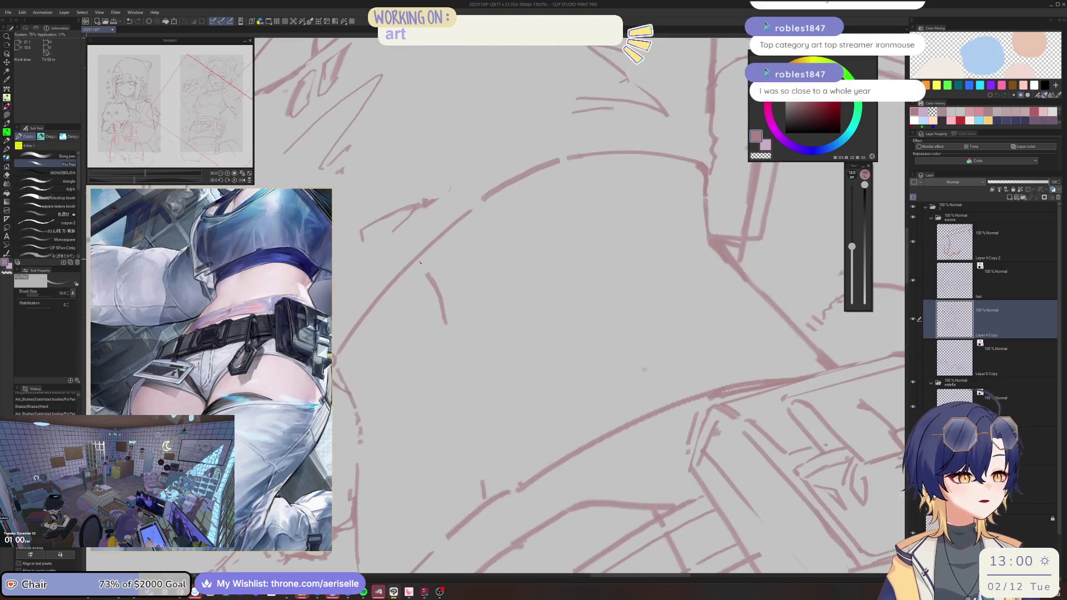
Step: Level the view at the waist, undo a pen stroke, and erase stray waist lines with a larger eraser
key("e")
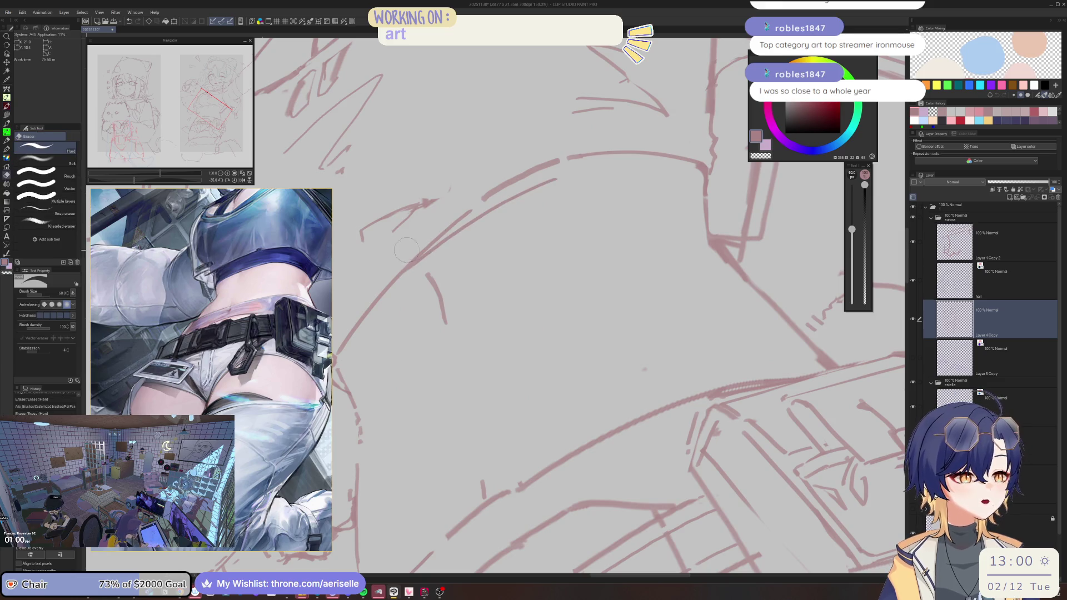
mouse_move(521, 191)
left_mouse_down()
mouse_move(477, 249)
mouse_move(559, 186)
left_mouse_up()
key("p")
key("ctrl+z")
key("e")
left_click_drag(450, 262, 492, 214)
scroll(526, 183, "down", 6)
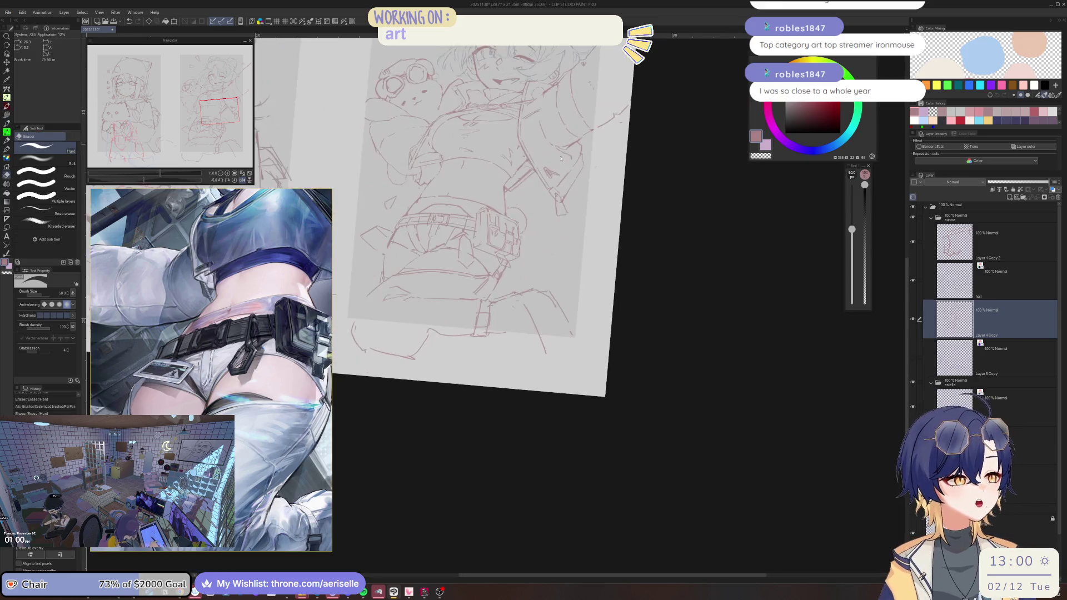
Step: Straighten the tilted page view and save the sketch with Ctrl+S
left_click_drag(651, 99, 636, 144)
key("ctrl+s")
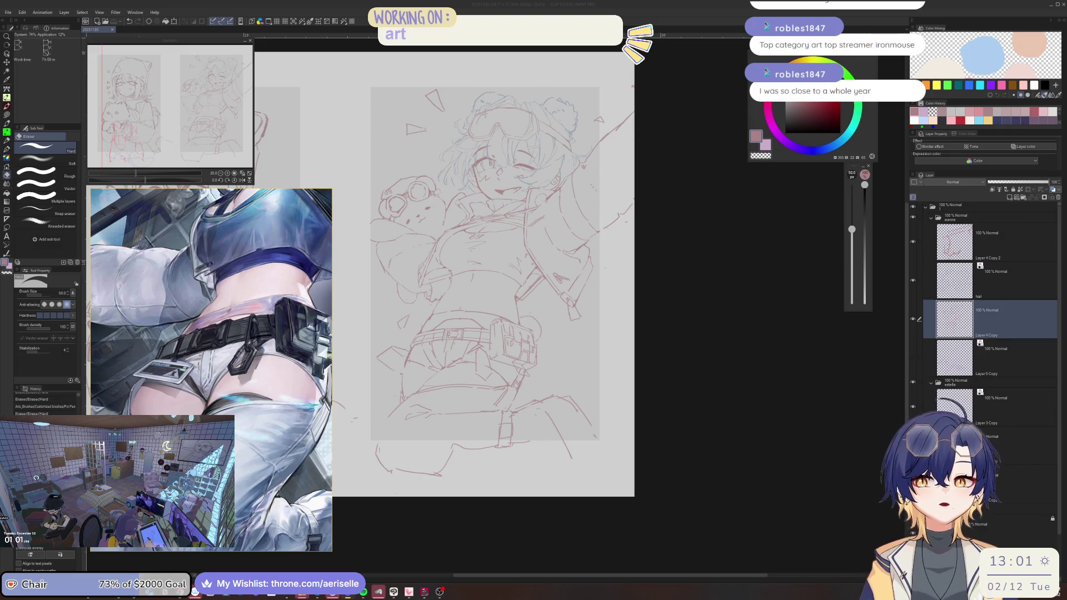
Step: Mirror the canvas, zoom beside the pouch, and draw a straight angled strap line
key("h")
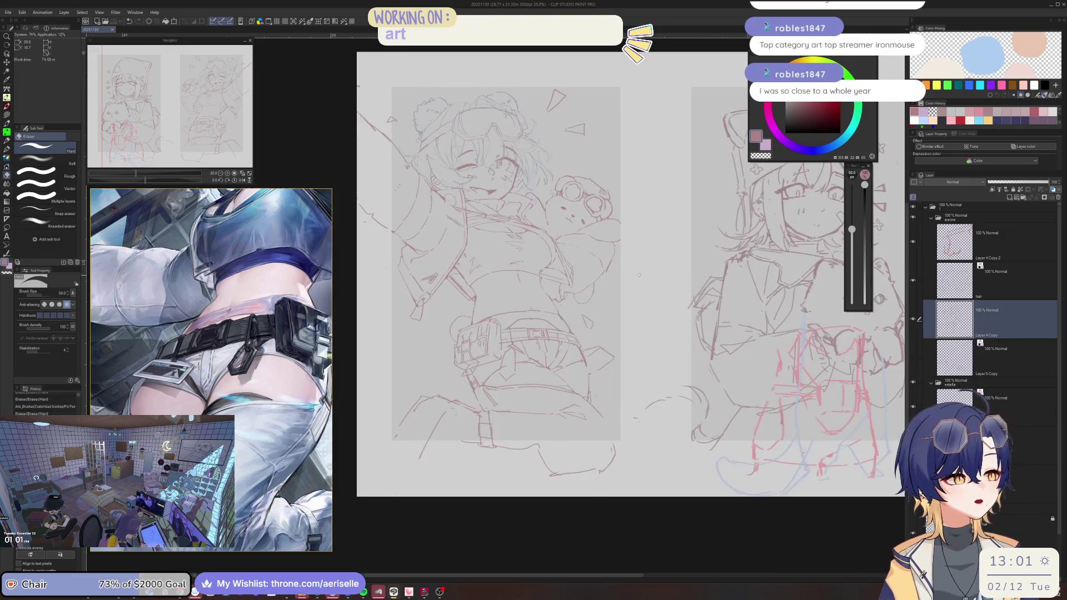
scroll(371, 339, "up", 8)
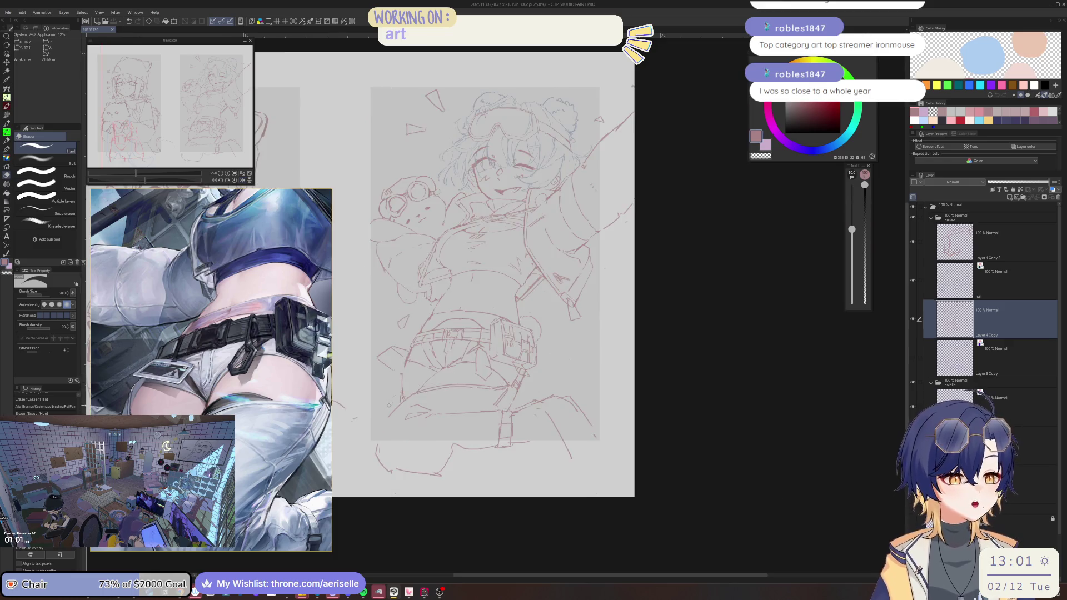
key("p")
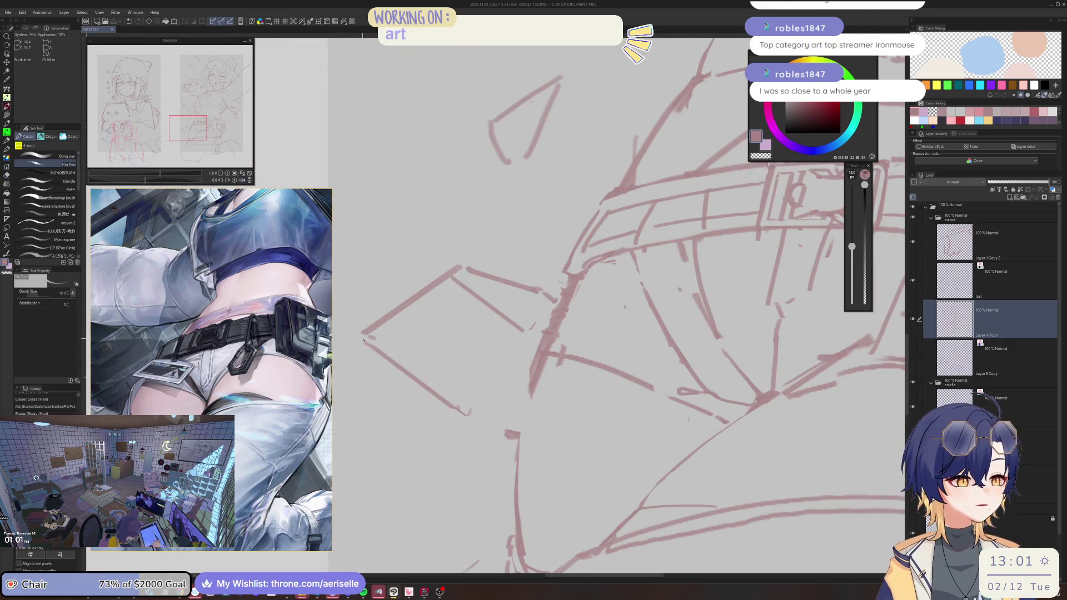
left_click_drag(370, 339, 498, 240)
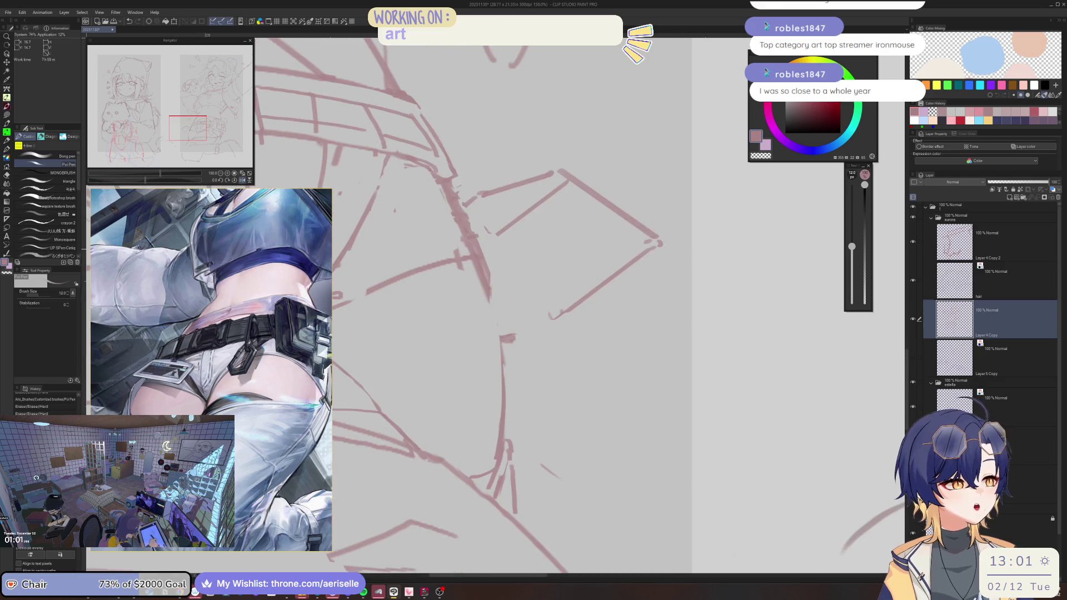
left_click(650, 254)
left_click(531, 341, "shift")
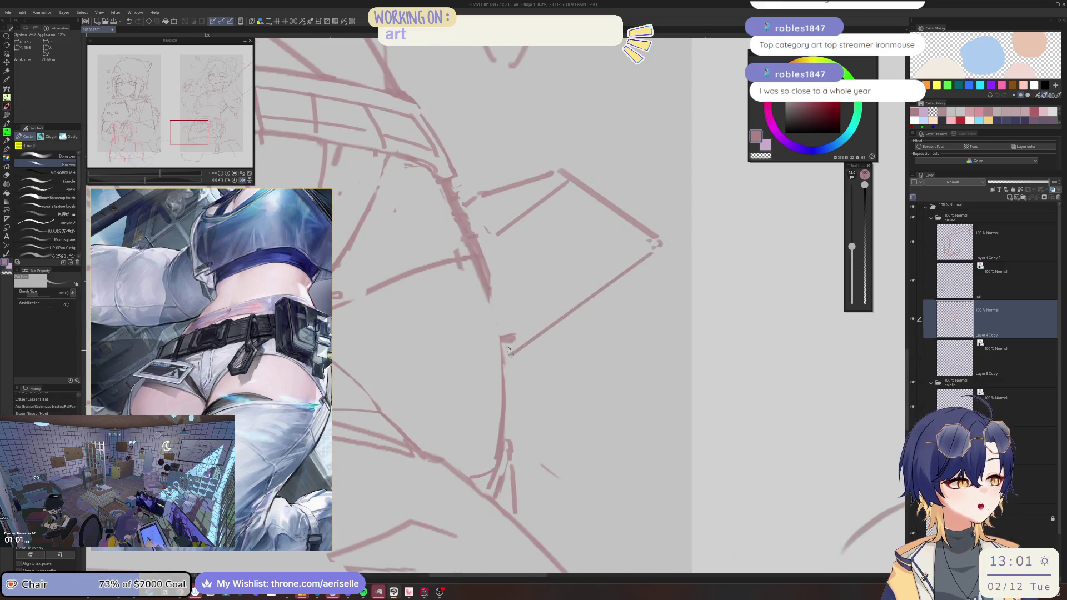
Step: Erase stray marks near the strap and add short strokes to shape it
key("minus")
key("minus")
key("minus")
key("e")
mouse_move(453, 189)
left_mouse_down()
mouse_move(444, 228)
mouse_move(451, 217)
left_mouse_up()
key("p")
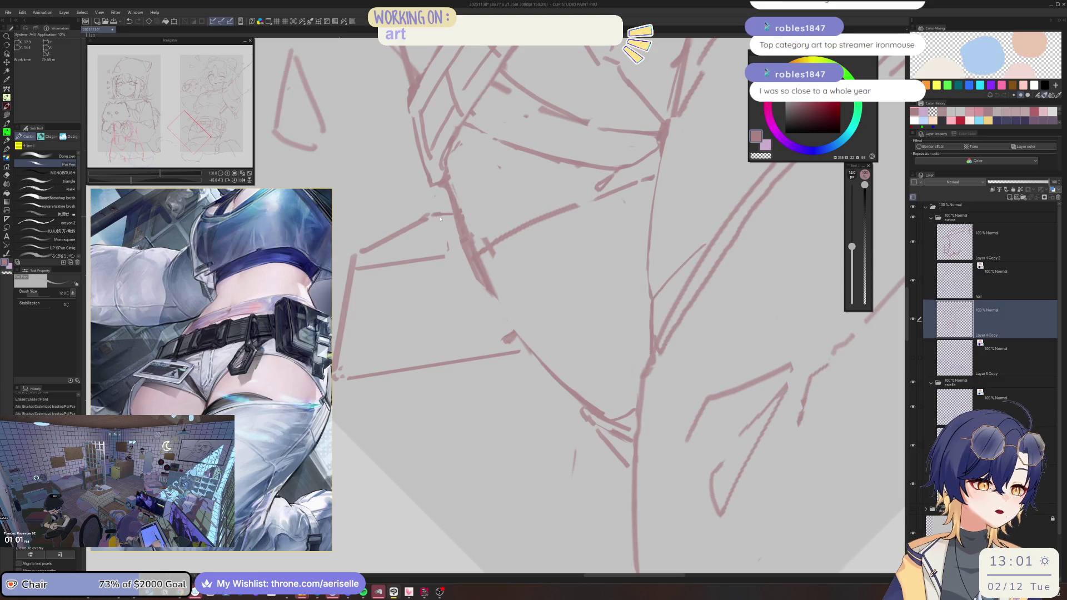
mouse_move(436, 215)
left_mouse_down()
mouse_move(452, 214)
mouse_move(452, 228)
left_mouse_up()
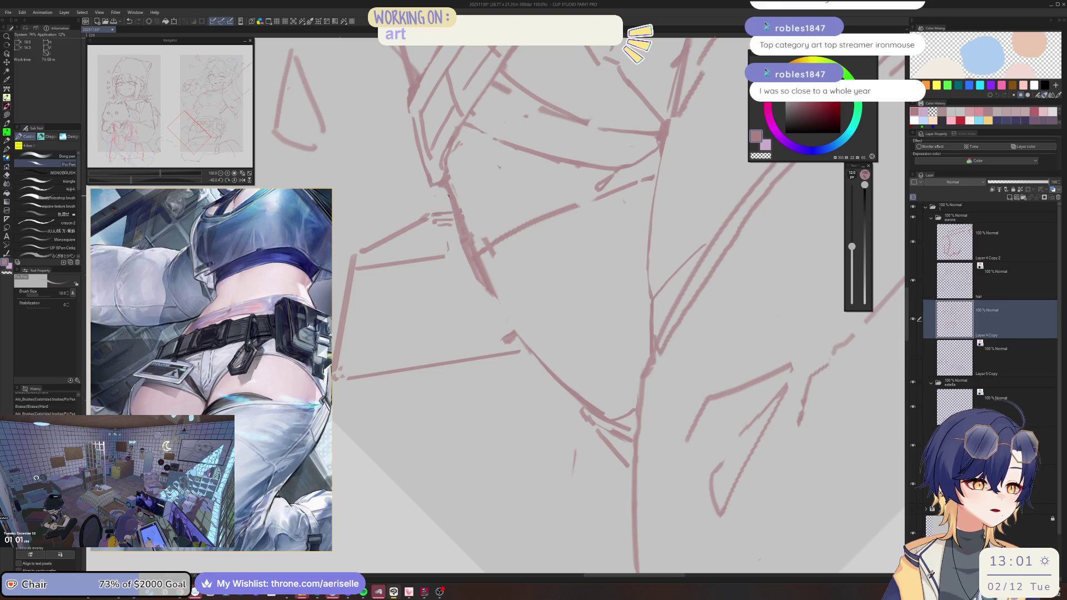
key("e")
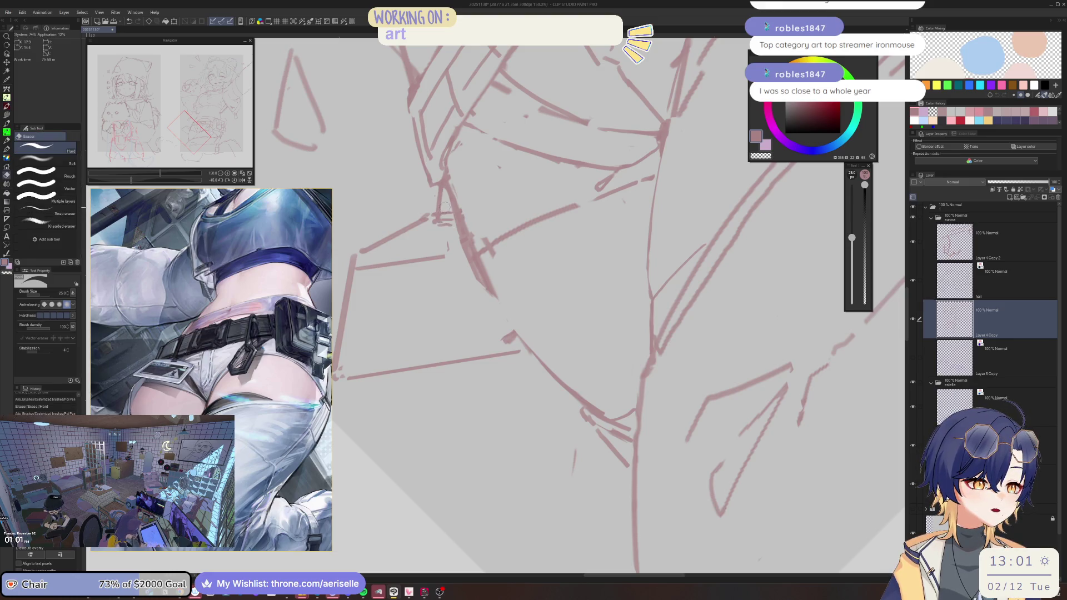
key("p")
mouse_move(441, 229)
left_mouse_down()
mouse_move(456, 222)
mouse_move(455, 237)
mouse_move(469, 197)
left_mouse_up()
Step: Erase the extra vertical strap lines and overlapping thigh lines below them
key("e")
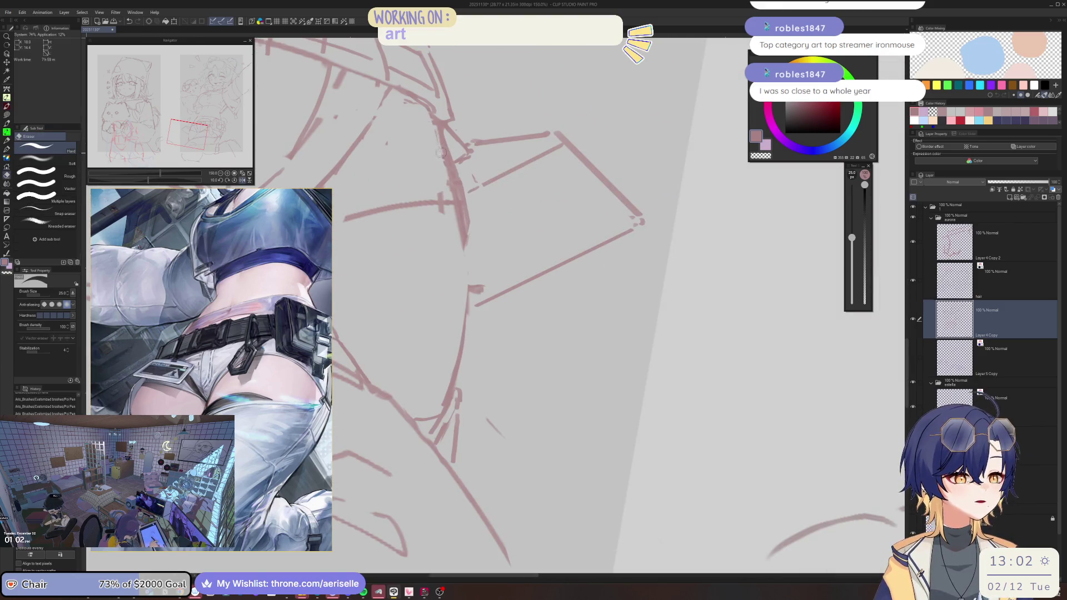
mouse_move(437, 137)
left_mouse_down()
mouse_move(459, 186)
mouse_move(468, 288)
left_mouse_up()
key("p")
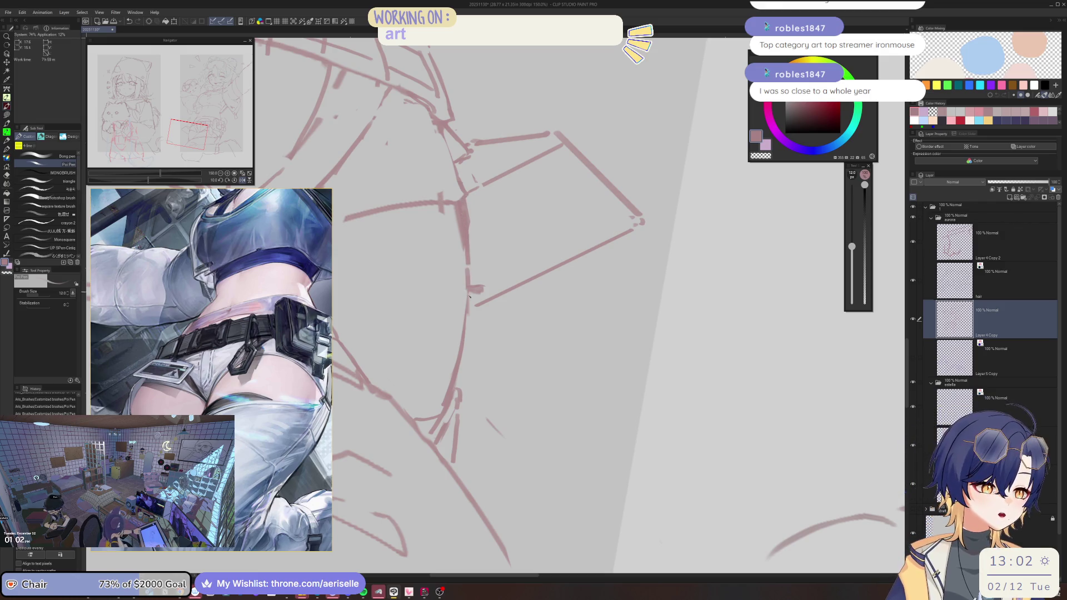
scroll(434, 236, "down", 3)
scroll(433, 236, "up", 3)
key("e")
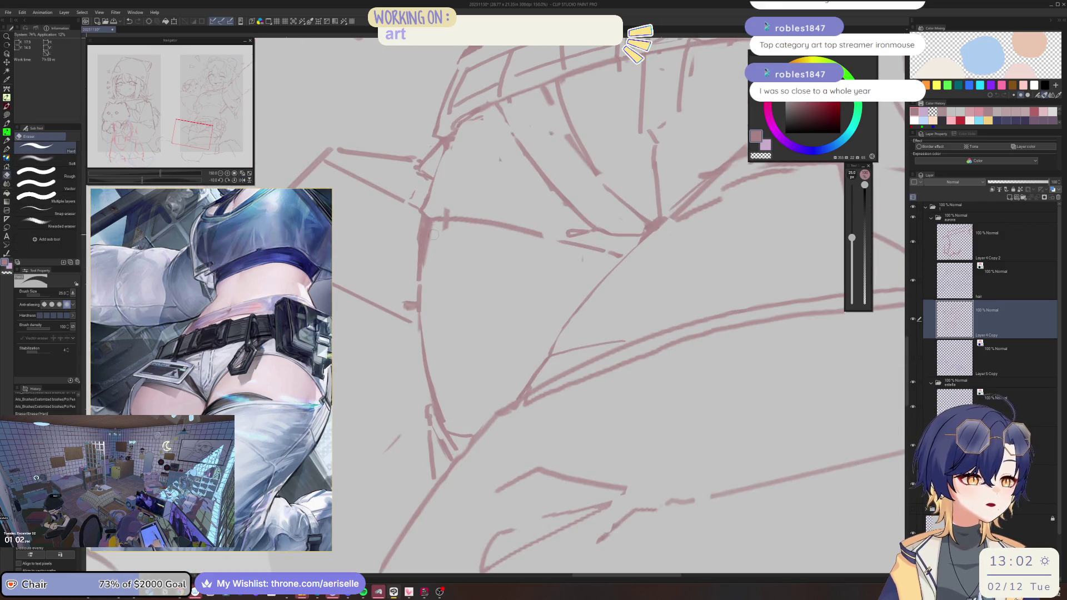
left_click_drag(427, 270, 423, 230)
left_click_drag(420, 270, 421, 217)
mouse_move(411, 307)
left_mouse_down()
mouse_move(406, 284)
mouse_move(411, 311)
mouse_move(477, 327)
left_mouse_up()
Step: Bring the legs into view, enlarge the eraser, and sketch a short thigh line
scroll(411, 311, "down", 3)
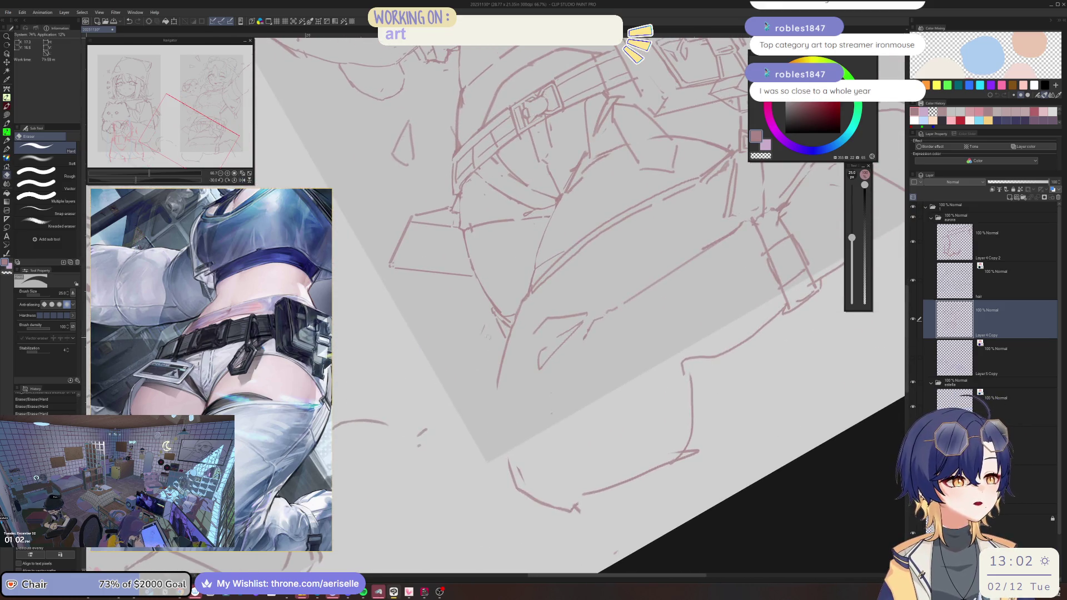
left_click_drag(534, 387, 507, 346)
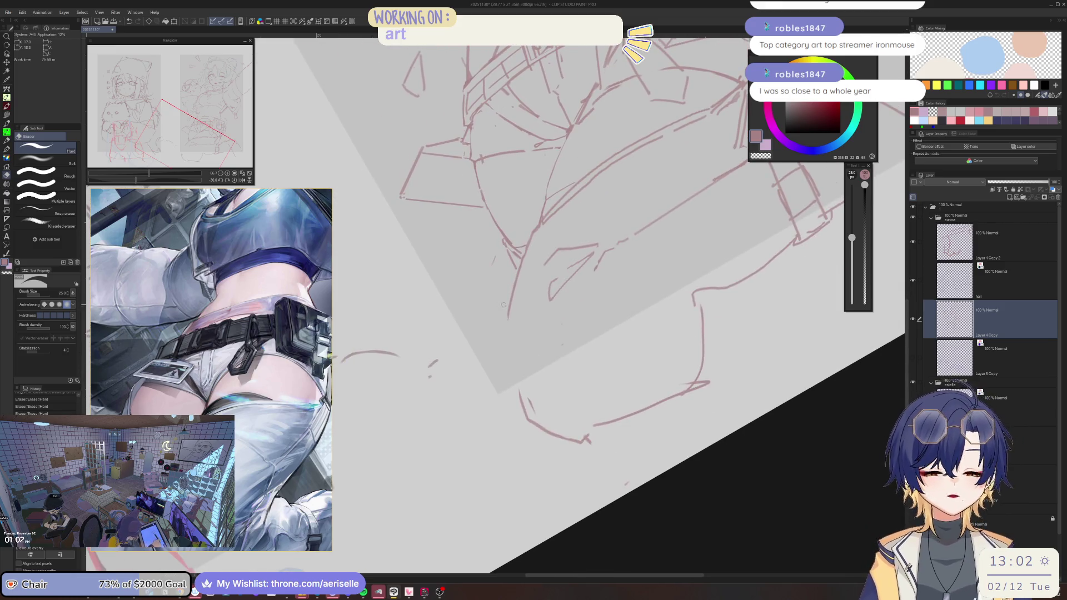
key("bracketright")
key("bracketright")
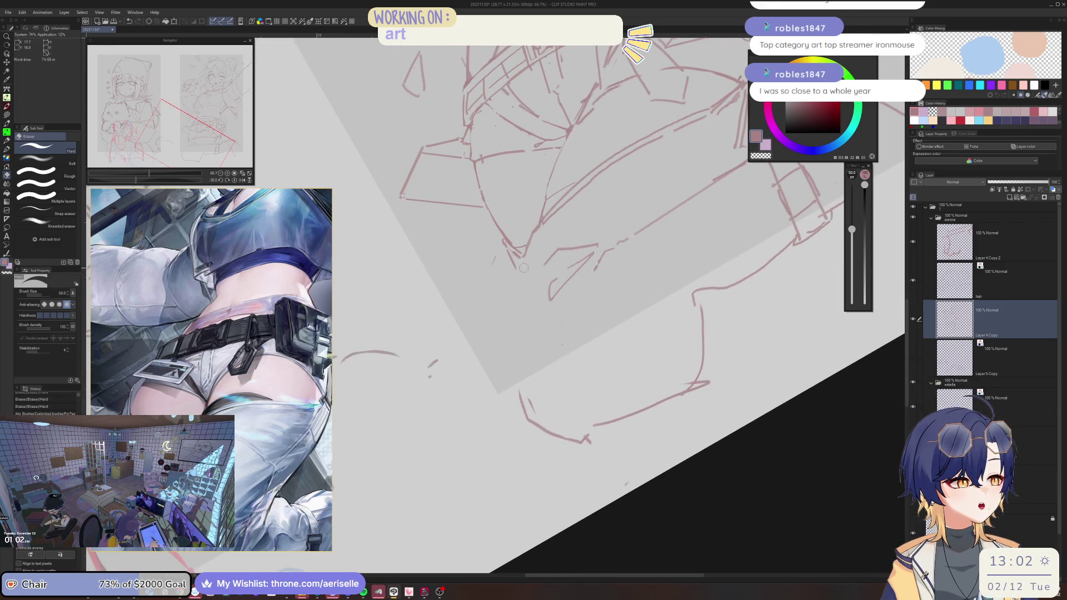
key("p")
left_click_drag(527, 257, 517, 372)
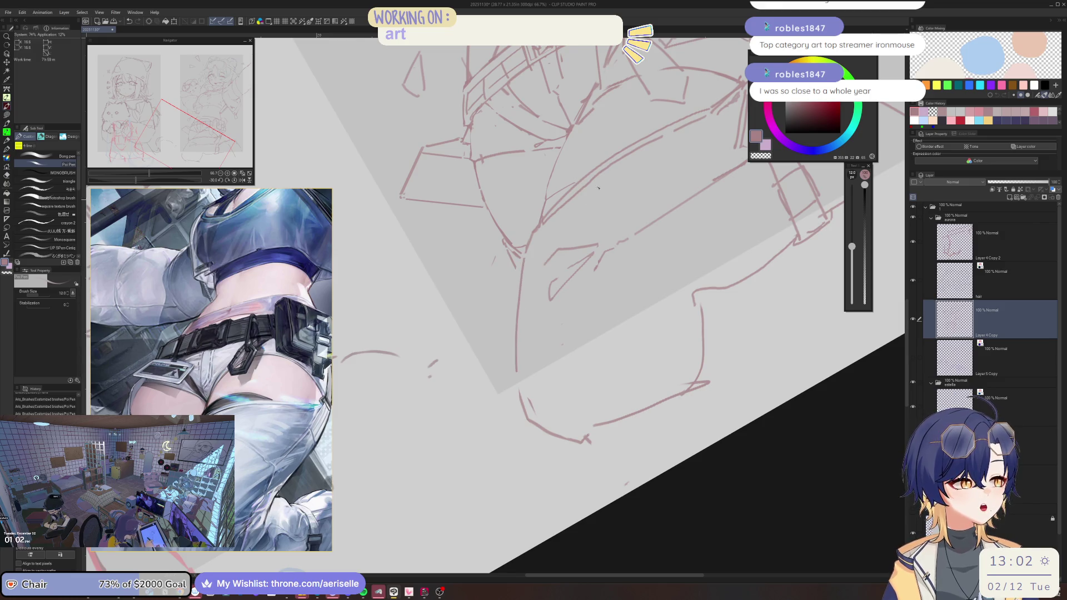
scroll(585, 202, "down", 5)
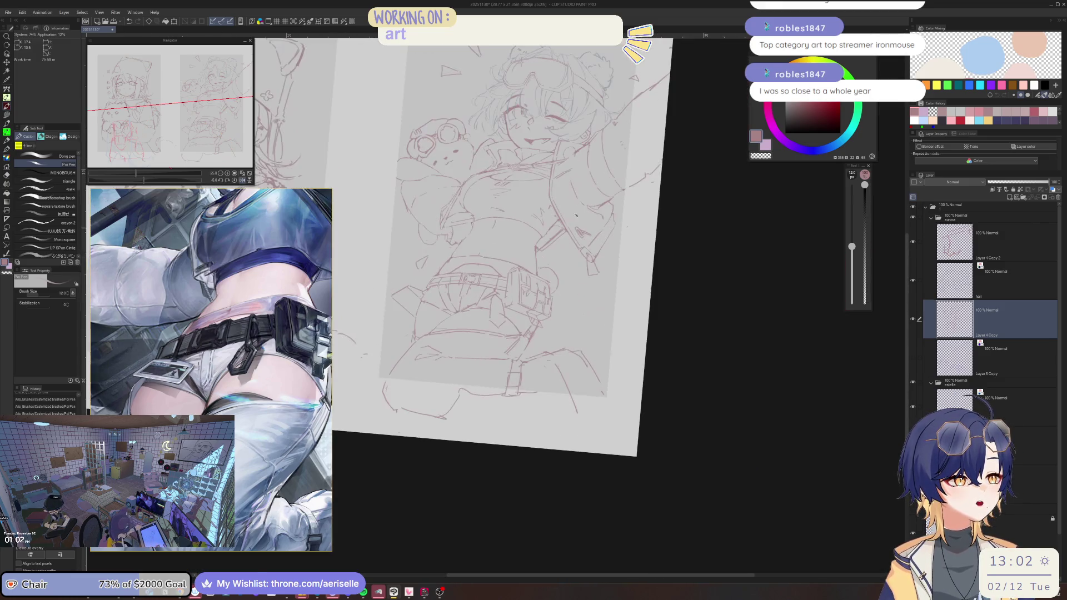
Step: Rotate the view steeper onto the belt and draw the buckle's left edge below it
scroll(416, 262, "up", 5)
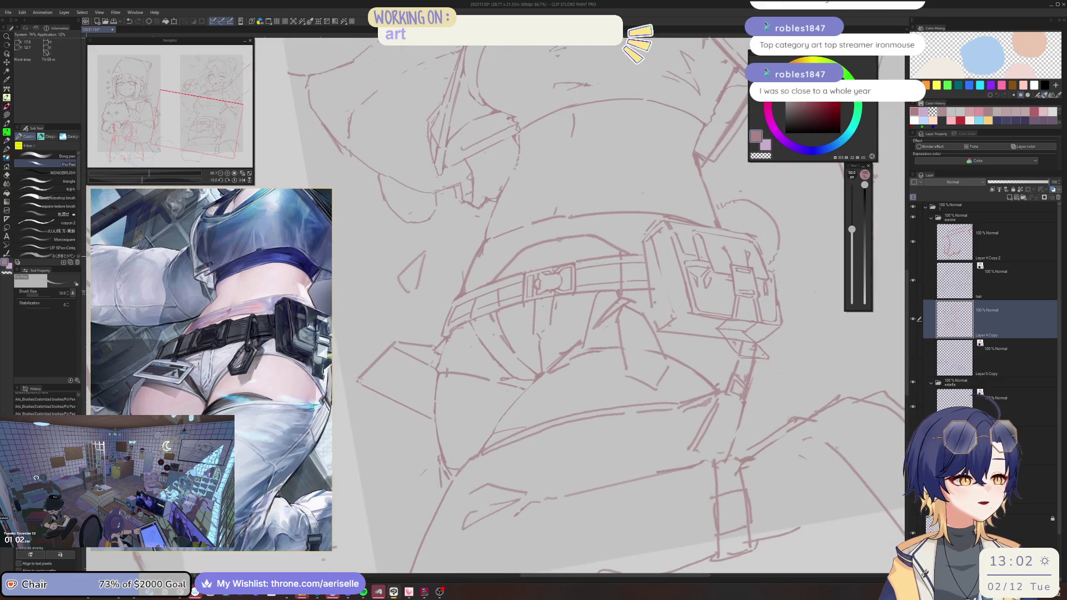
key("e")
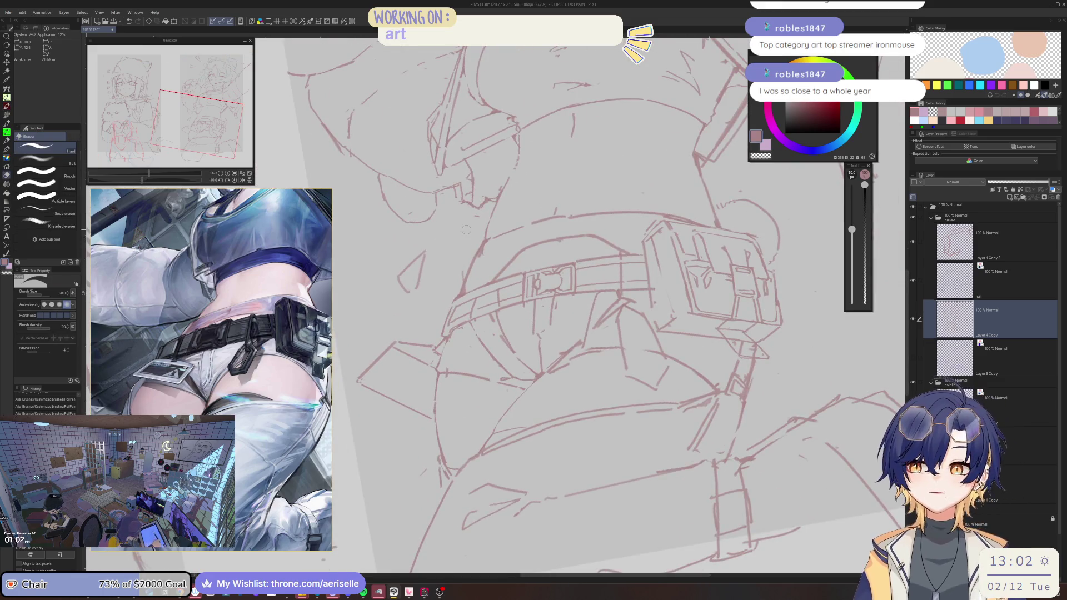
mouse_move(463, 405)
left_mouse_down()
mouse_move(503, 410)
mouse_move(538, 397)
left_mouse_up()
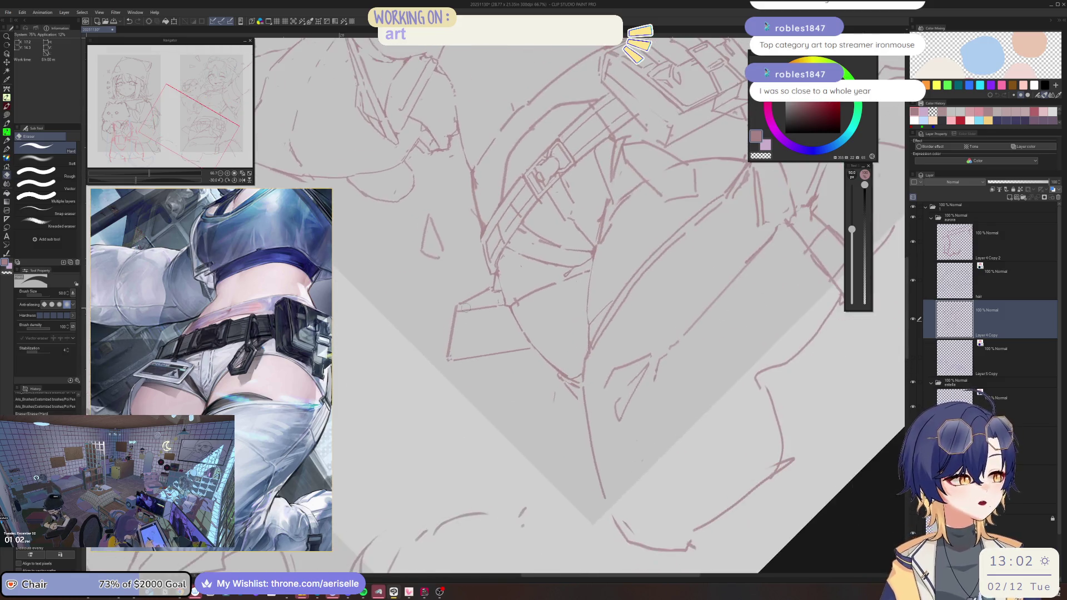
scroll(460, 320, "up", 4)
key("p")
left_click_drag(445, 397, 444, 392)
left_click_drag(459, 322, 444, 392)
left_click_drag(444, 392, 479, 320)
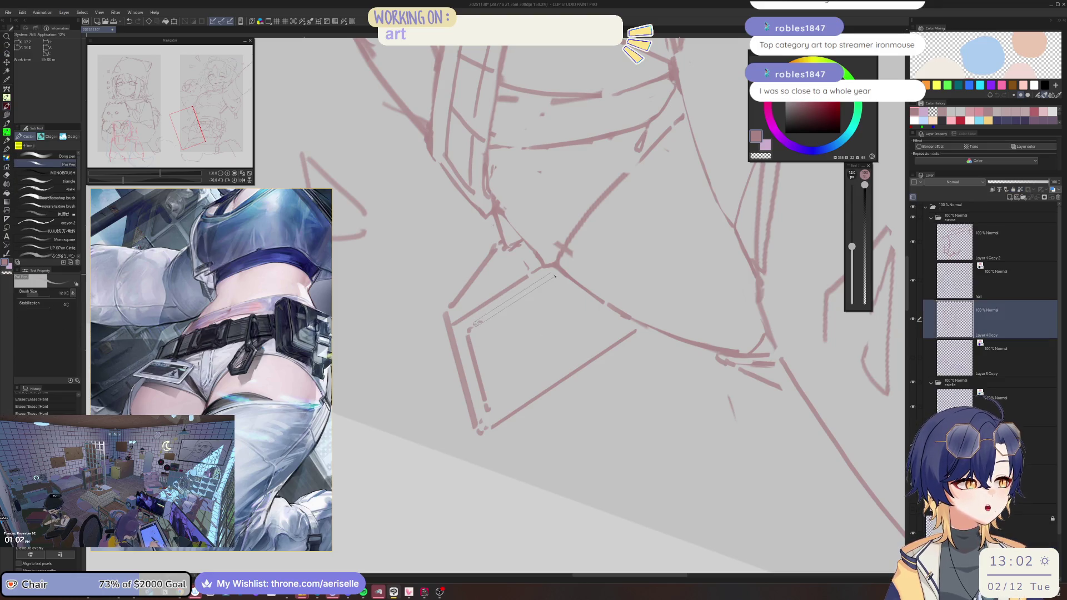
Step: Draw the buckle's lower diagonal, right edge and upper edge lines
scroll(473, 369, "down", 2)
left_click_drag(578, 290, 468, 364)
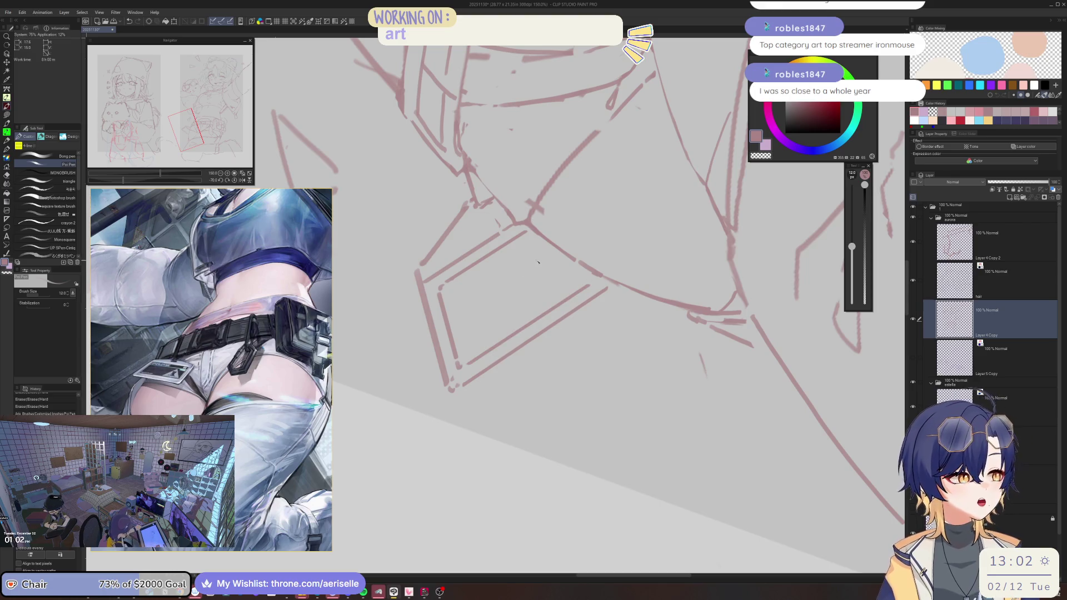
scroll(539, 261, "down", 4)
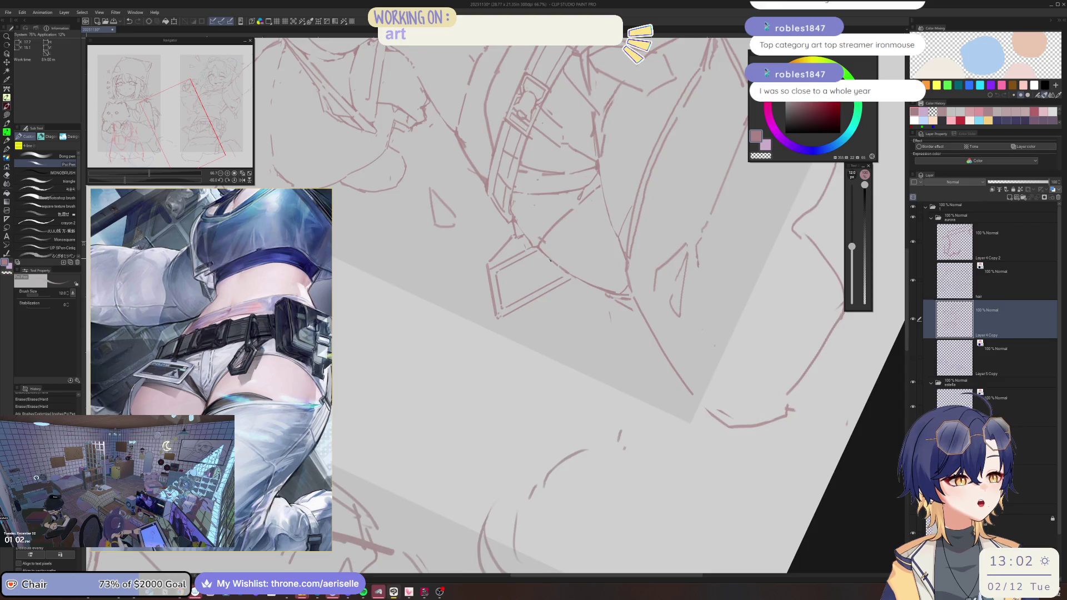
scroll(551, 260, "up", 5)
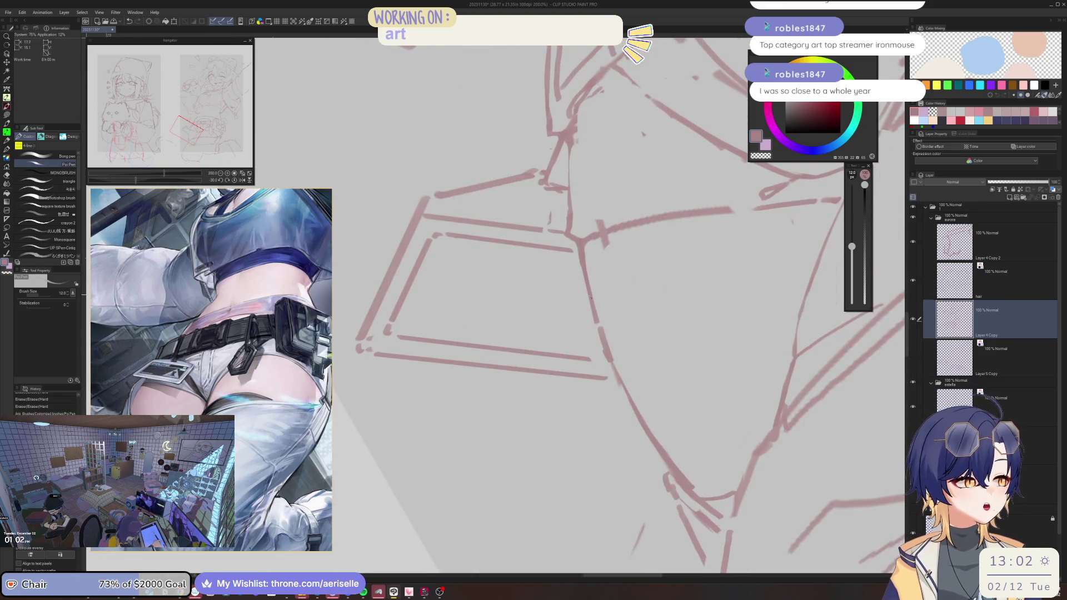
mouse_move(587, 279)
left_mouse_down()
mouse_move(552, 326)
mouse_move(598, 334)
mouse_move(458, 279)
left_mouse_up()
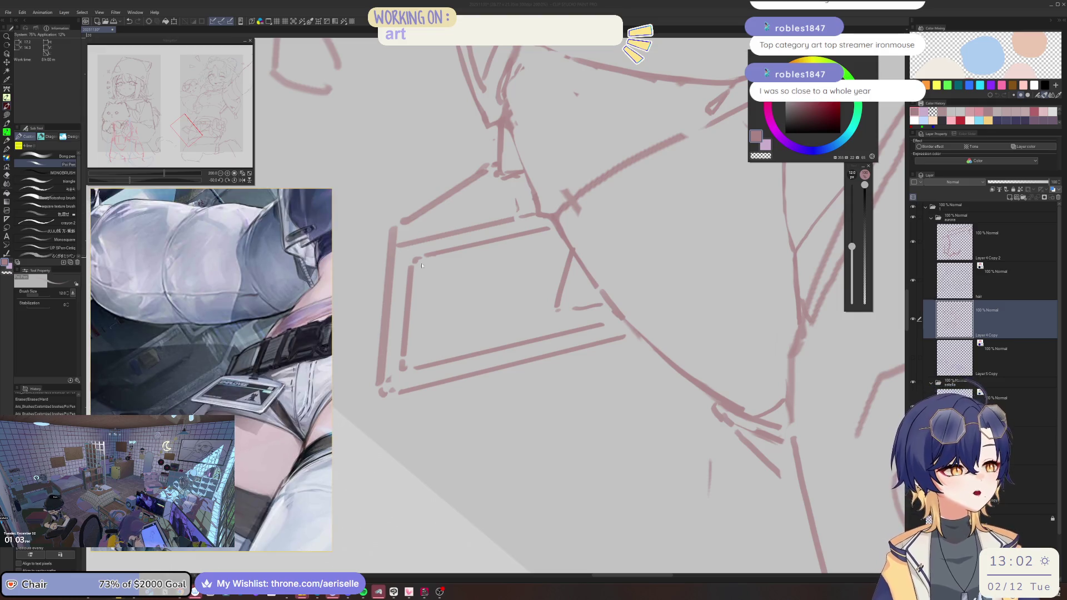
mouse_move(423, 281)
left_mouse_down()
mouse_move(554, 254)
mouse_move(598, 310)
mouse_move(595, 287)
left_mouse_up()
Step: Lasso and rotate the small triangle inside the buckle, then recentre the full figure
key("m")
left_click(589, 358)
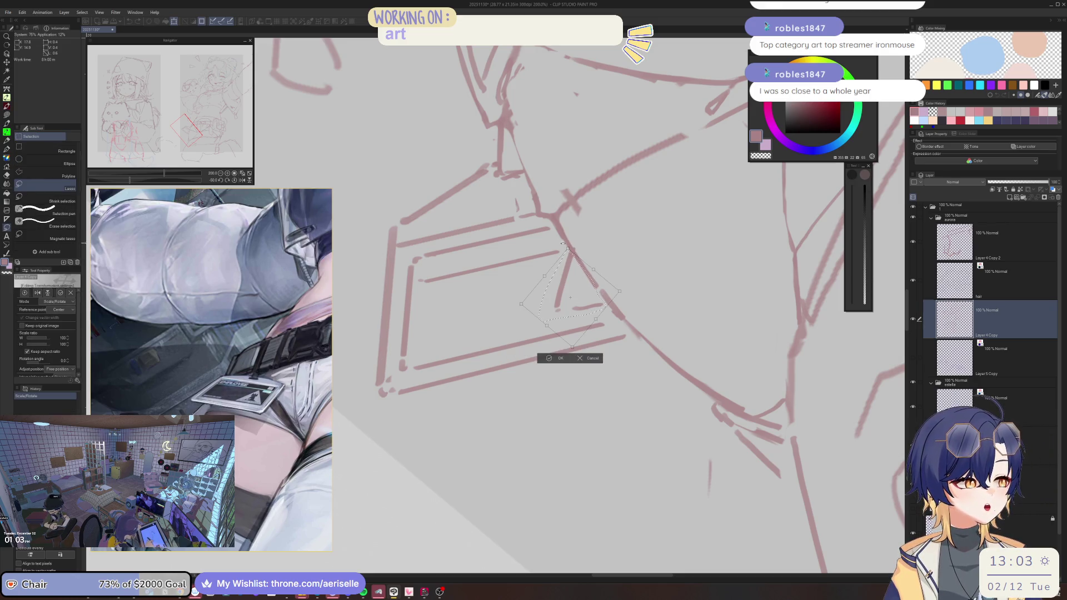
left_click_drag(589, 356, 556, 359)
left_click(556, 359)
key("p")
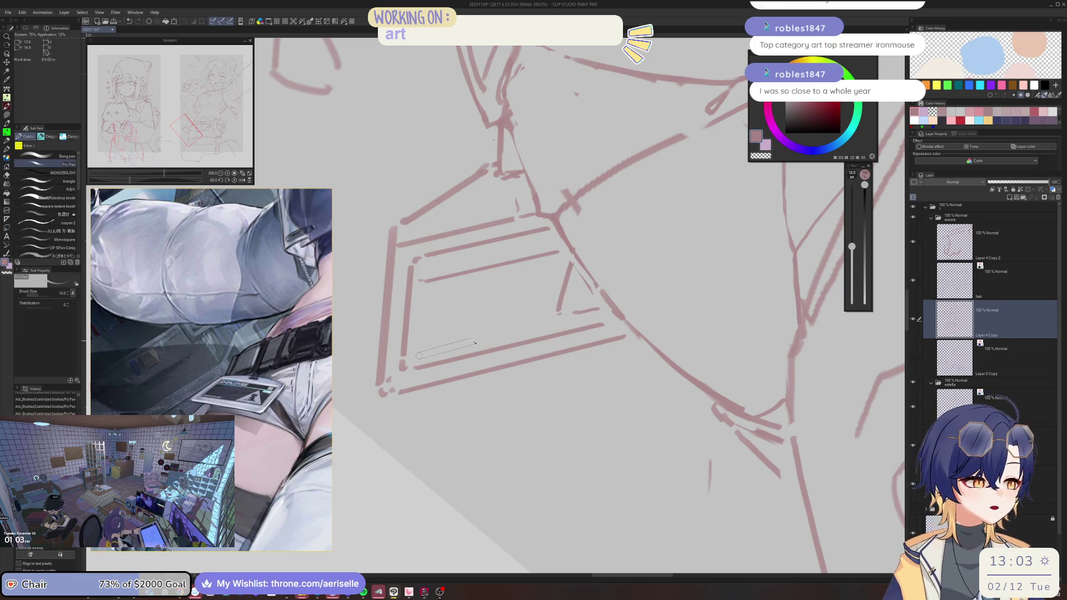
scroll(639, 195, "down", 6)
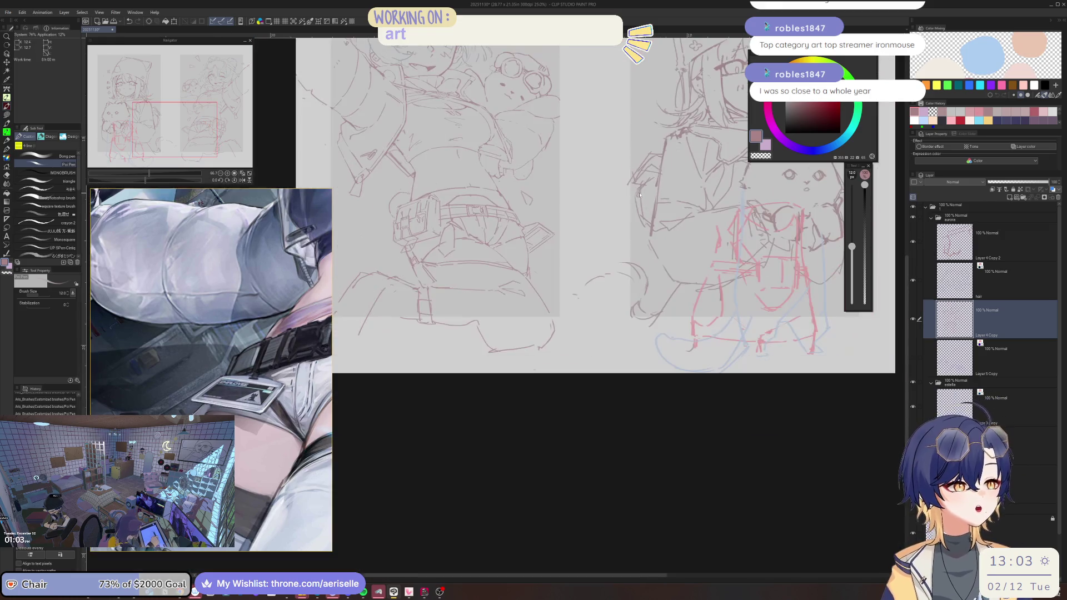
mouse_move(639, 194)
left_mouse_down()
mouse_move(589, 239)
mouse_move(539, 319)
left_mouse_up()
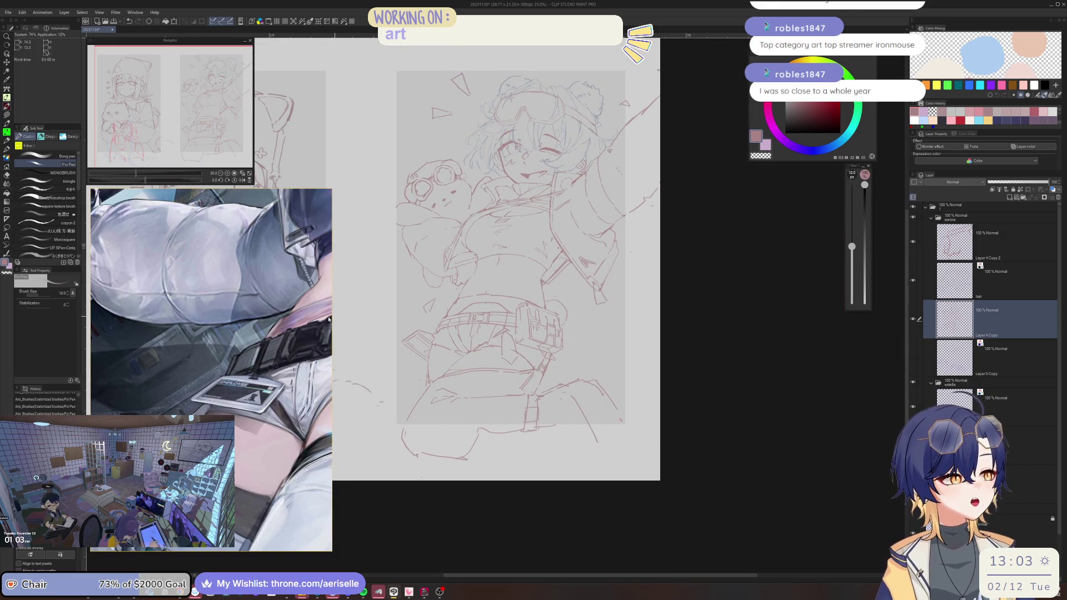
scroll(495, 204, "up", 4)
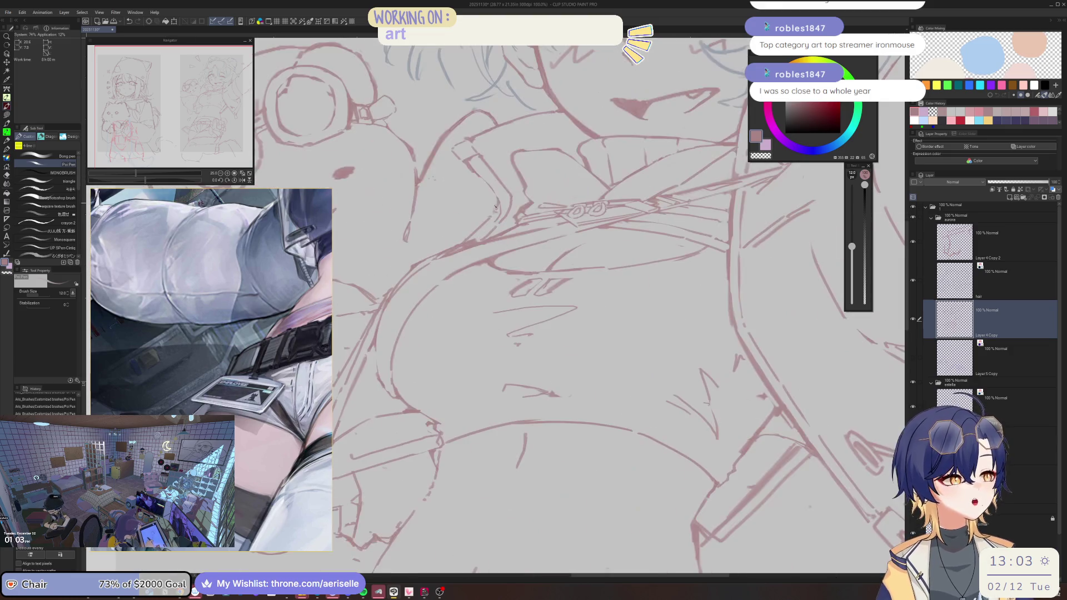
scroll(495, 200, "down", 4)
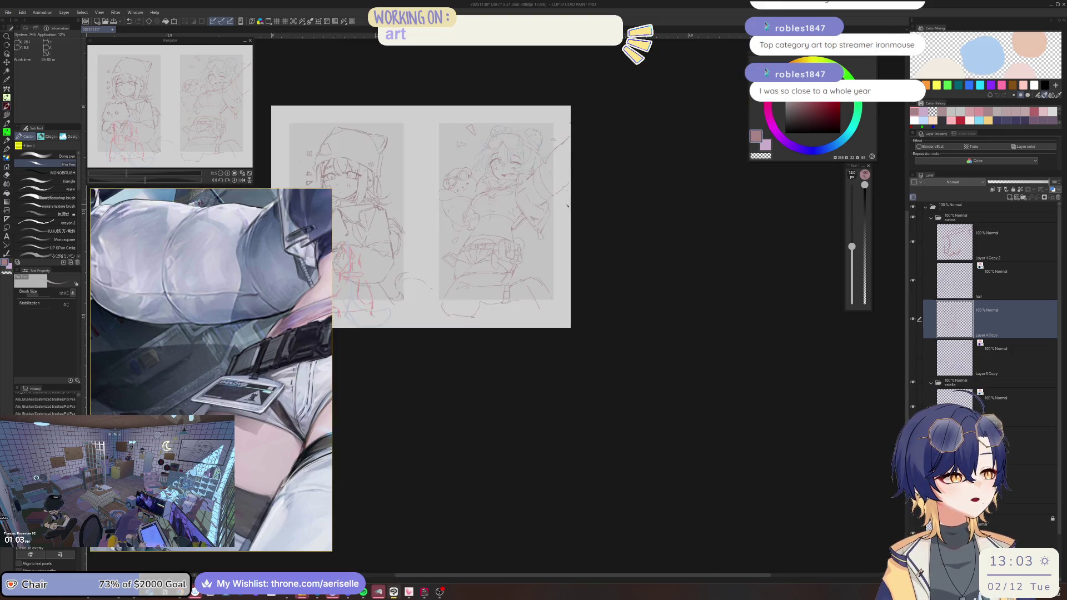
scroll(562, 157, "up", 3)
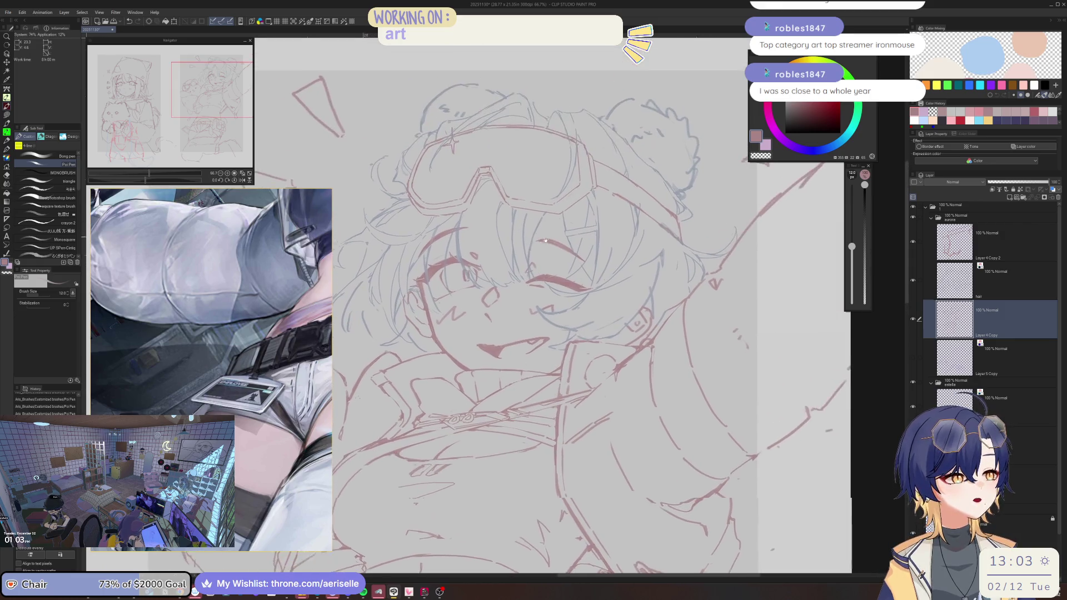
scroll(493, 205, "up", 1)
scroll(493, 204, "up", 3)
key("e")
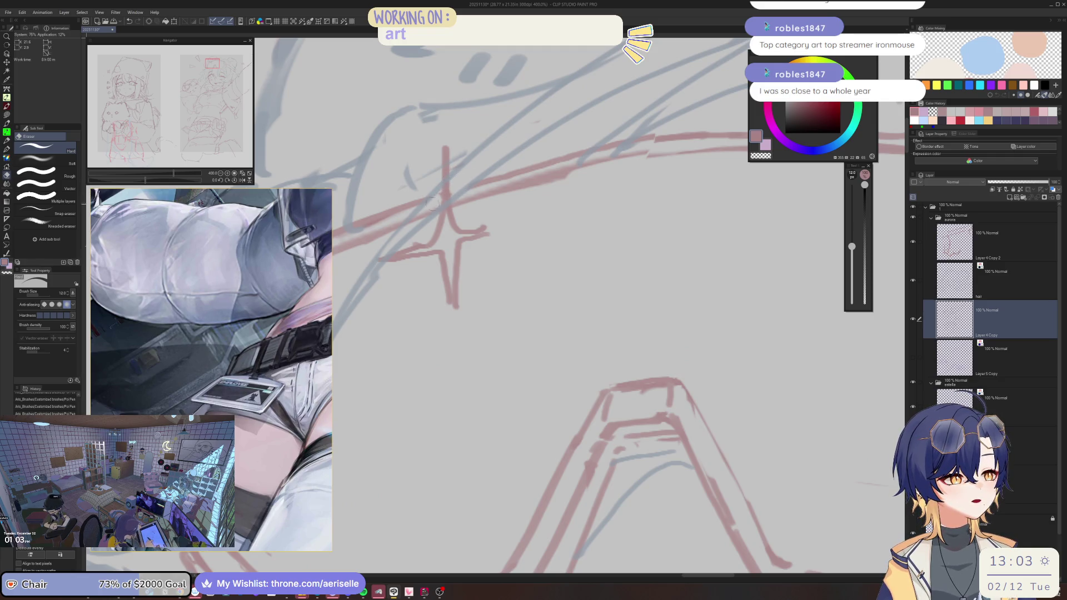
Step: Lasso the sparkle beside the goggles onto its own layer, then deselect
key("m")
mouse_move(455, 141)
left_mouse_down()
mouse_move(438, 151)
mouse_move(420, 233)
left_mouse_up()
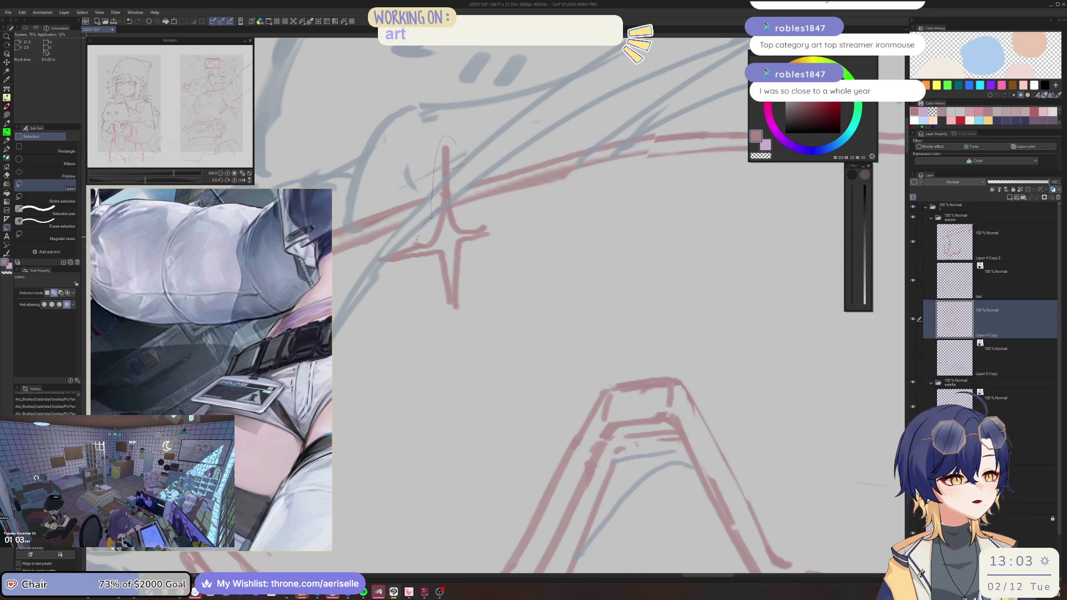
mouse_move(367, 270)
left_mouse_down()
mouse_move(516, 223)
mouse_move(461, 211)
mouse_move(458, 172)
left_mouse_up()
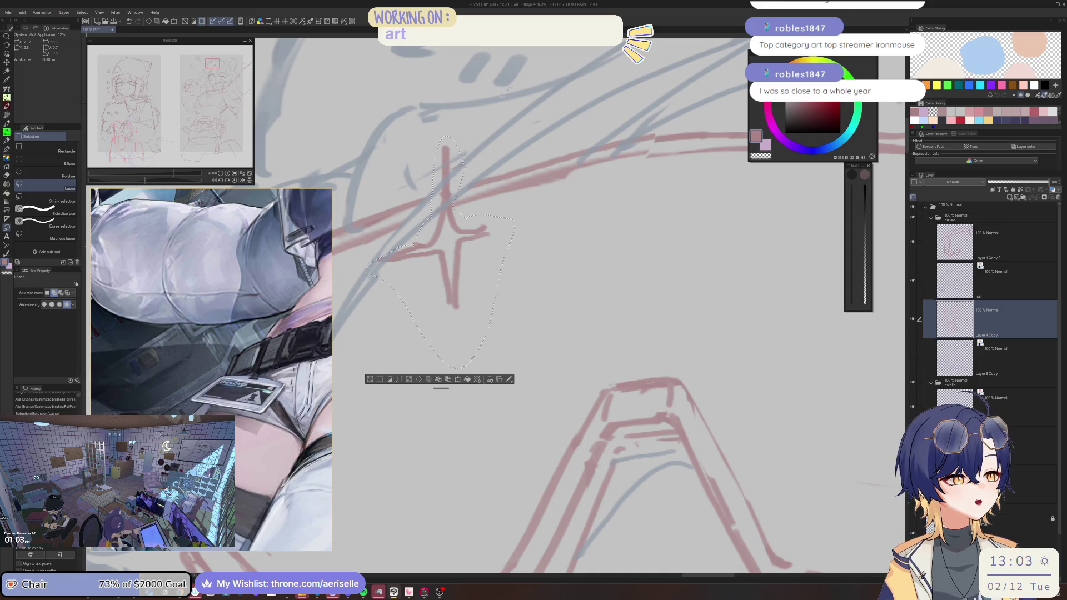
scroll(483, 228, "down", 5)
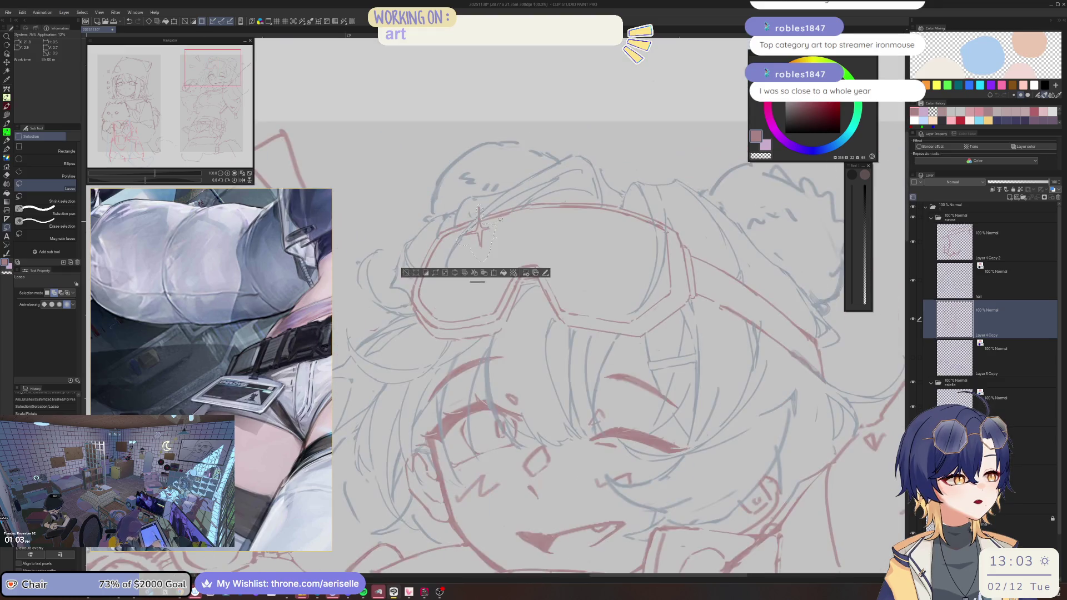
key("ctrl+d")
scroll(500, 237, "down", 3)
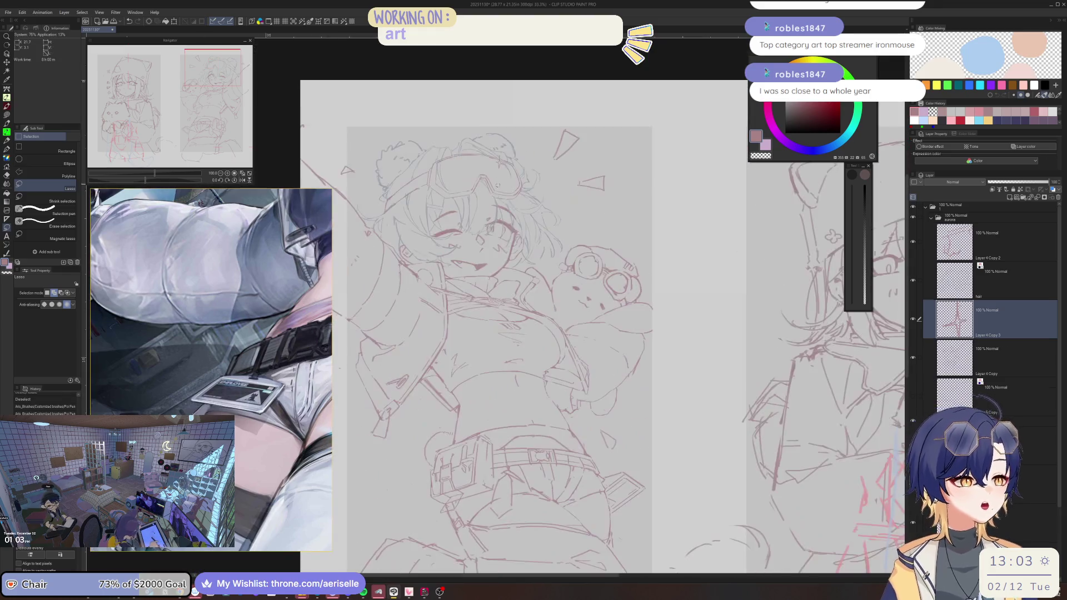
Step: Set the eraser to size 20 and select Layer 4 Copy
key("e")
scroll(478, 156, "up", 4)
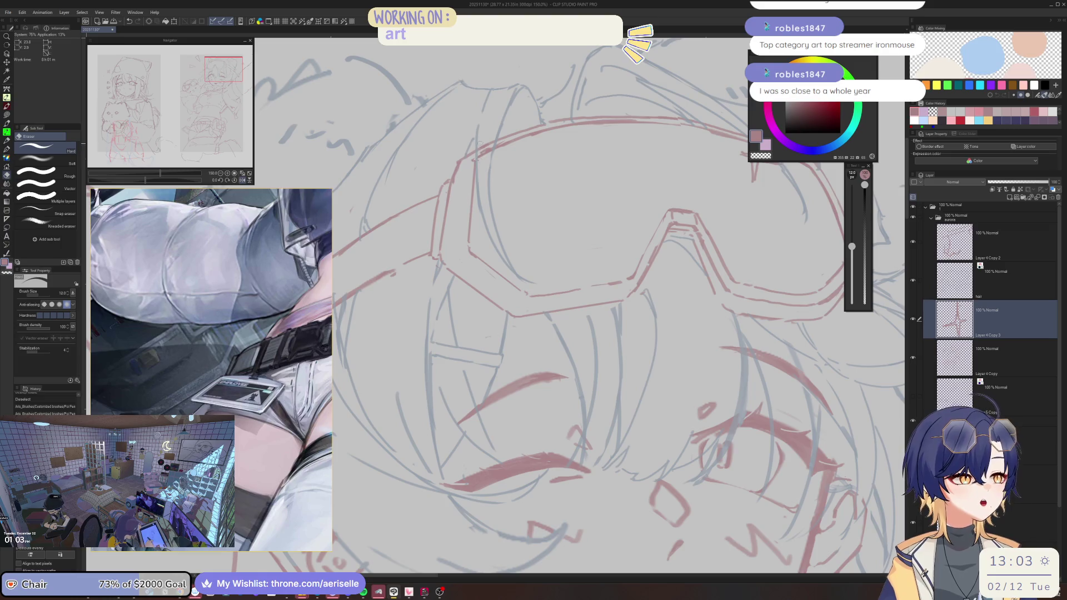
key("bracketright")
key("bracketright")
key("bracketright")
left_click(955, 357)
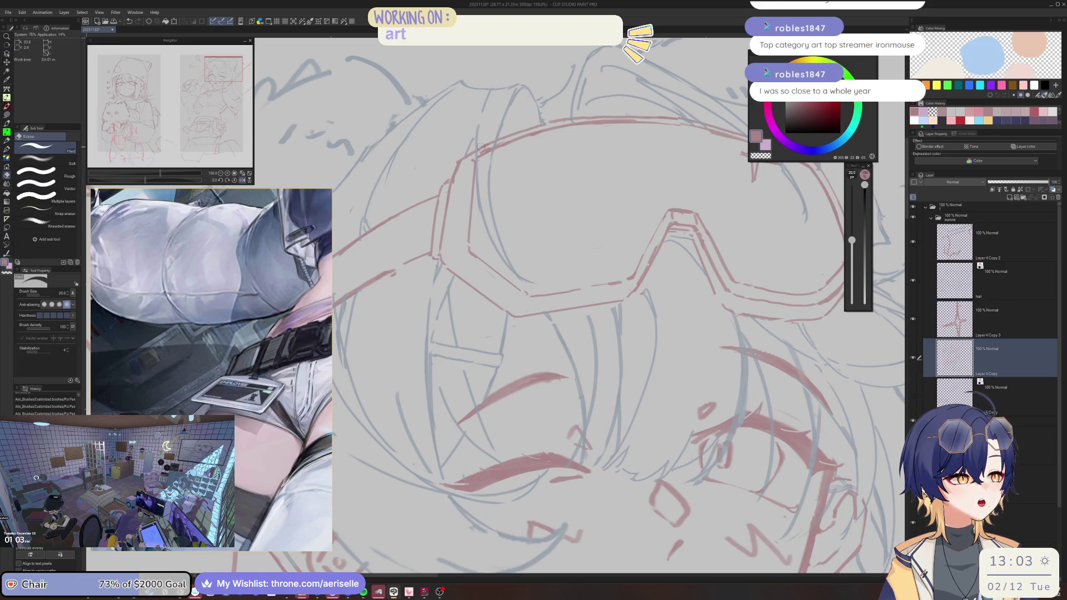
scroll(489, 150, "down", 2)
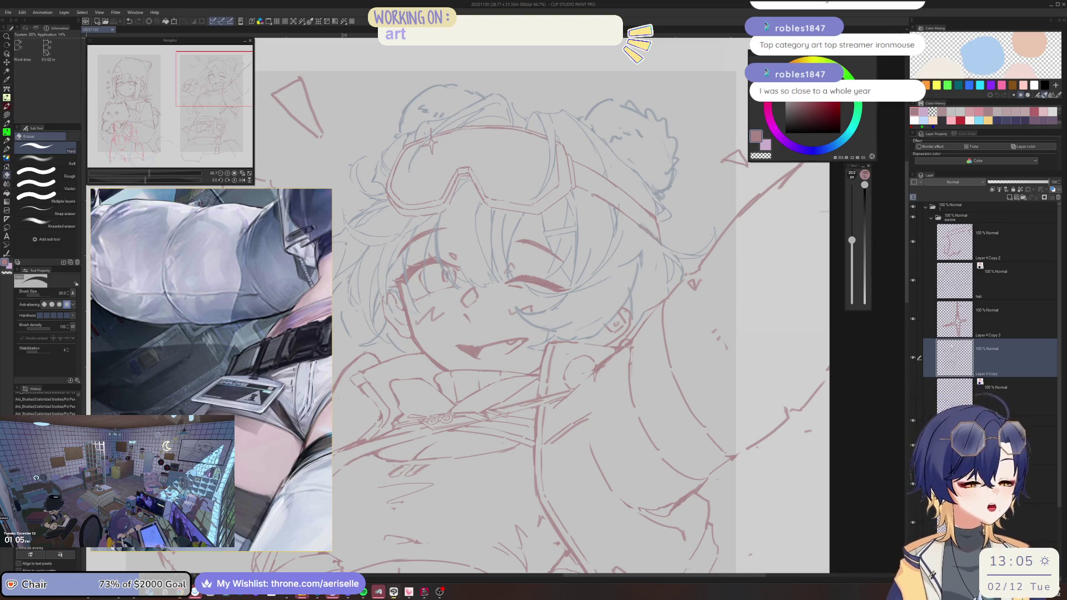
key("h")
Step: Erase stray bits beside the belt with a size-50 eraser and cut-paste the selected lines
scroll(584, 319, "down", 3)
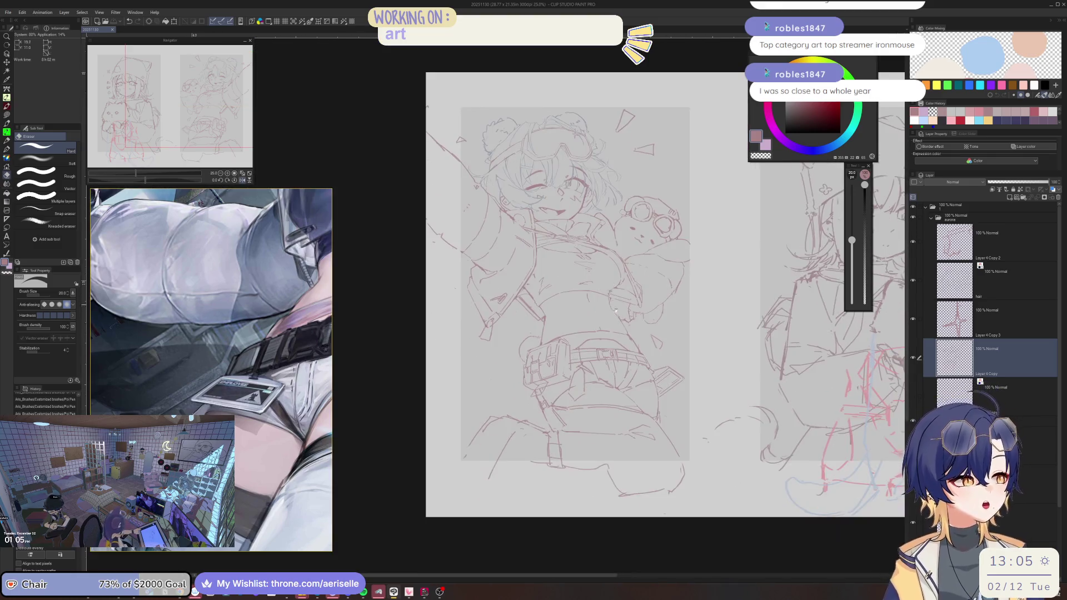
scroll(611, 333, "up", 4)
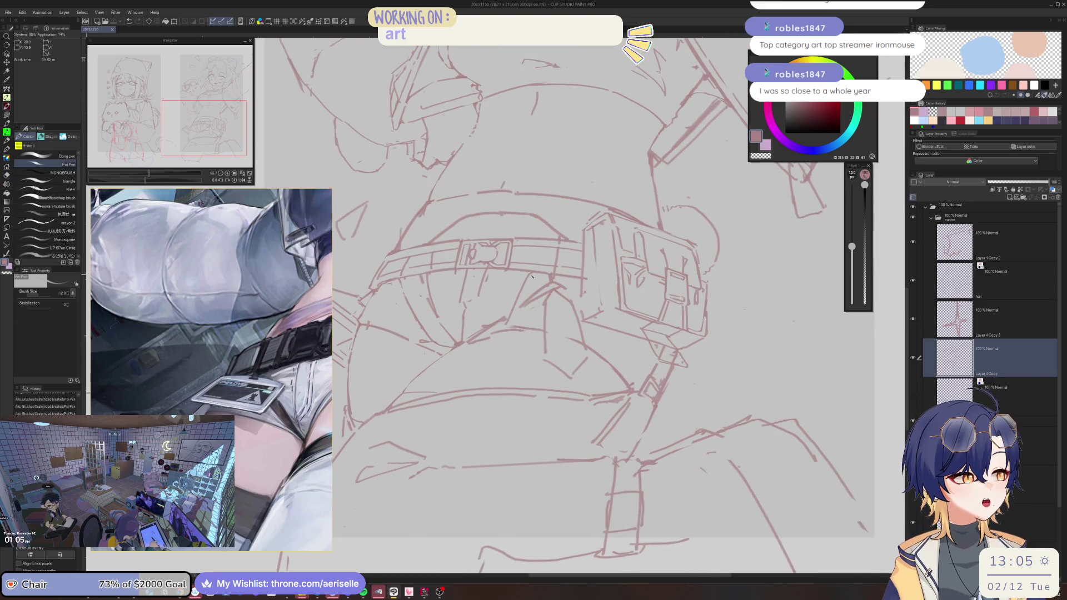
key("bracketright")
key("bracketright")
key("bracketright")
mouse_move(529, 276)
left_mouse_down()
mouse_move(518, 300)
mouse_move(557, 285)
mouse_move(515, 300)
left_mouse_up()
key("p")
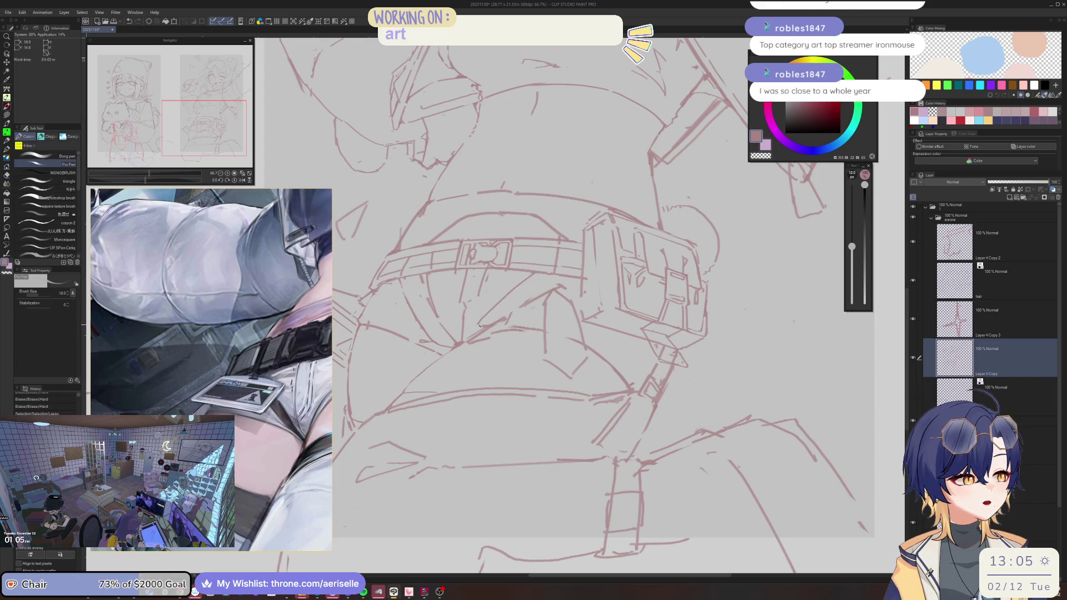
key("ctrl+x")
key("ctrl+v")
Step: Rotate the view counter-clockwise and erase small marks just below the belt
key("e")
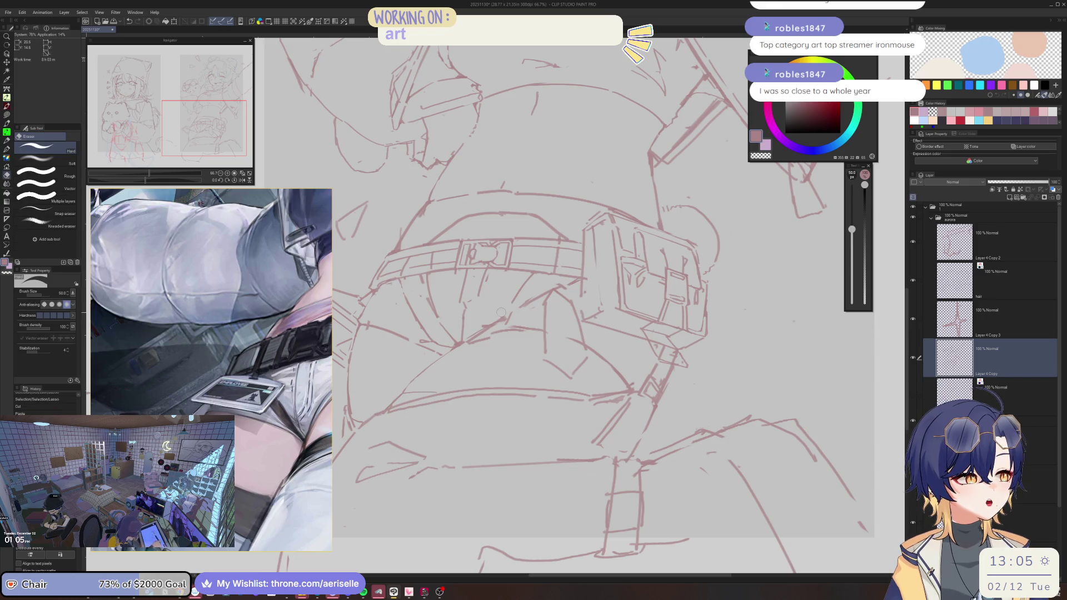
key("minus")
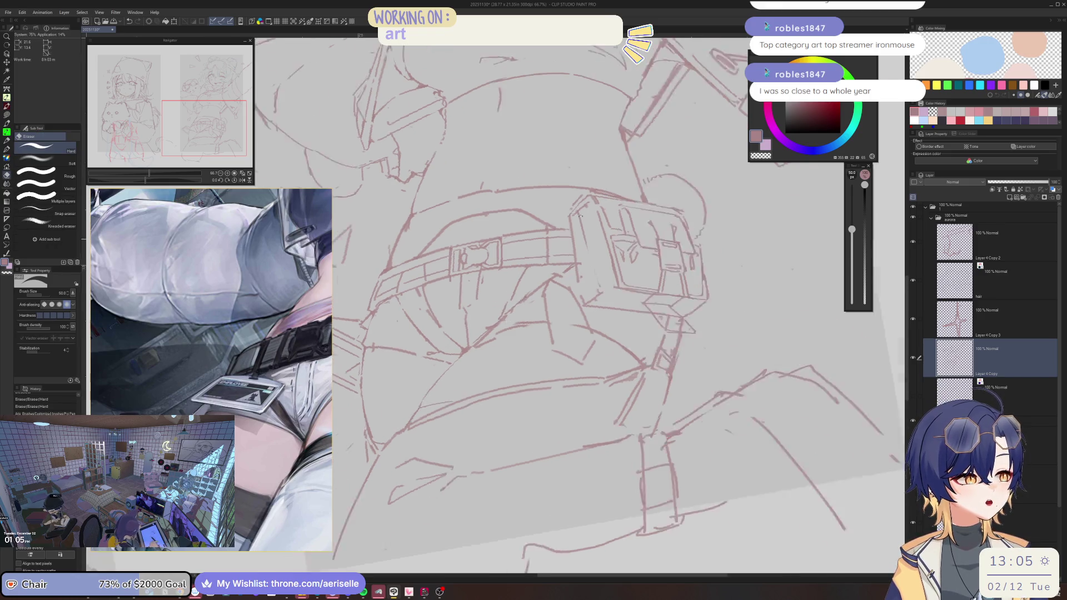
key("minus")
left_click(517, 325)
left_click_drag(532, 323, 517, 320)
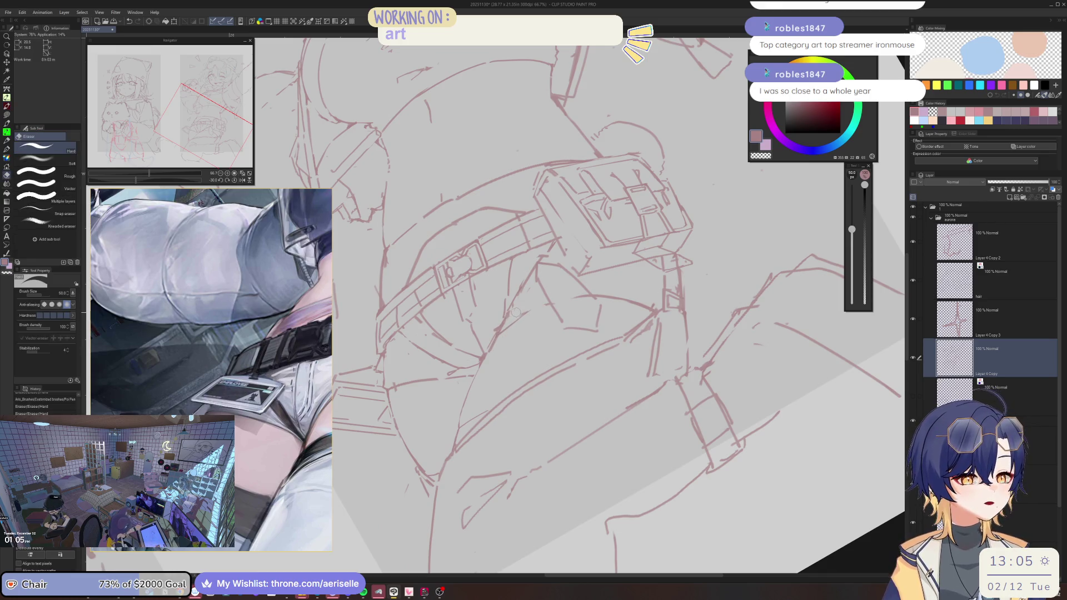
Step: Add faint colour-mixing strokes beside the pouch strap and erase the excess
scroll(515, 312, "up", 2)
key("p")
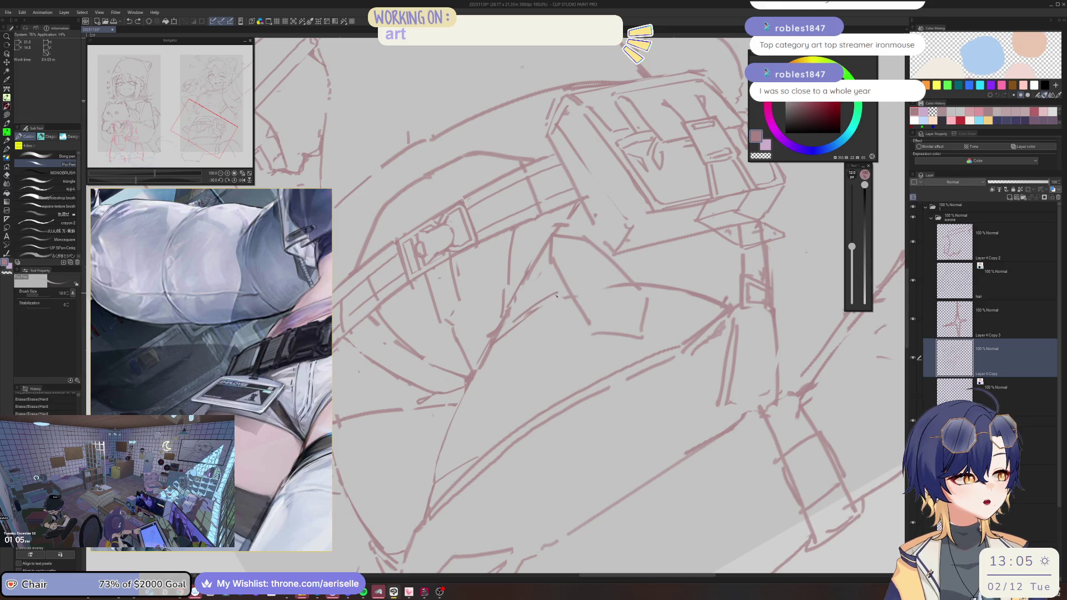
key("period")
key("period")
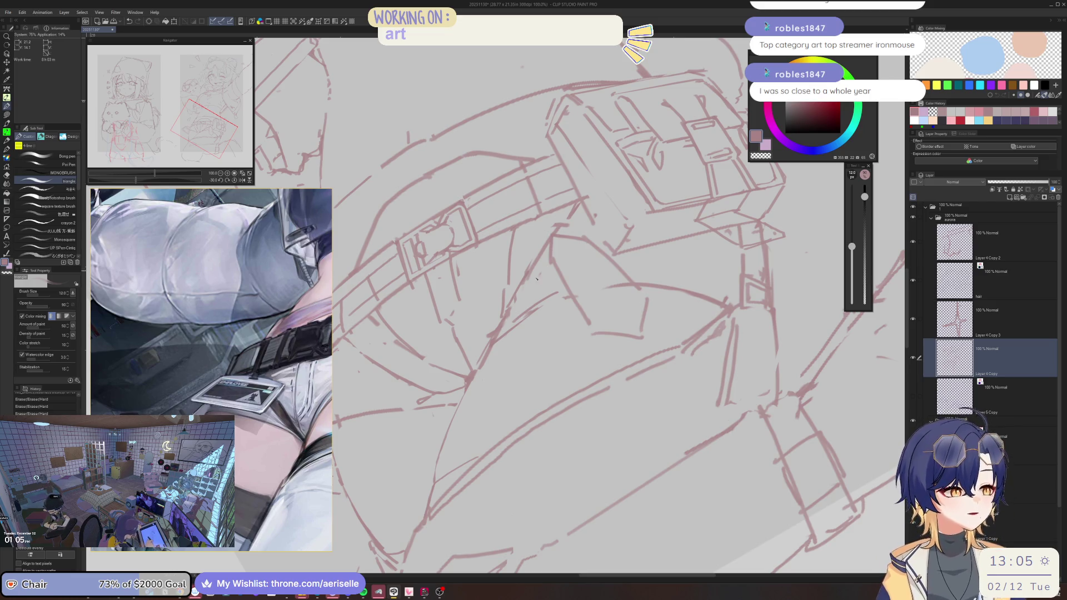
key("e")
left_click_drag(507, 335, 494, 343)
mouse_move(541, 306)
left_mouse_down()
mouse_move(494, 340)
mouse_move(546, 304)
mouse_move(516, 328)
left_mouse_up()
Step: Redo the faint stroke beside the strap several times, undoing attempts and erasing a nearby mark
key("p")
key("ctrl+z")
left_click_drag(567, 294, 500, 340)
key("ctrl+z")
mouse_move(568, 294)
left_mouse_down()
mouse_move(497, 343)
mouse_move(532, 305)
left_mouse_up()
key("e")
key("p")
key("ctrl+z")
scroll(525, 303, "down", 5)
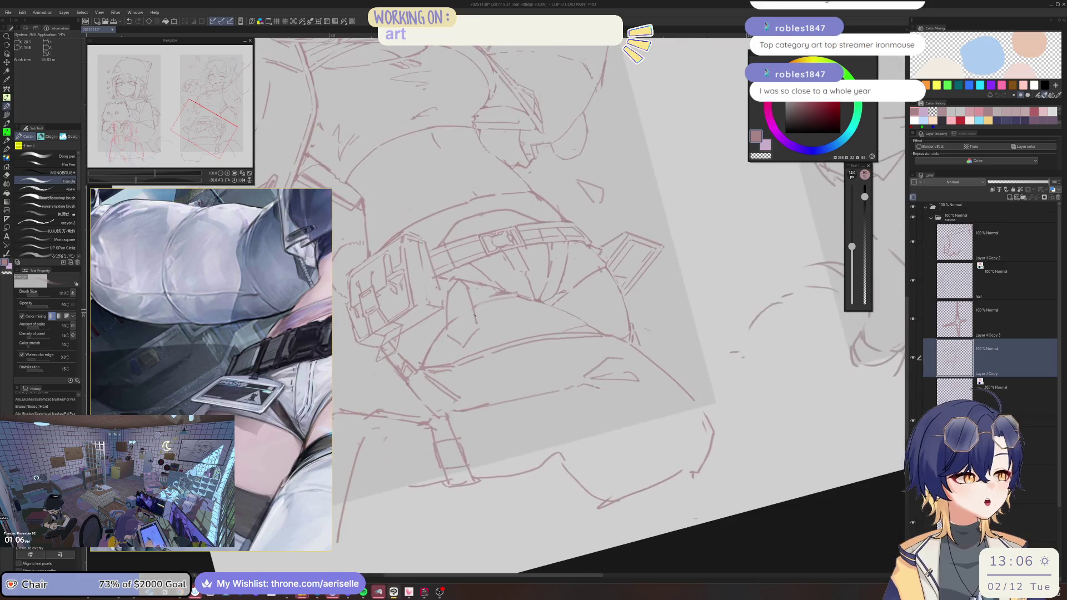
scroll(524, 304, "up", 5)
key("e")
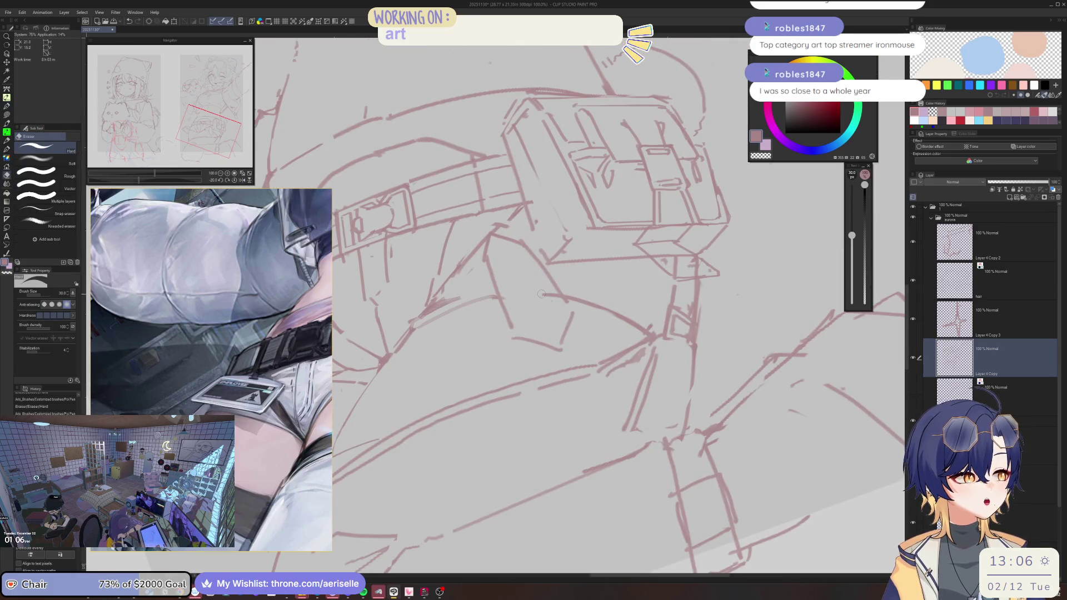
scroll(543, 234, "up", 1)
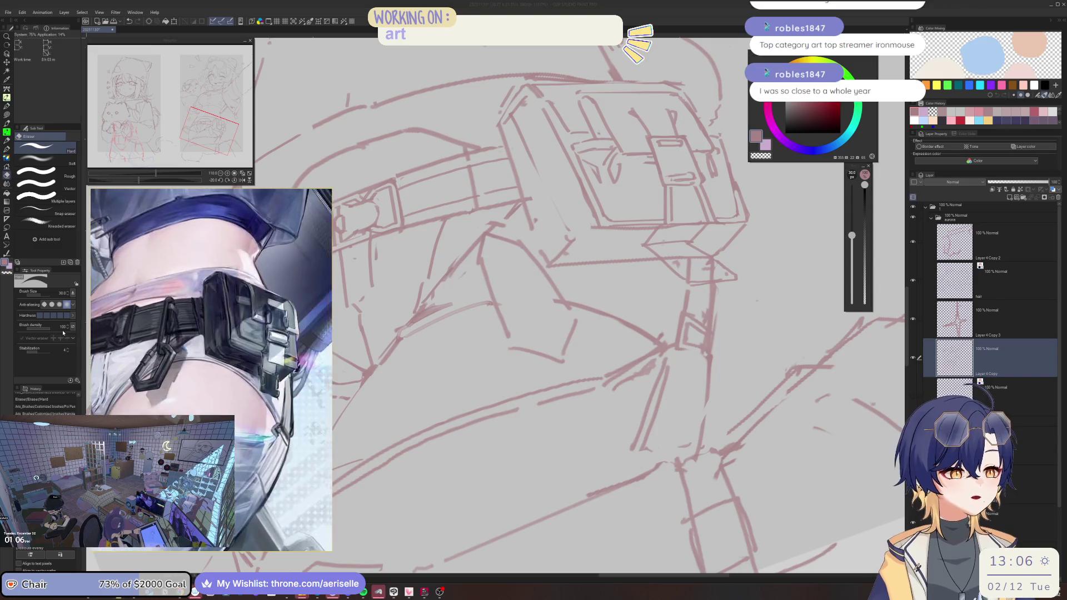
Step: Erase a stray mark near the strap, then draw and trim rough strokes on the strap clip
left_click_drag(472, 221, 492, 214)
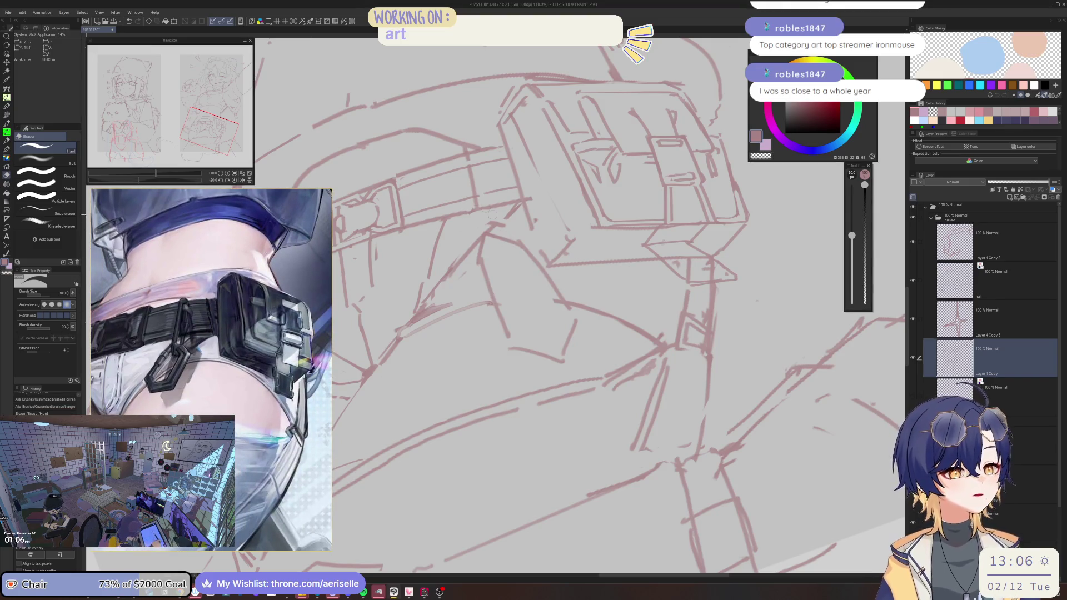
key("p")
left_click_drag(464, 162, 469, 175)
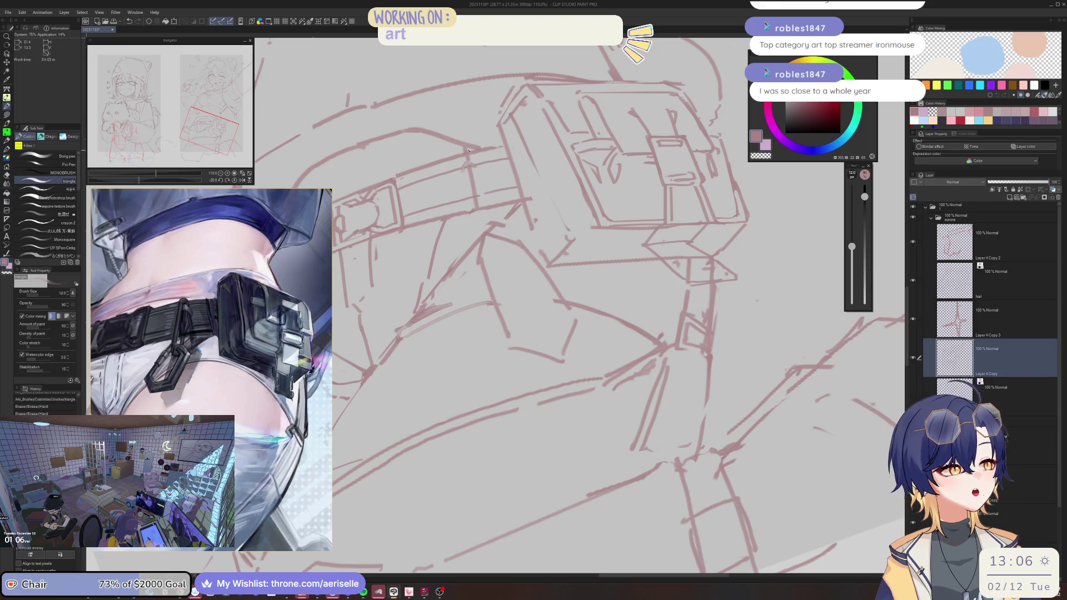
mouse_move(461, 143)
left_mouse_down()
mouse_move(473, 162)
mouse_move(473, 209)
left_mouse_up()
key("e")
key("p")
left_click_drag(478, 169, 477, 204)
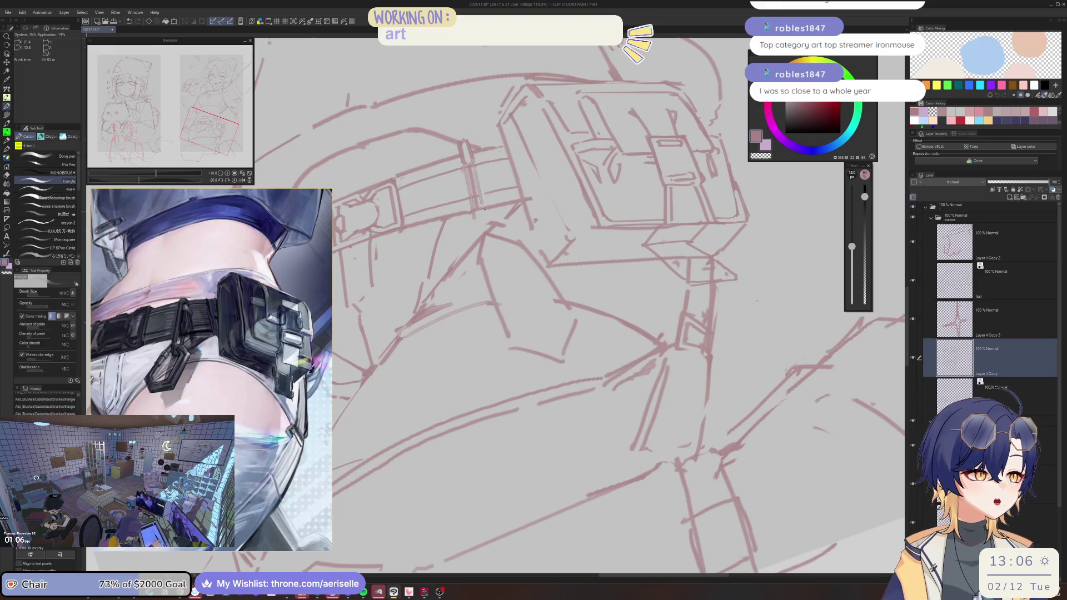
key("e")
left_click_drag(468, 166, 479, 210)
left_click(479, 210)
Step: Sketch the clip beside the pouch's lower right and trim overlapping lines with an eraser enlarged to 20
scroll(479, 167, "up", 3)
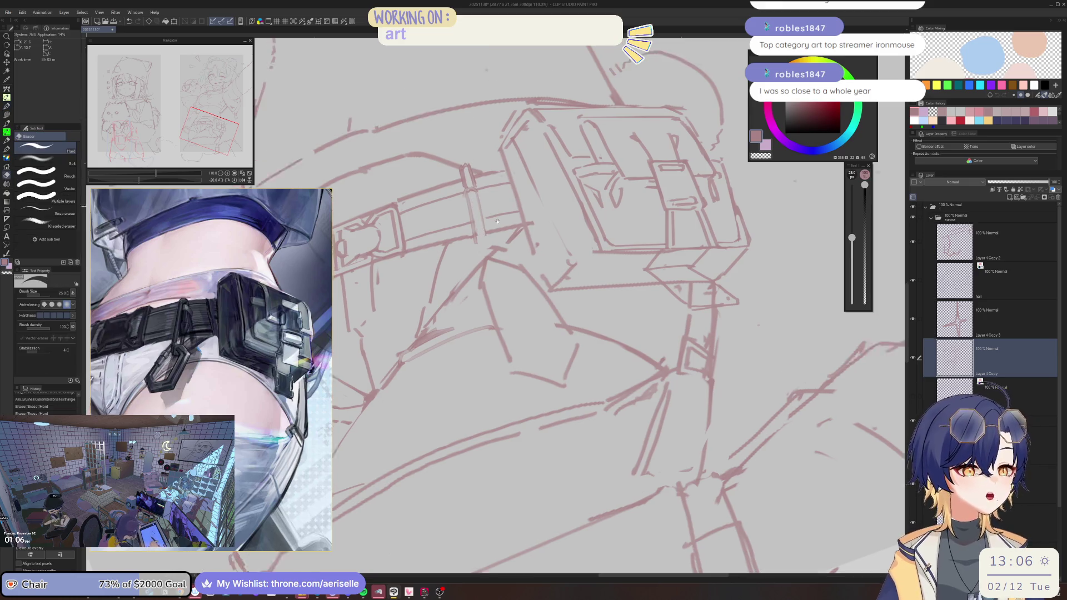
scroll(479, 245, "up", 2)
key("p")
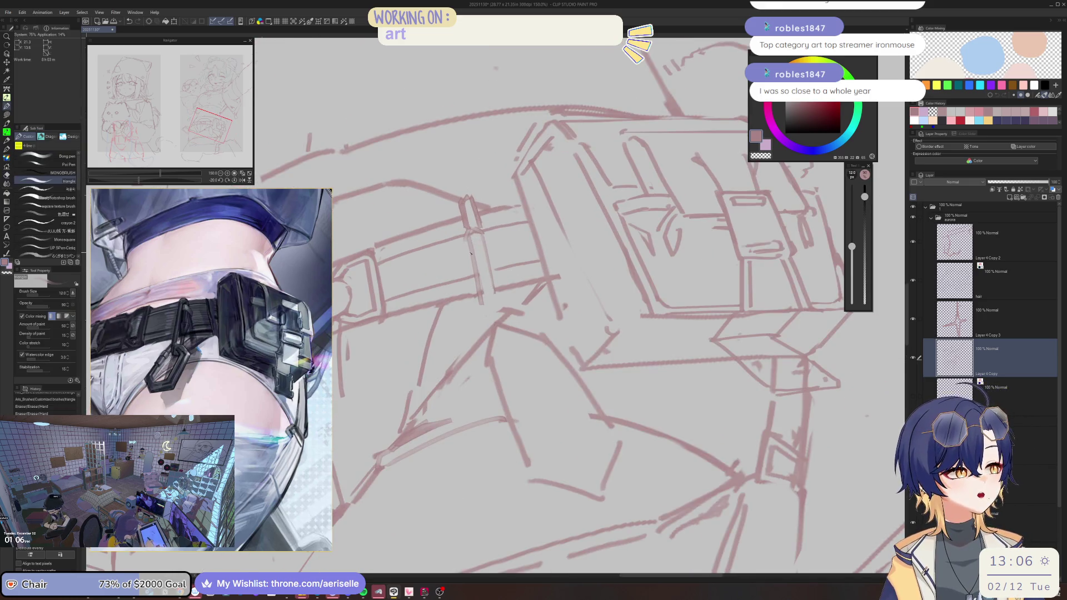
mouse_move(466, 241)
left_mouse_down()
mouse_move(479, 270)
mouse_move(488, 259)
mouse_move(483, 271)
mouse_move(472, 263)
mouse_move(474, 289)
left_mouse_up()
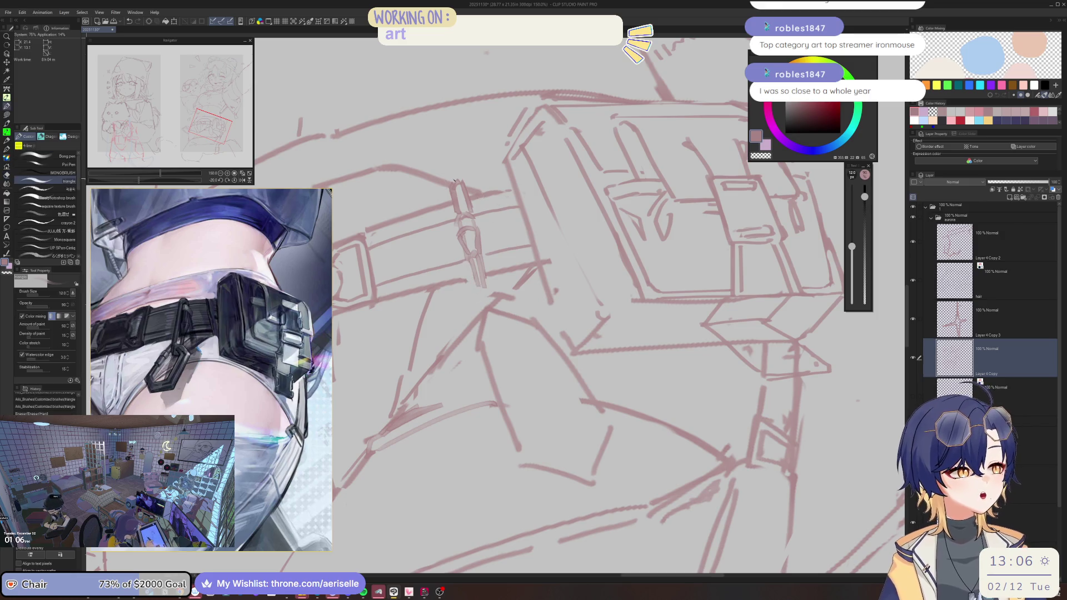
left_click_drag(454, 176, 449, 178)
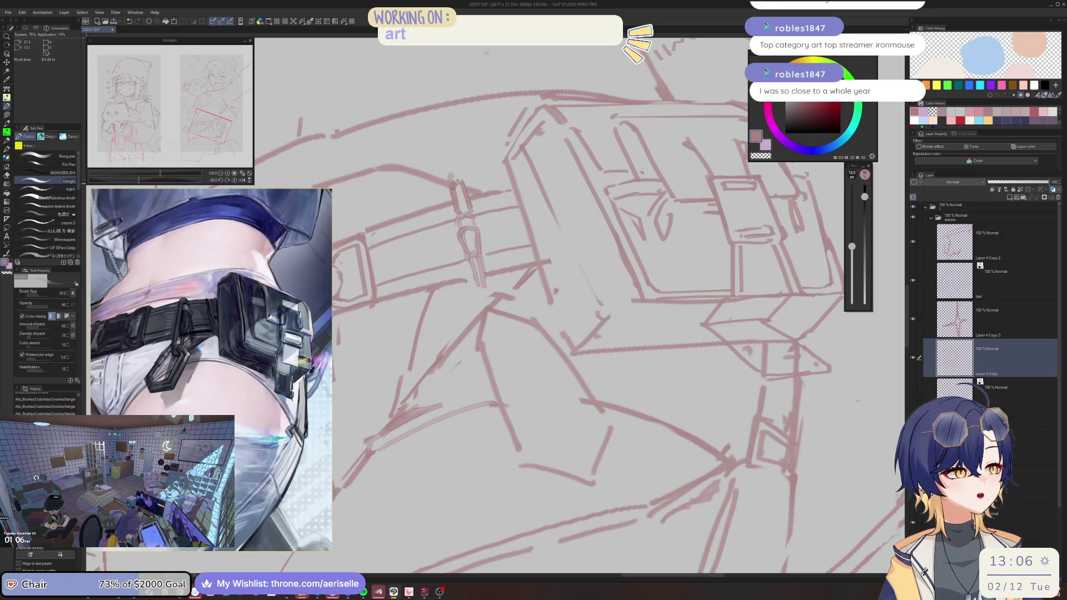
left_click_drag(464, 265, 467, 292)
left_click_drag(455, 195, 471, 266)
key("e")
left_click_drag(447, 185, 470, 271)
key("bracketright")
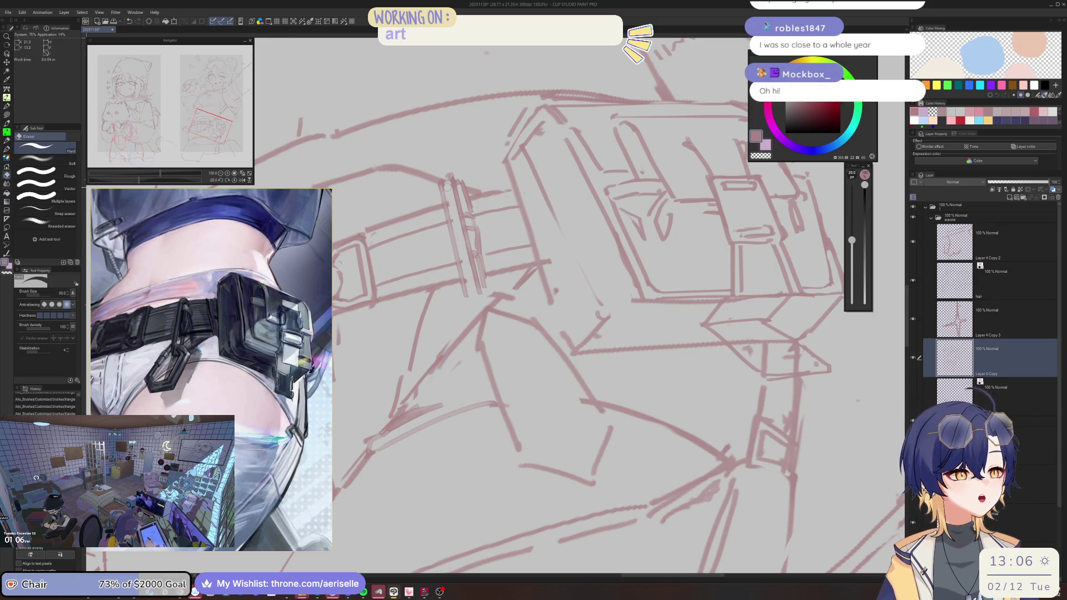
left_click_drag(448, 187, 472, 296)
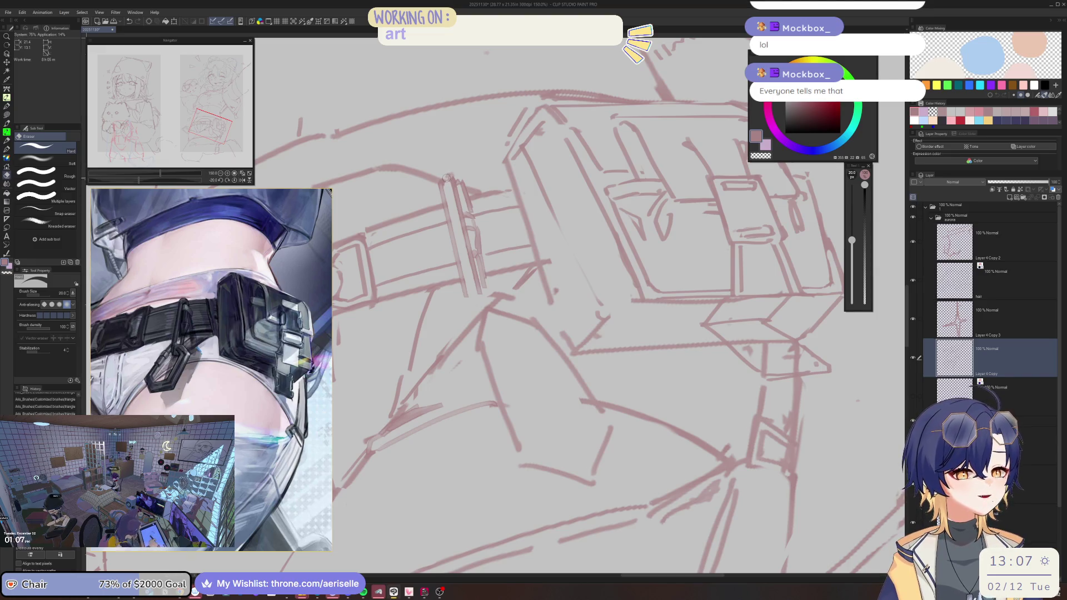
Step: Erase a small mark on the strap and add short marks to the strap clip
key("b")
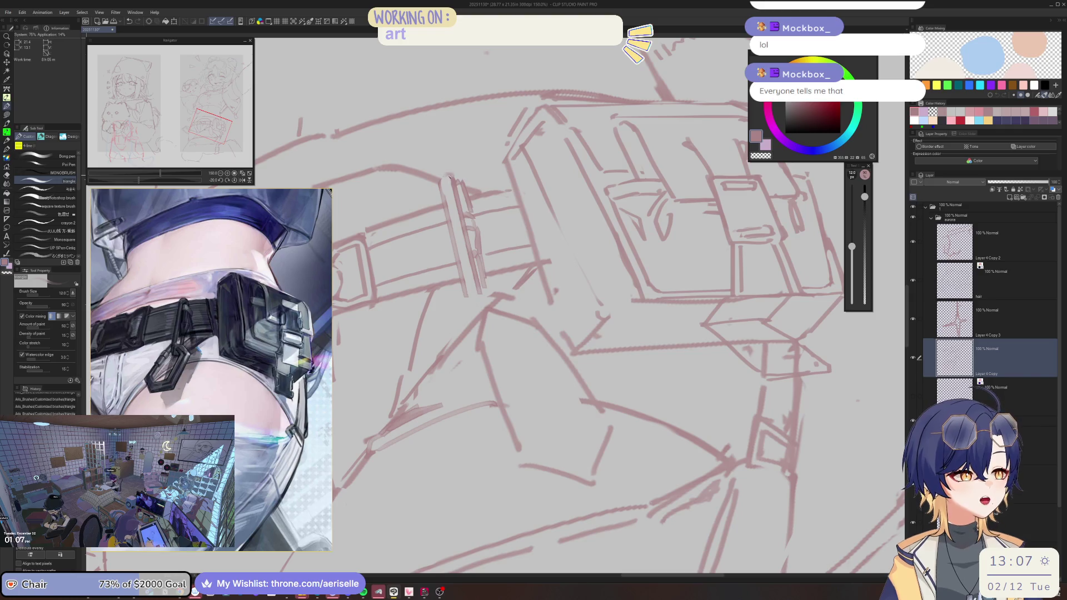
key("e")
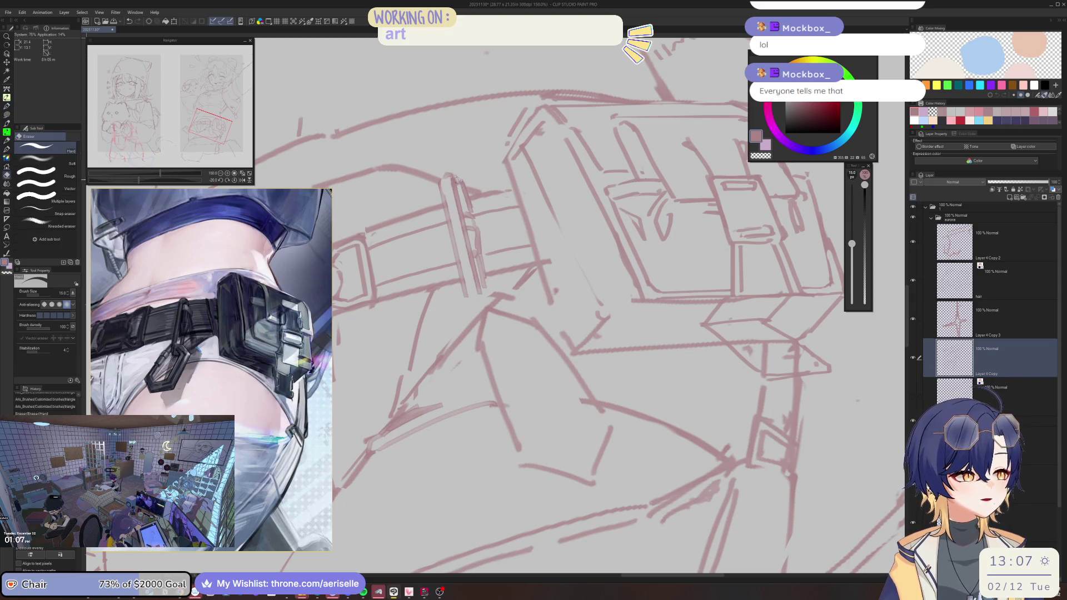
left_click_drag(448, 178, 455, 181)
key("b")
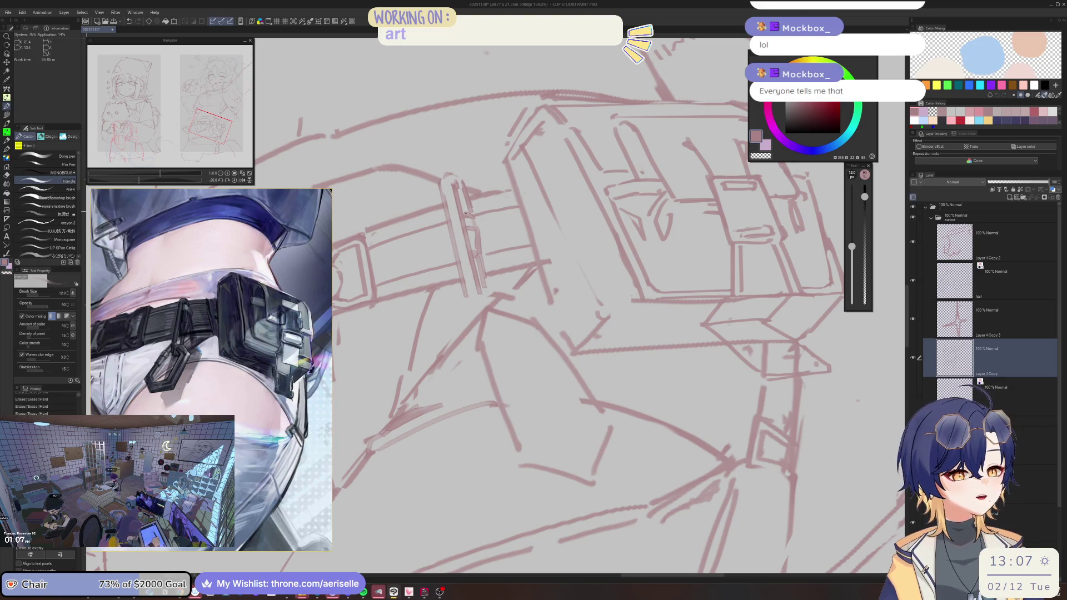
left_click_drag(468, 209, 481, 234)
key("e")
key("b")
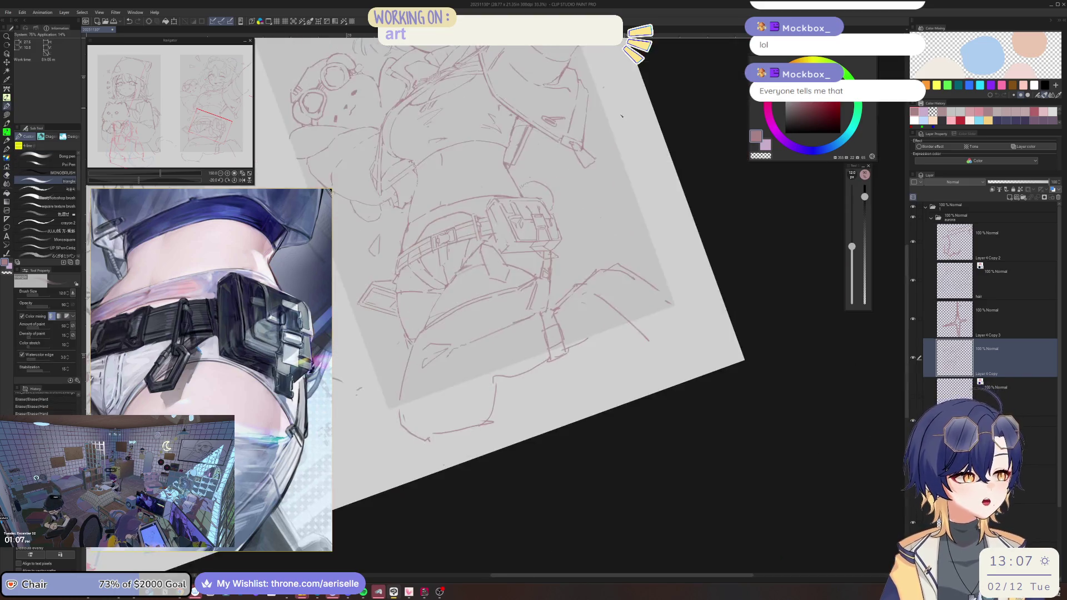
Step: Add a short stroke to the belt, undo one erase, and erase stray bits along the belt
scroll(482, 233, "down", 4)
scroll(544, 196, "up", 3)
key("e")
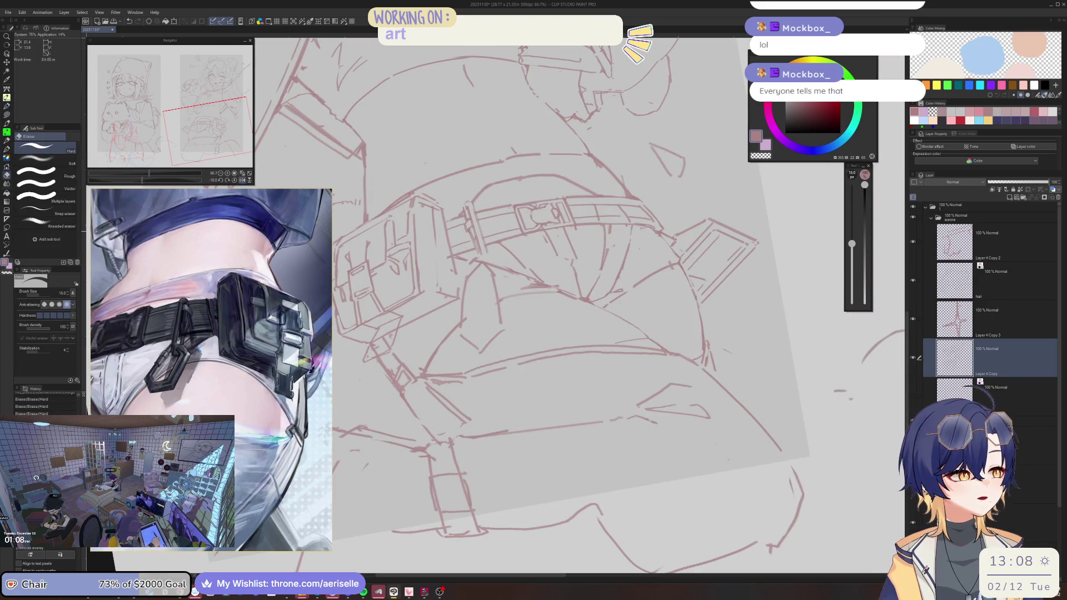
key("b")
left_click_drag(470, 239, 474, 241)
key("e")
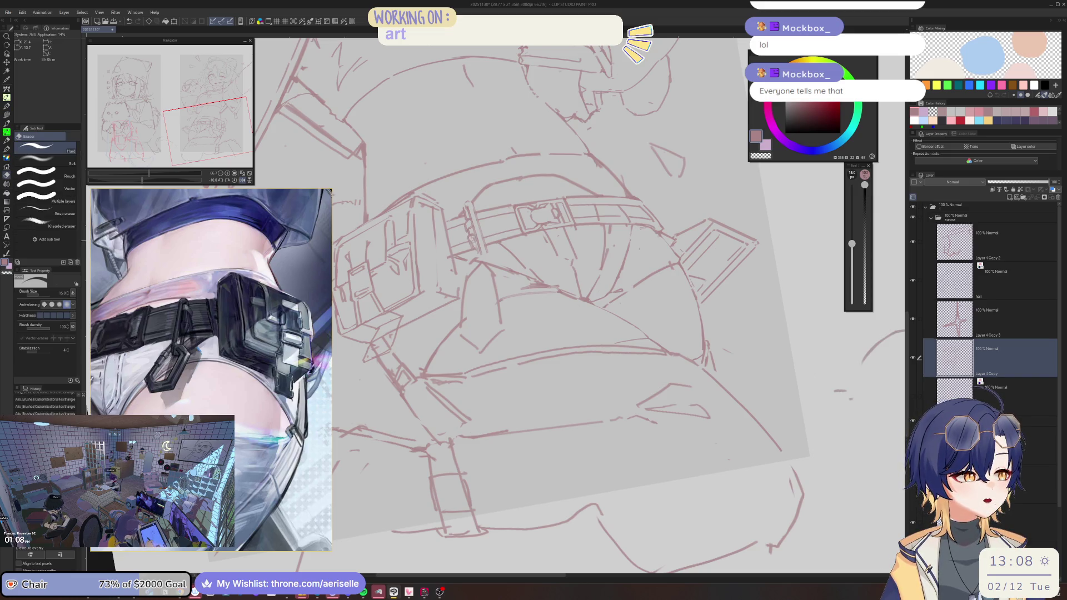
key("b")
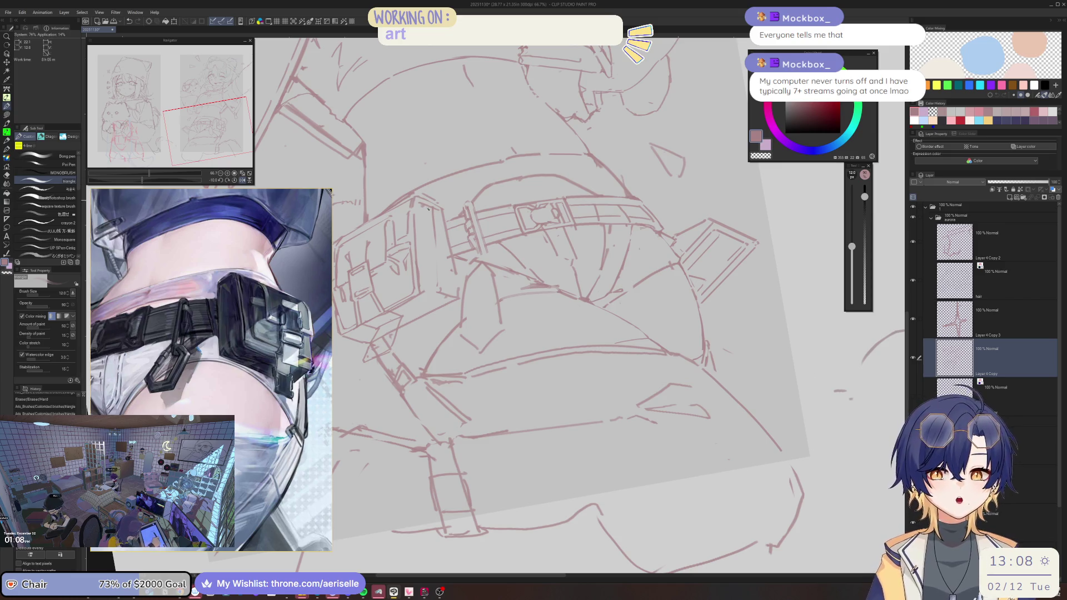
key("e")
scroll(464, 244, "up", 2)
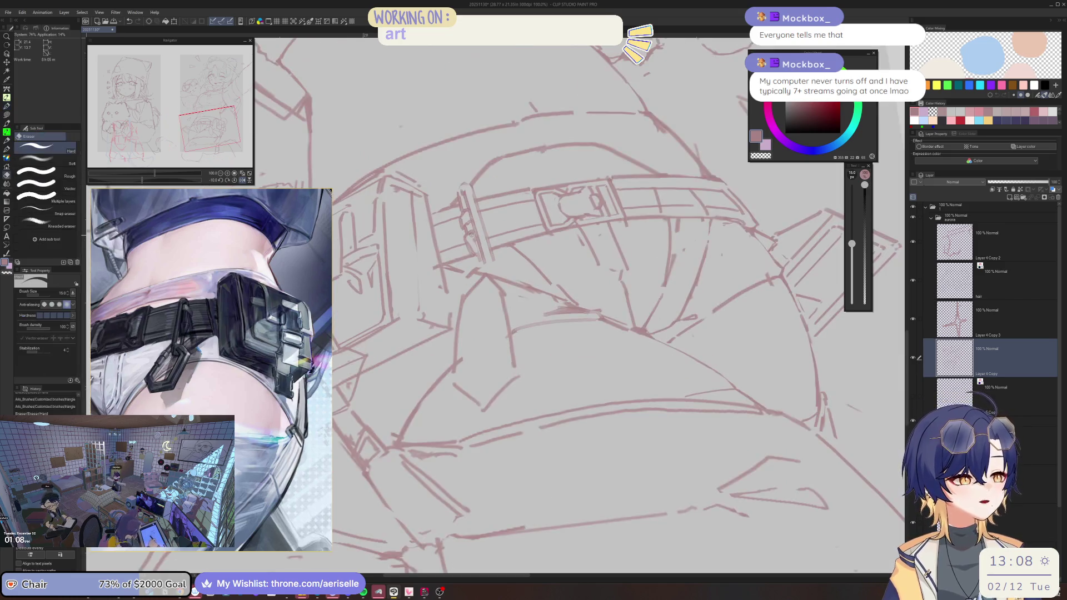
key("ctrl+z")
left_click_drag(473, 251, 513, 231)
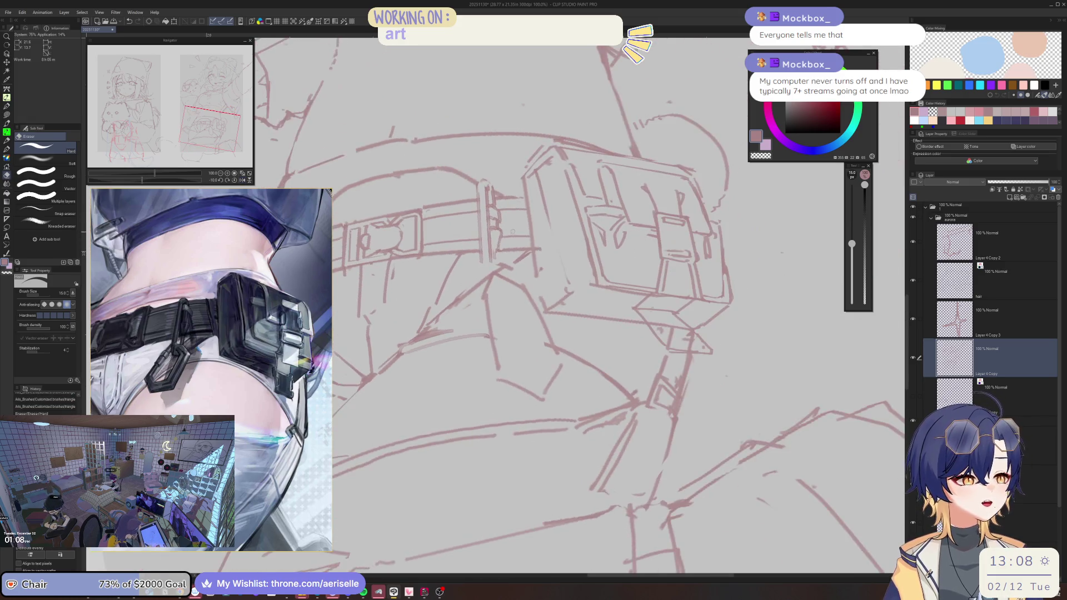
Step: Add short strokes beside the belt clip, then zoom out to check the whole drawing
key("b")
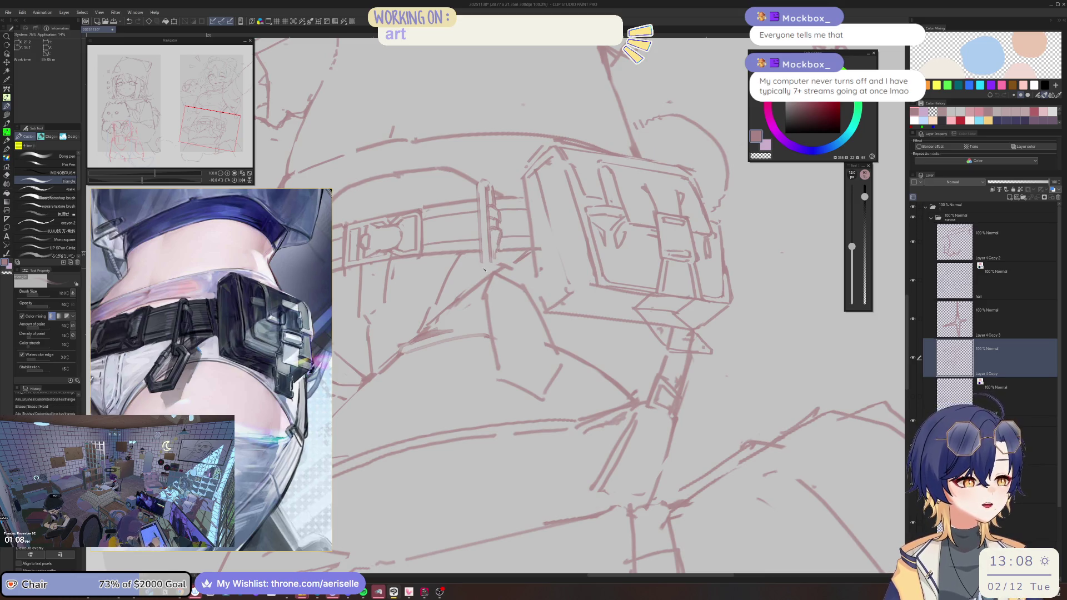
mouse_move(483, 263)
left_mouse_down()
mouse_move(482, 278)
mouse_move(496, 281)
mouse_move(498, 265)
mouse_move(500, 285)
mouse_move(491, 265)
left_mouse_up()
key("e")
key("p")
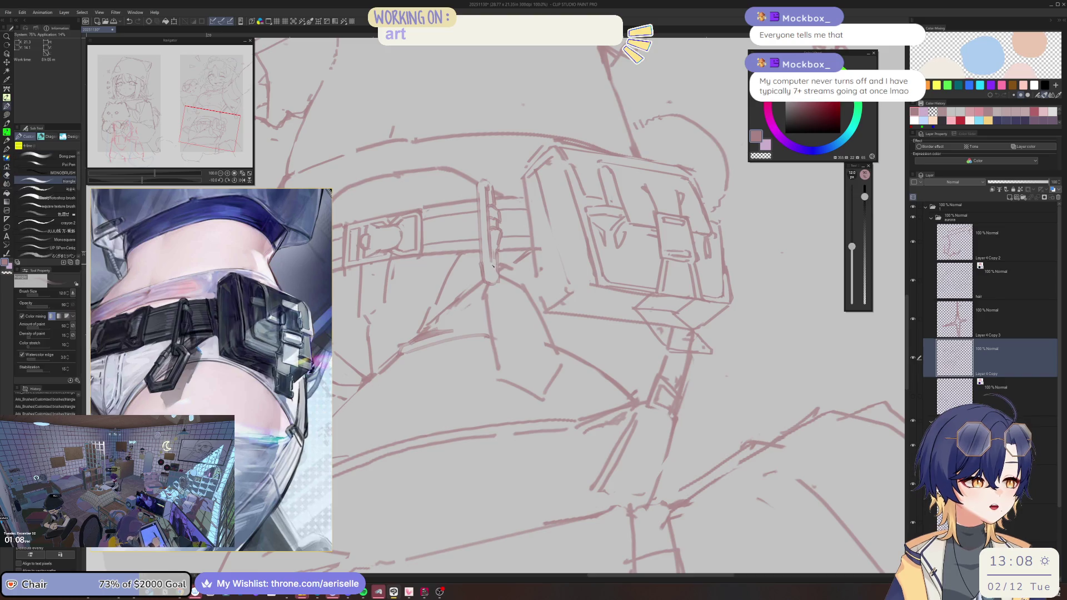
scroll(513, 246, "down", 4)
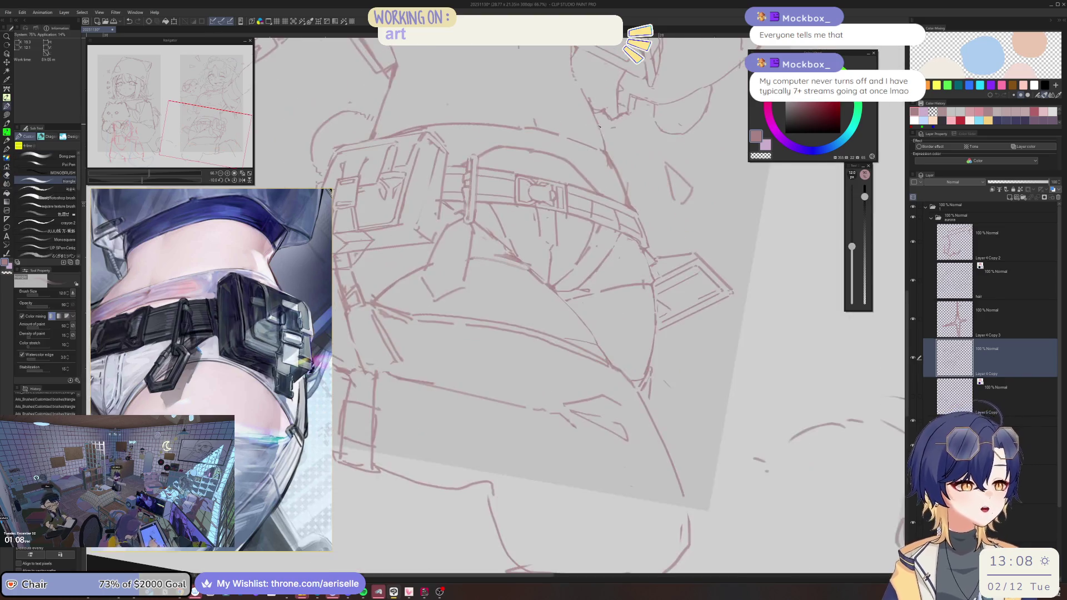
scroll(513, 246, "up", 4)
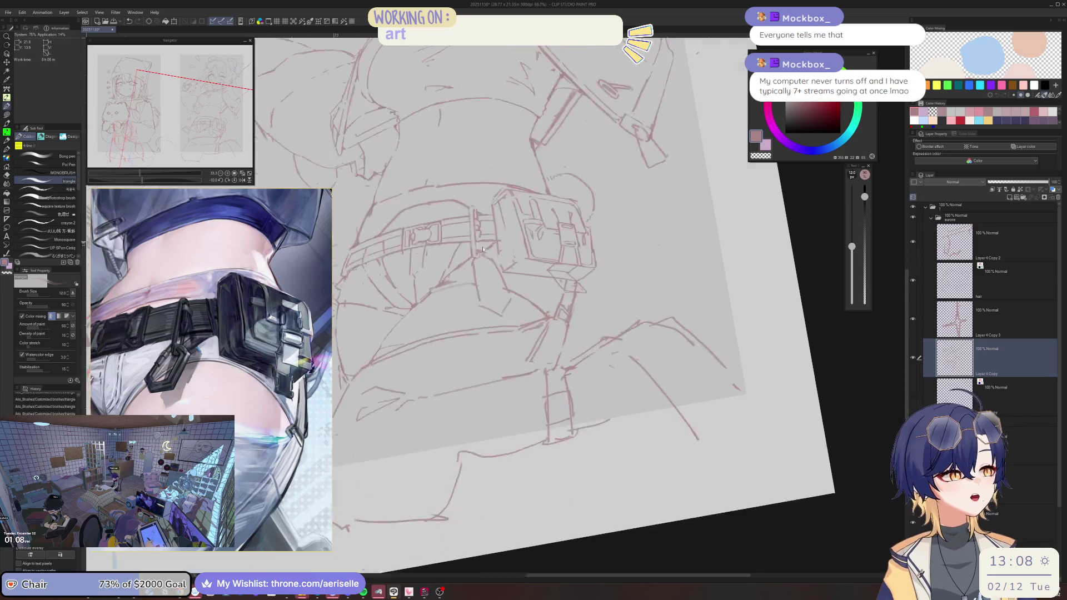
Step: Lasso the strap lines below the belt clip and nudge them slightly up and left
key("m")
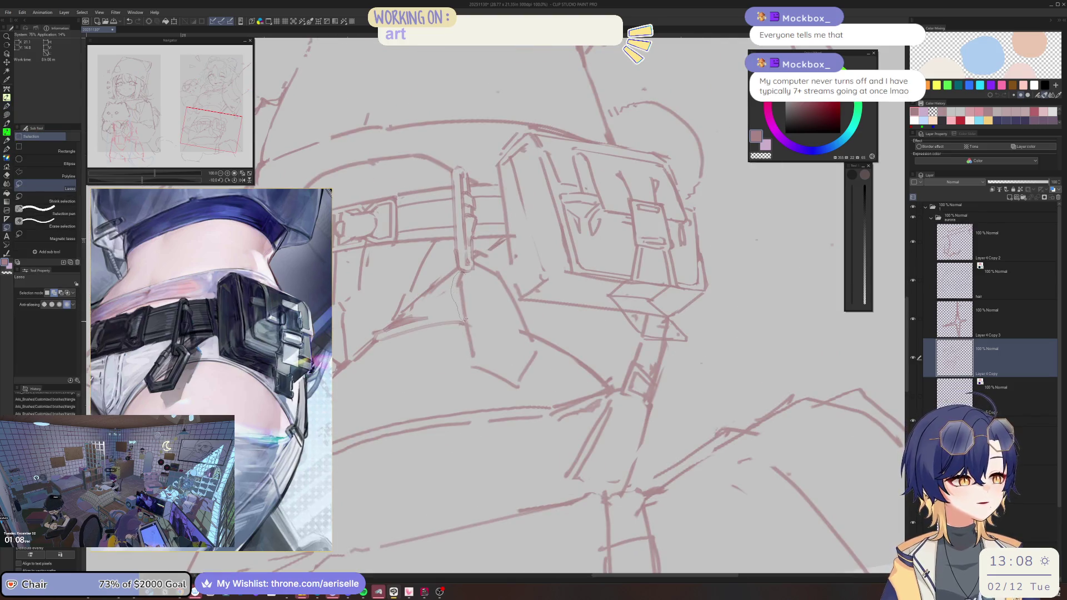
left_click_drag(461, 337, 463, 356)
left_click_drag(491, 392, 541, 352)
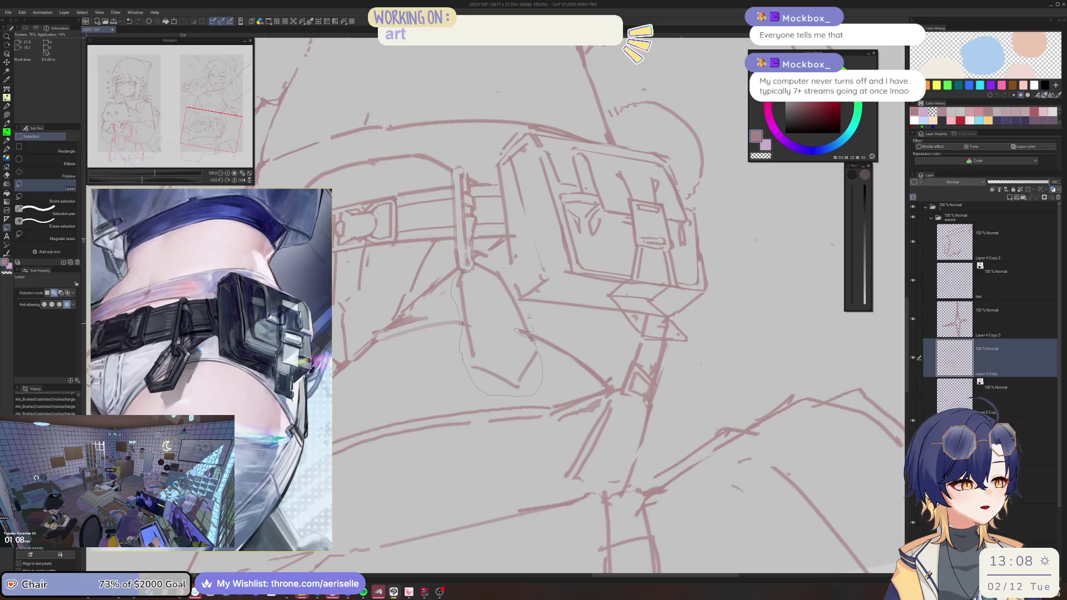
left_click_drag(530, 320, 492, 257)
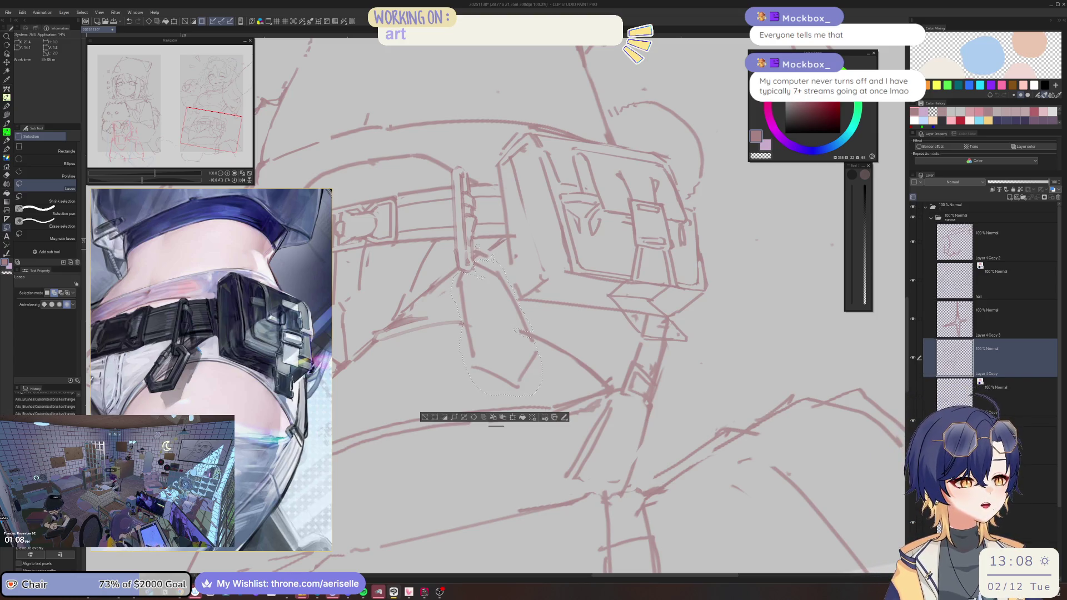
key("k")
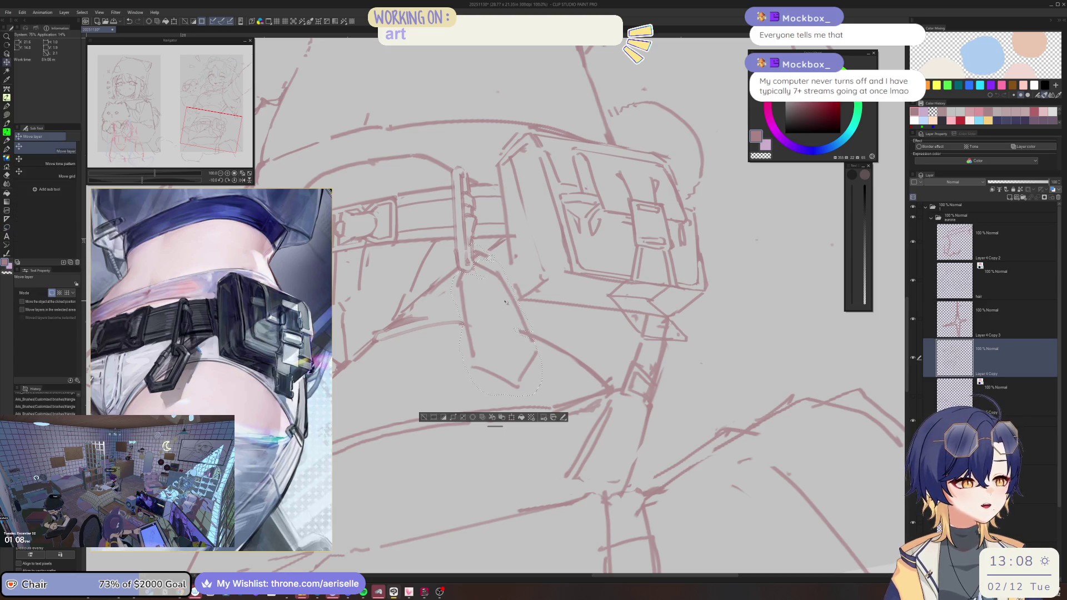
left_click_drag(504, 298, 502, 298)
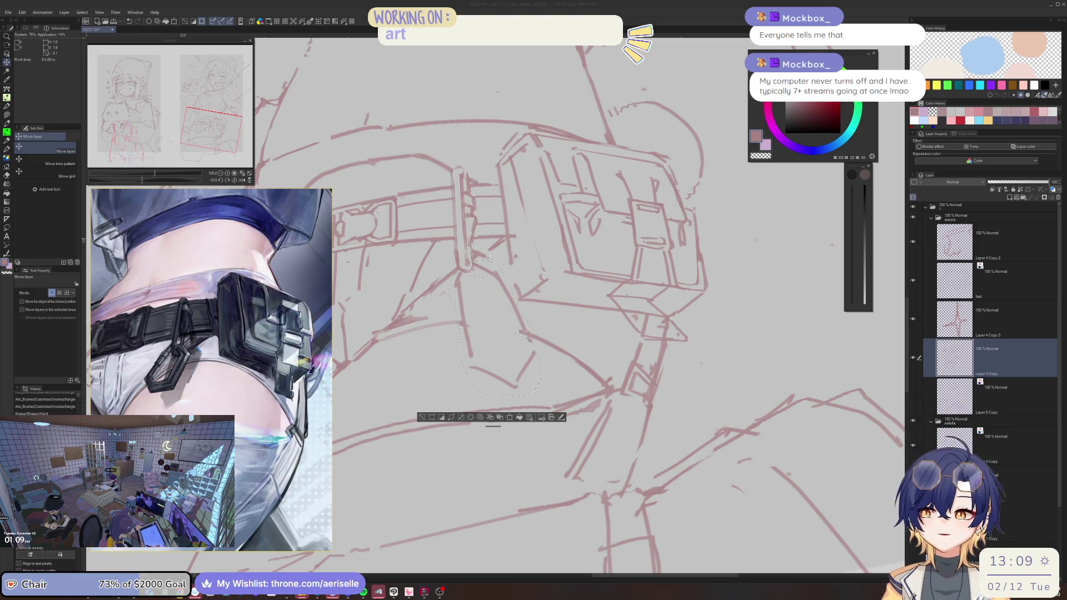
left_click(940, 334)
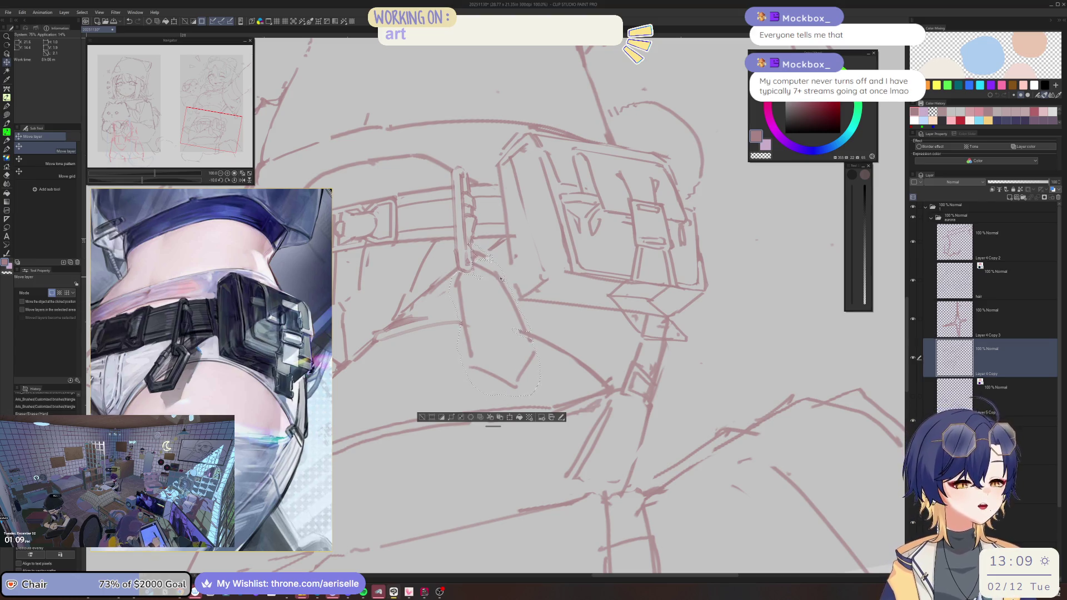
key("^")
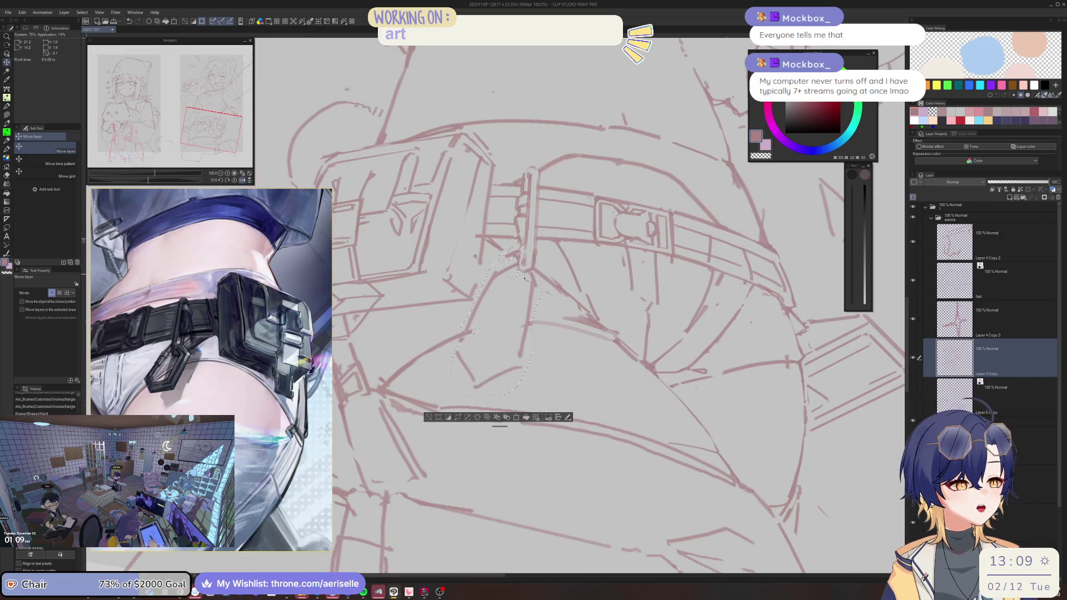
key("minus")
key("minus")
left_click_drag(491, 293, 484, 289)
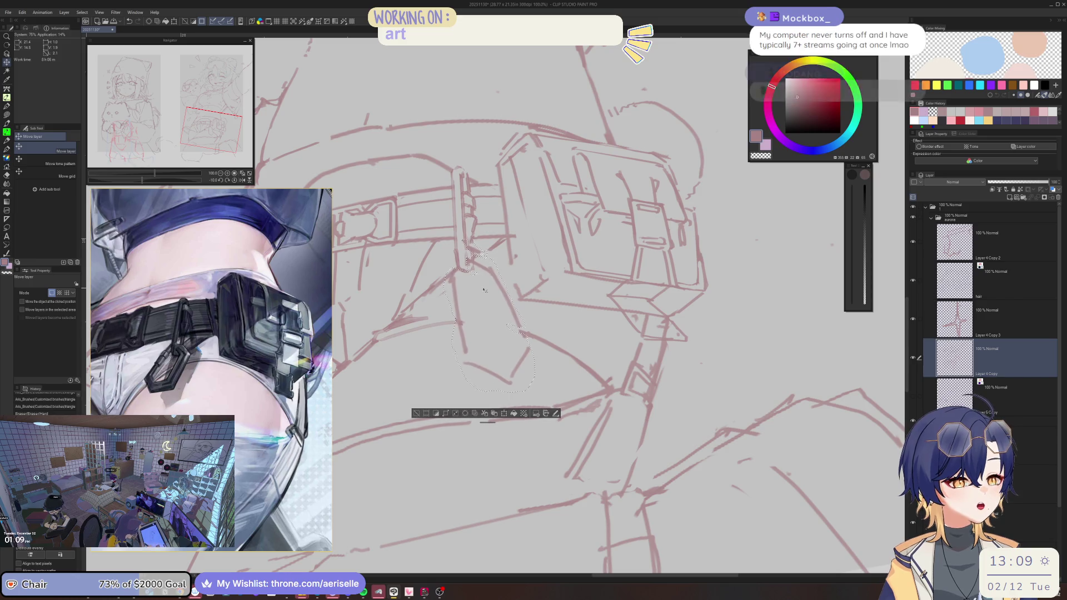
key("equal")
key("equal")
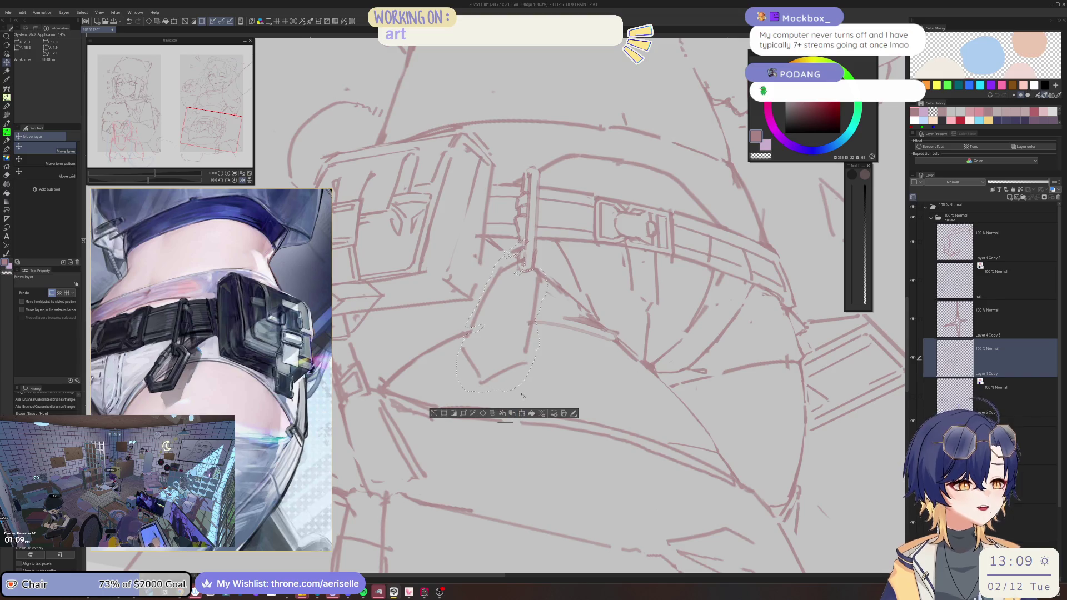
key("minus")
key("minus")
scroll(523, 395, "down", 3)
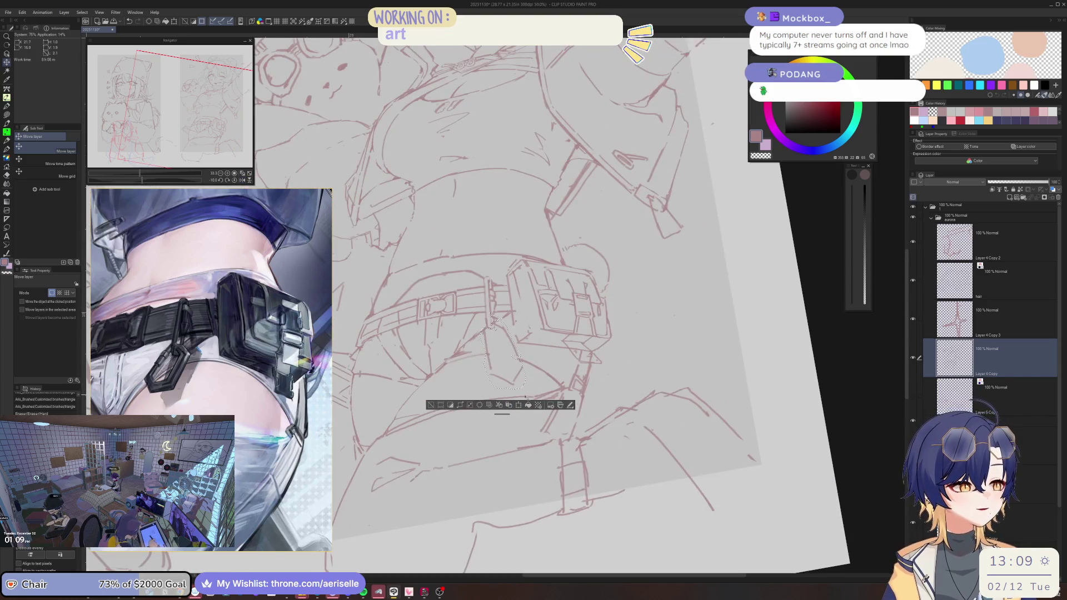
Step: Scale the selected strap section shorter from the bottom with Ctrl+T, confirm, and deselect
key("ctrl+t")
scroll(517, 394, "up", 1)
left_click_drag(507, 392, 512, 366)
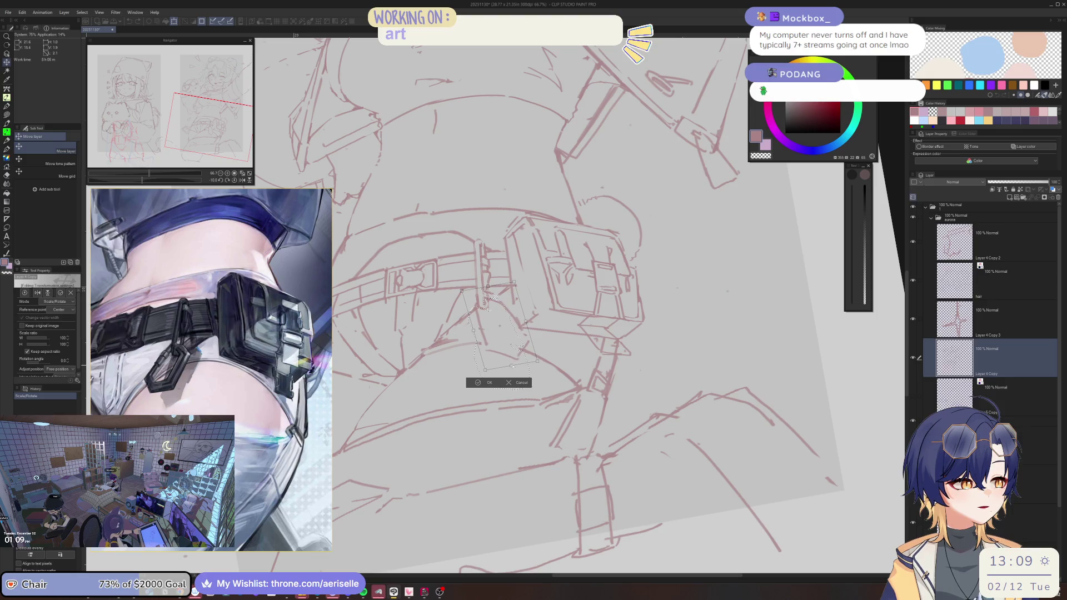
left_click(478, 382)
key("ctrl+d")
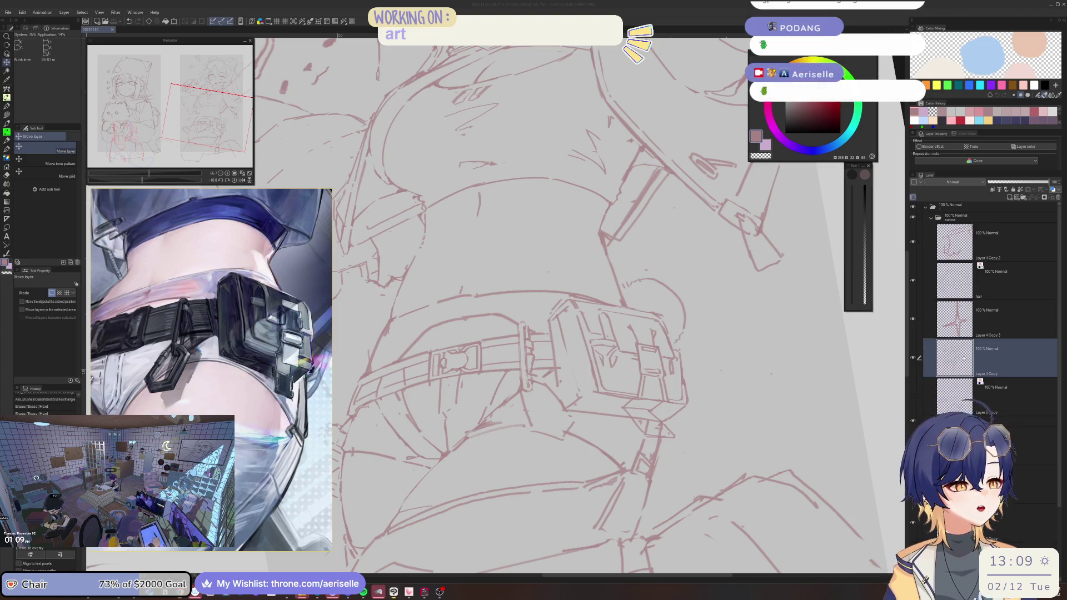
left_click_drag(545, 359, 538, 320)
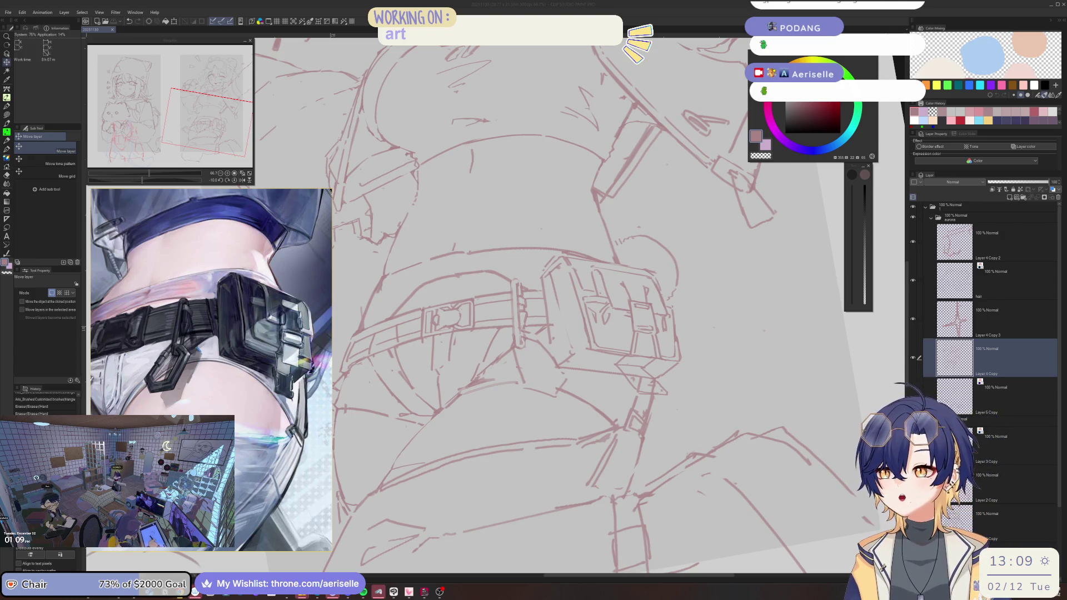
left_click(911, 403)
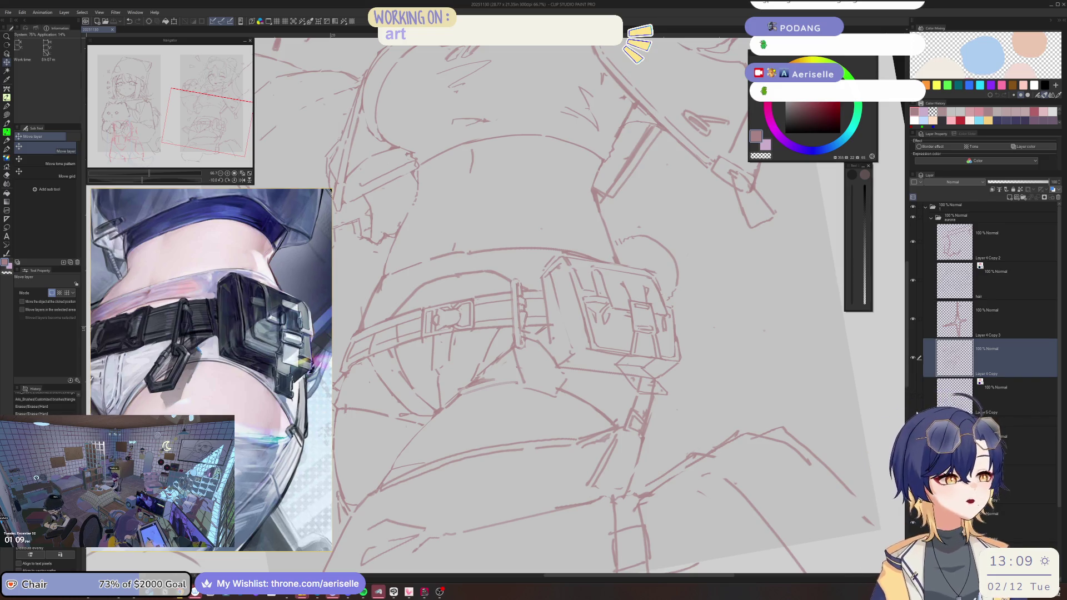
scroll(479, 342, "up", 2)
scroll(479, 342, "up", 2)
scroll(479, 343, "down", 4)
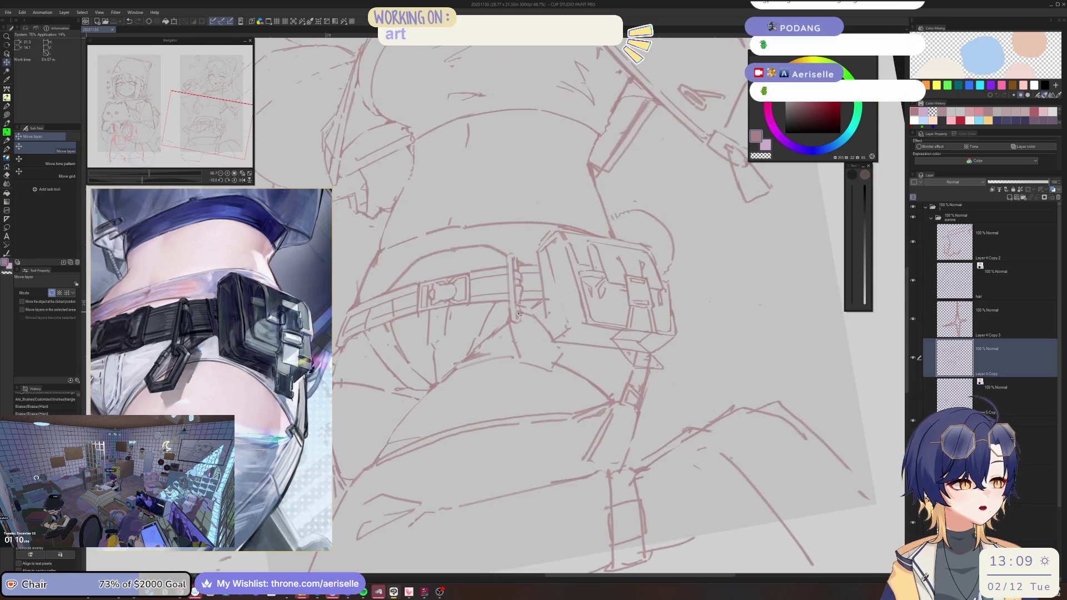
scroll(520, 314, "up", 2)
key("b")
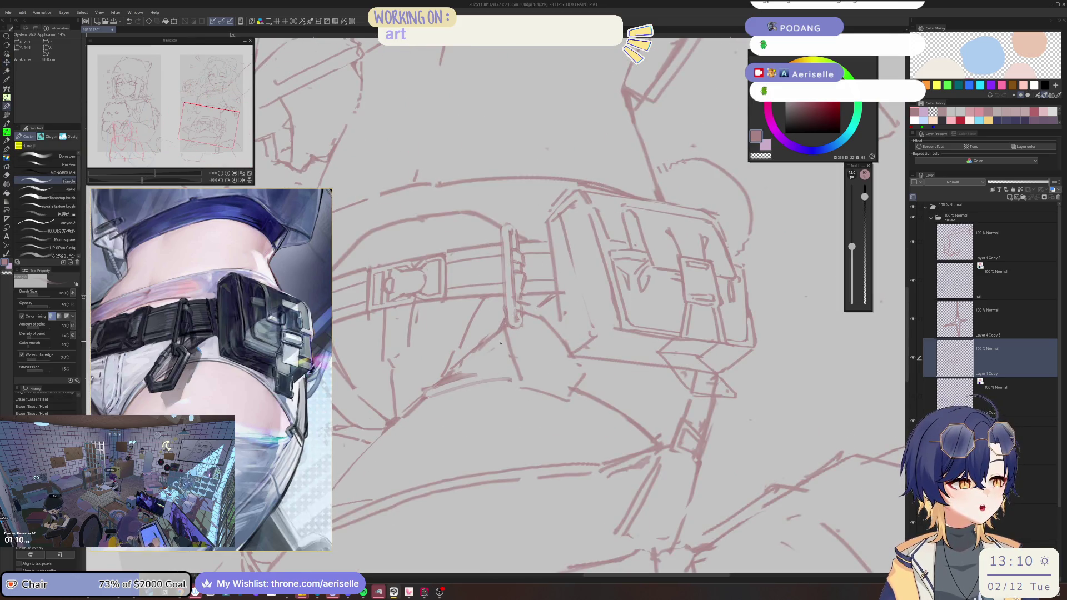
left_click_drag(498, 331, 515, 390)
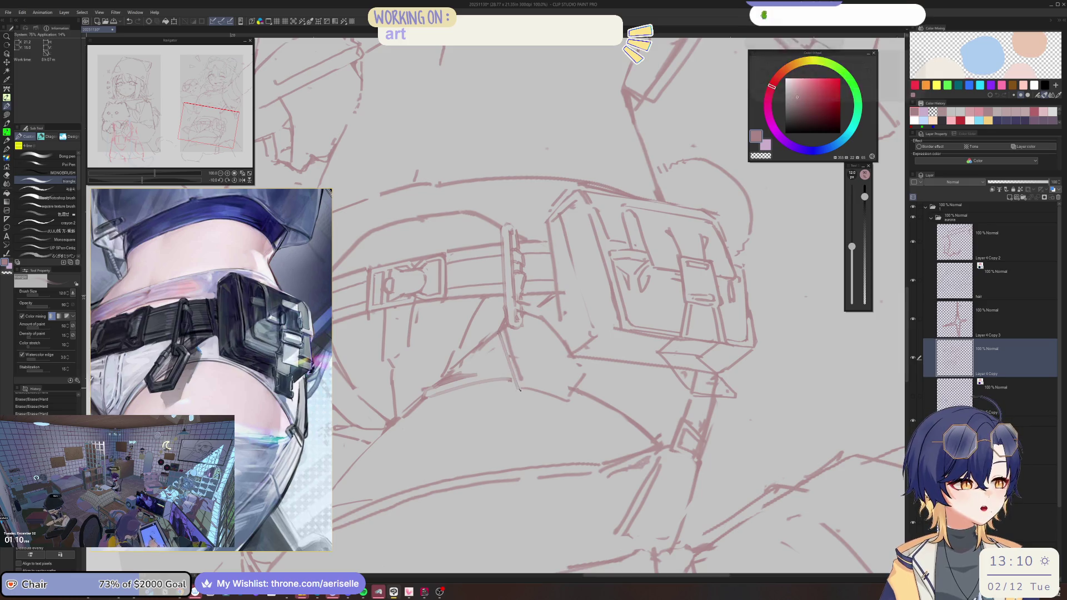
Step: Try a few short strokes near the strap and shift one, then undo them
left_click_drag(536, 399, 542, 373)
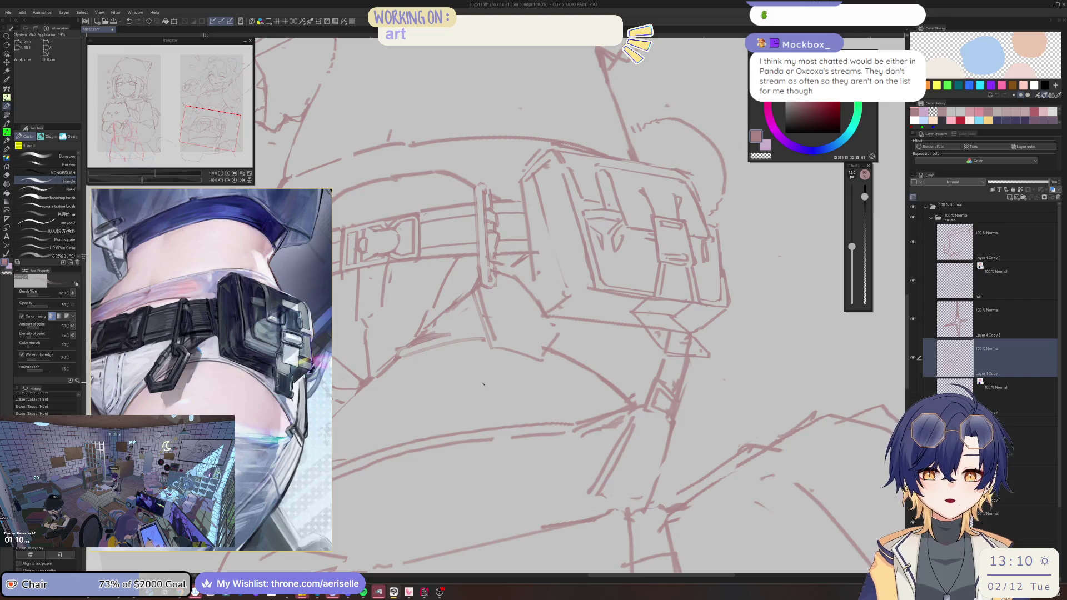
left_click(496, 353)
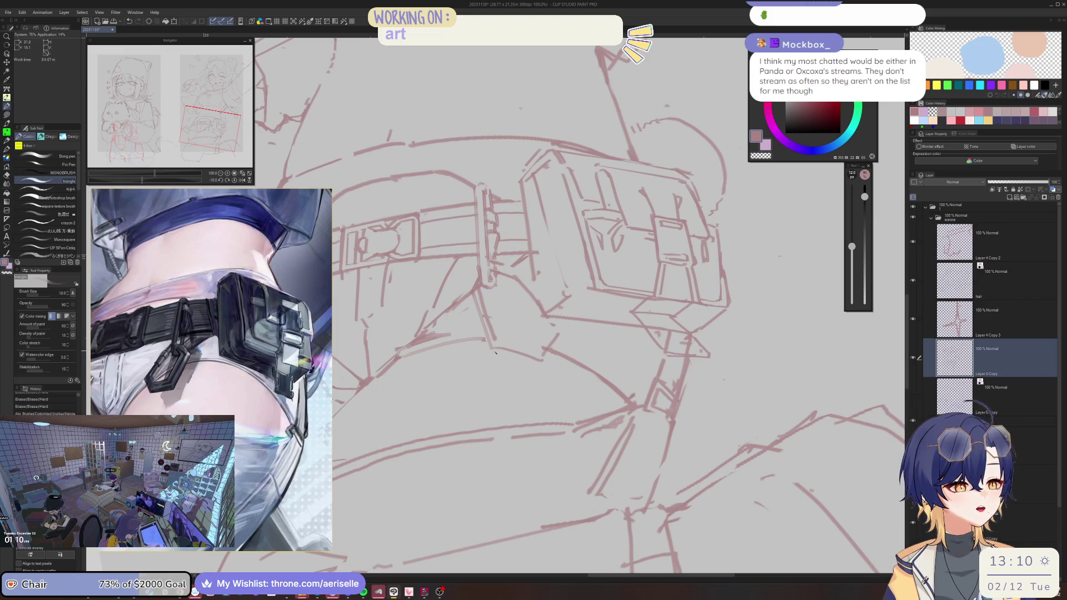
left_click(496, 353)
left_click(499, 354)
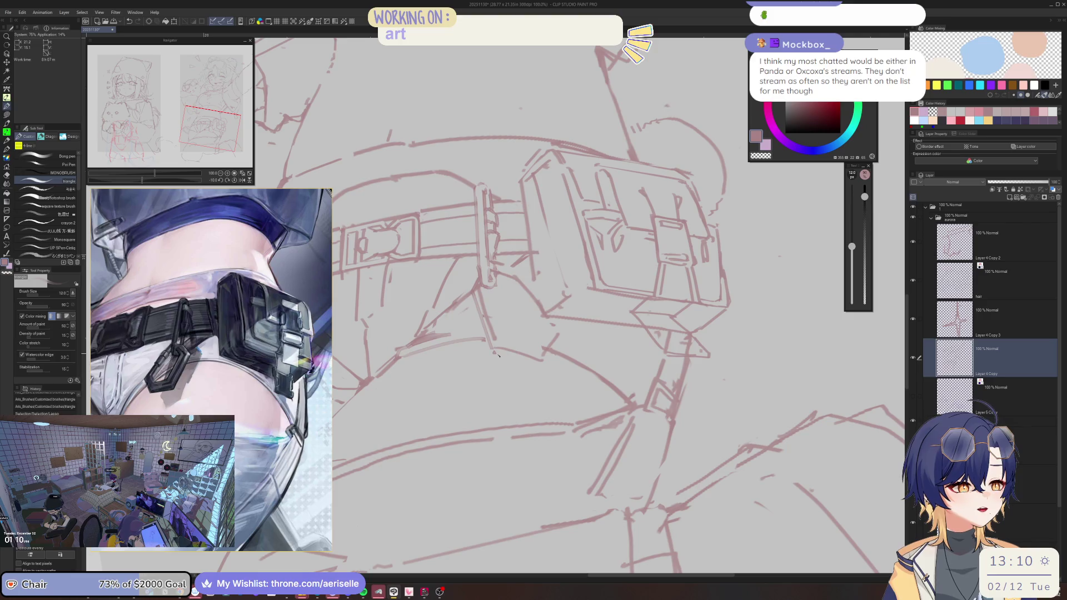
mouse_move(498, 354)
left_mouse_down()
mouse_move(523, 358)
mouse_move(497, 349)
left_mouse_up()
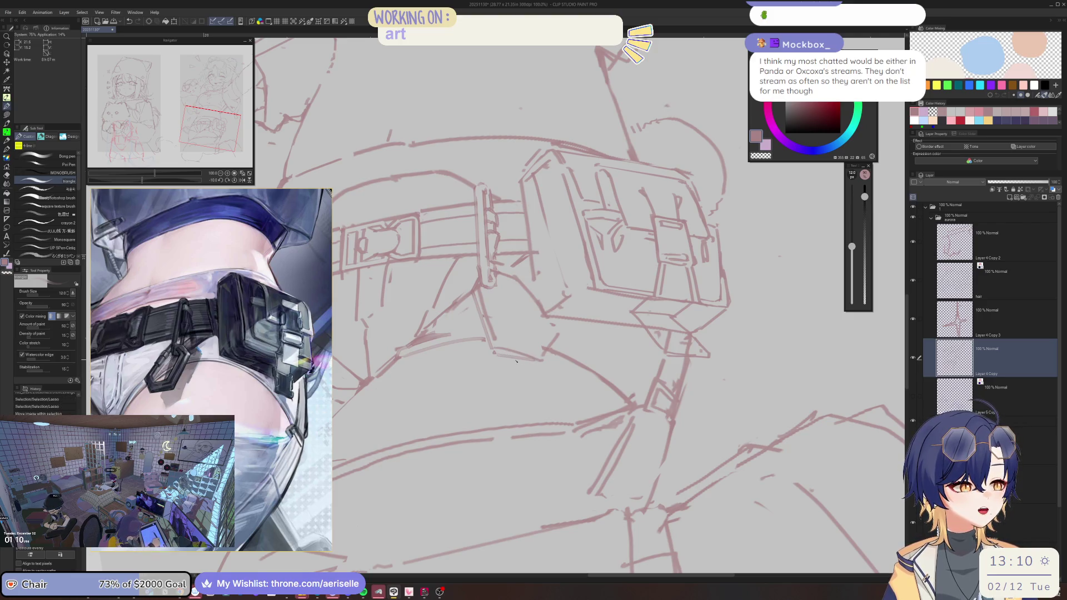
key("e")
key("ctrl+d")
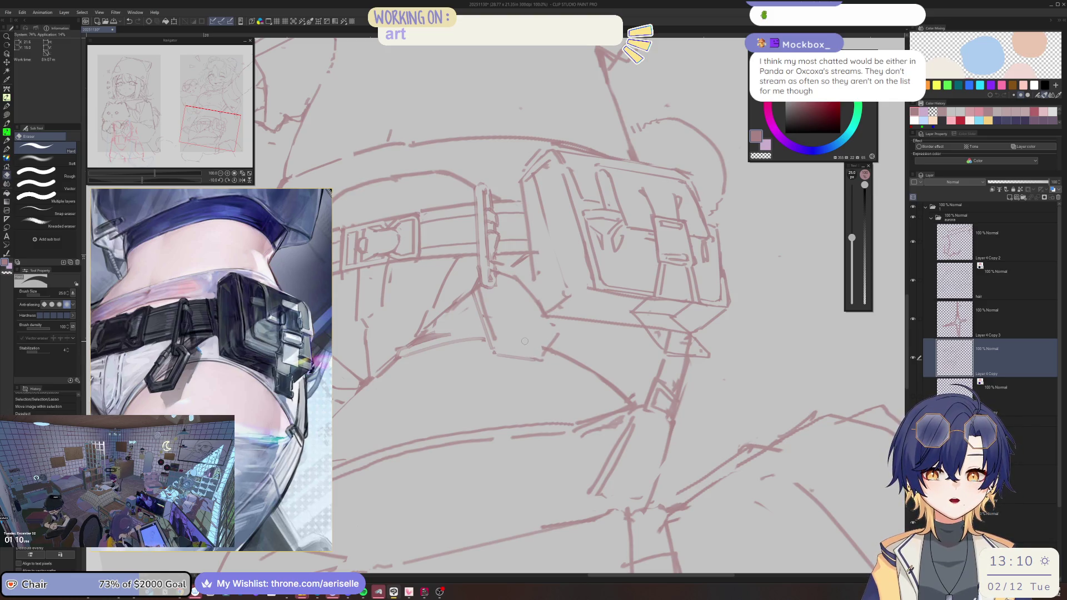
key("ctrl+z")
key("ctrl+z")
key("b")
key("ctrl+z")
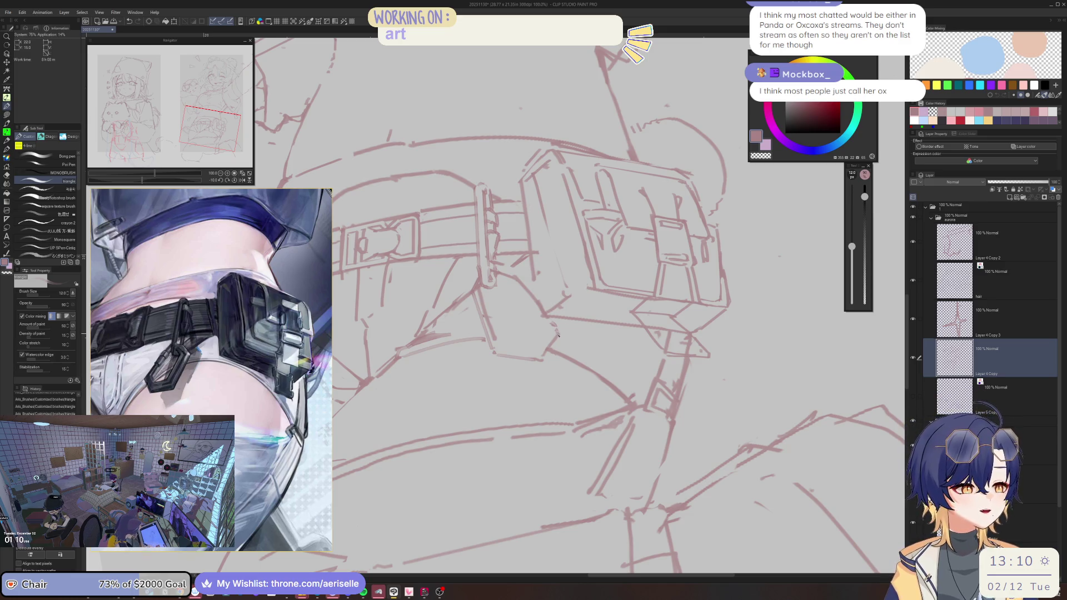
Step: Erase faint strokes beside the strap and stray lines near the buckle with a smaller eraser
key("e")
left_click_drag(553, 334, 542, 355)
key("p")
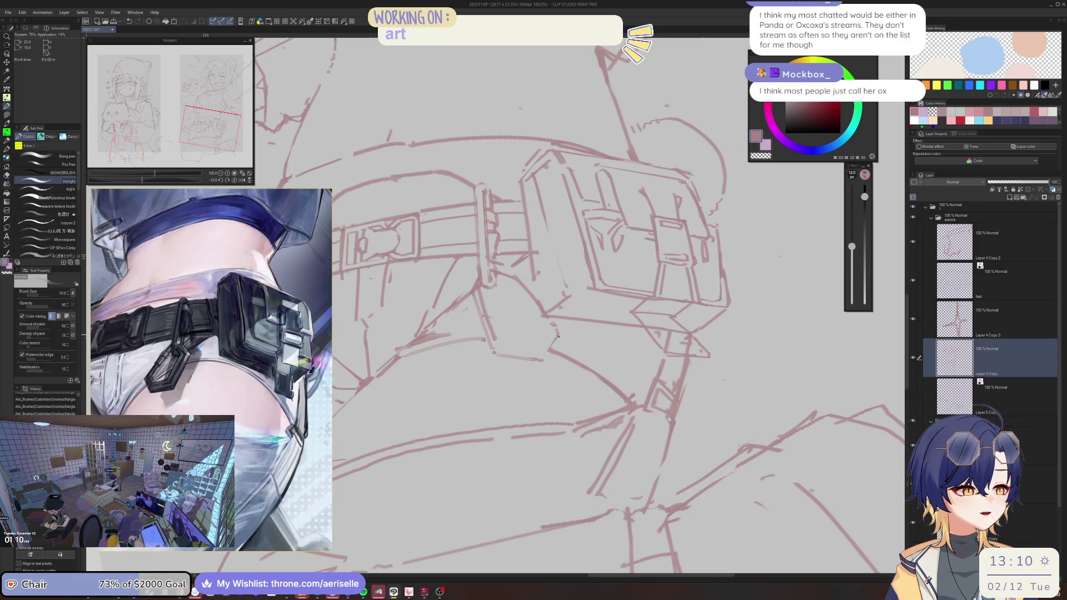
key("ctrl+z")
key("ctrl+z")
key("ctrl+z")
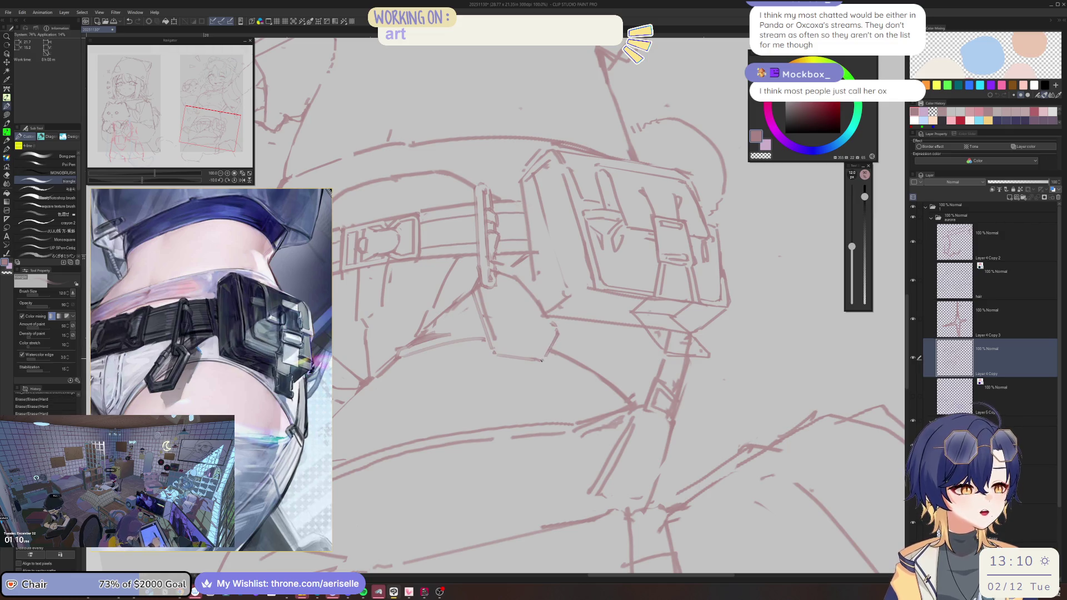
scroll(547, 349, "up", 3)
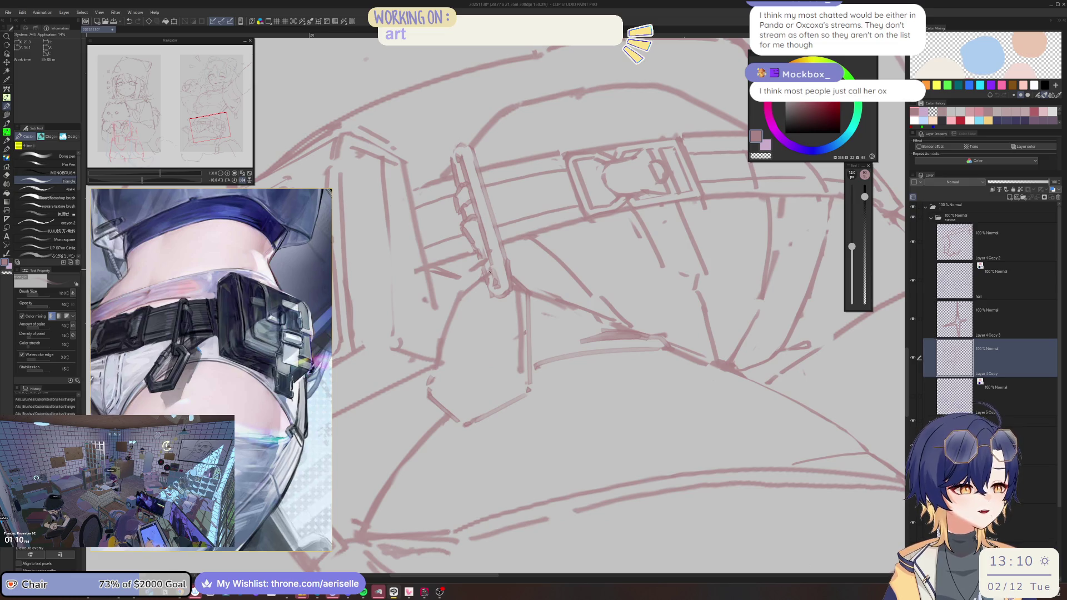
key("e")
key("bracketleft")
key("bracketleft")
mouse_move(487, 275)
left_mouse_down()
mouse_move(460, 309)
mouse_move(434, 388)
left_mouse_up()
Step: Redraw the strap edge below the buckle and add a straight line along the strap
left_click_drag(465, 298, 446, 355)
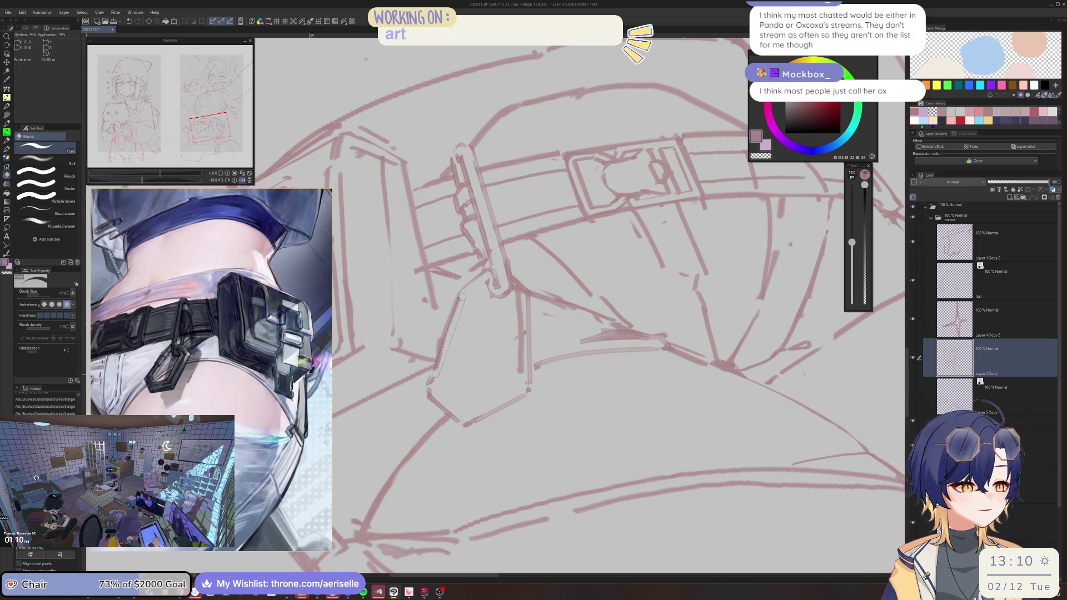
left_click_drag(462, 296, 435, 377)
key("p")
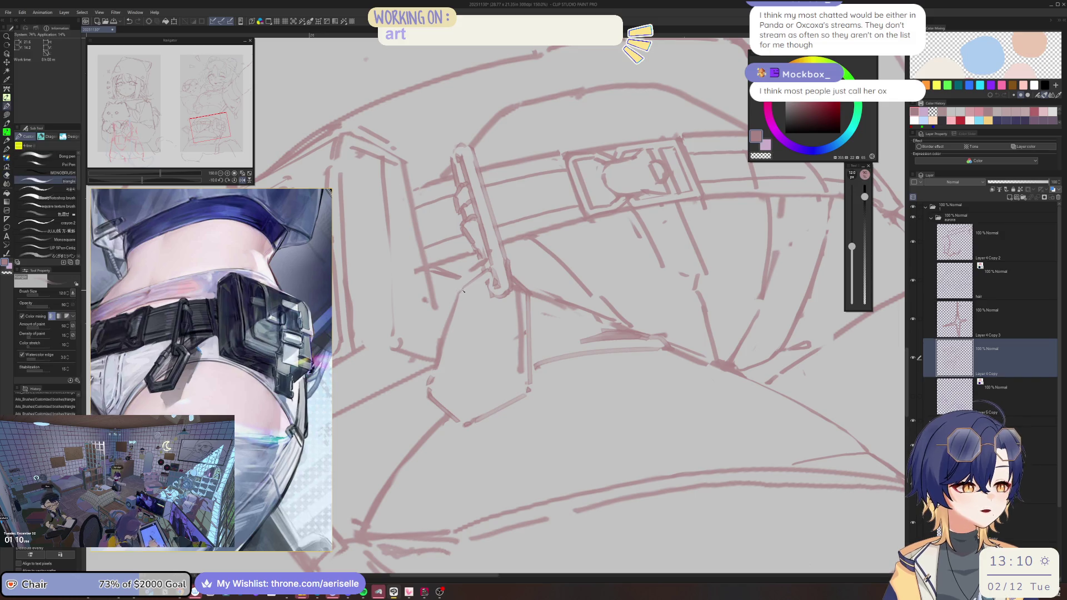
left_click(435, 392, "shift")
scroll(536, 233, "down", 5)
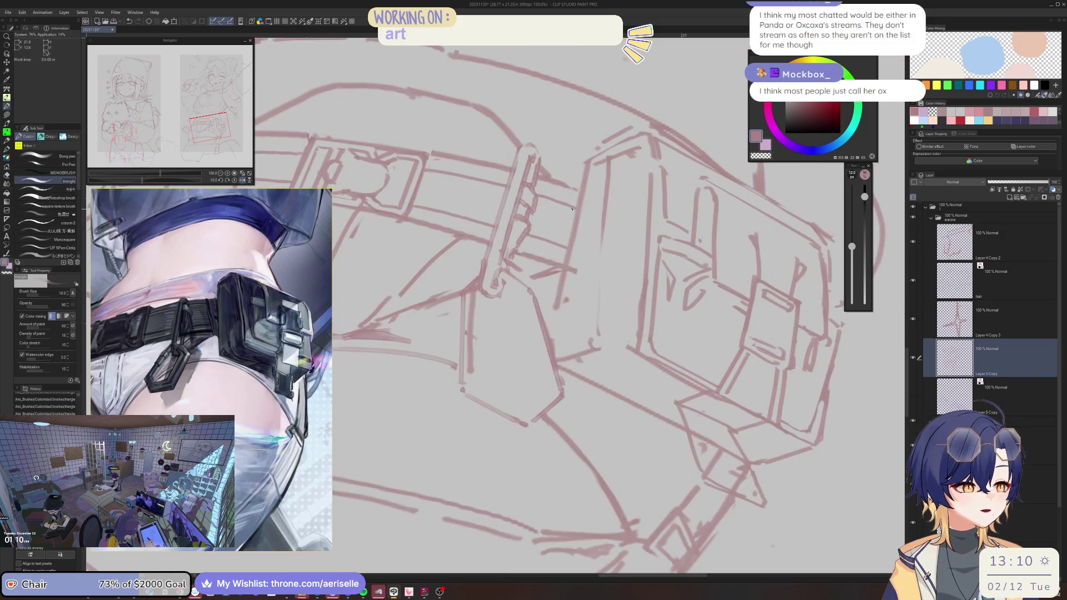
scroll(536, 233, "up", 5)
key("e")
scroll(556, 255, "down", 4)
scroll(568, 271, "up", 4)
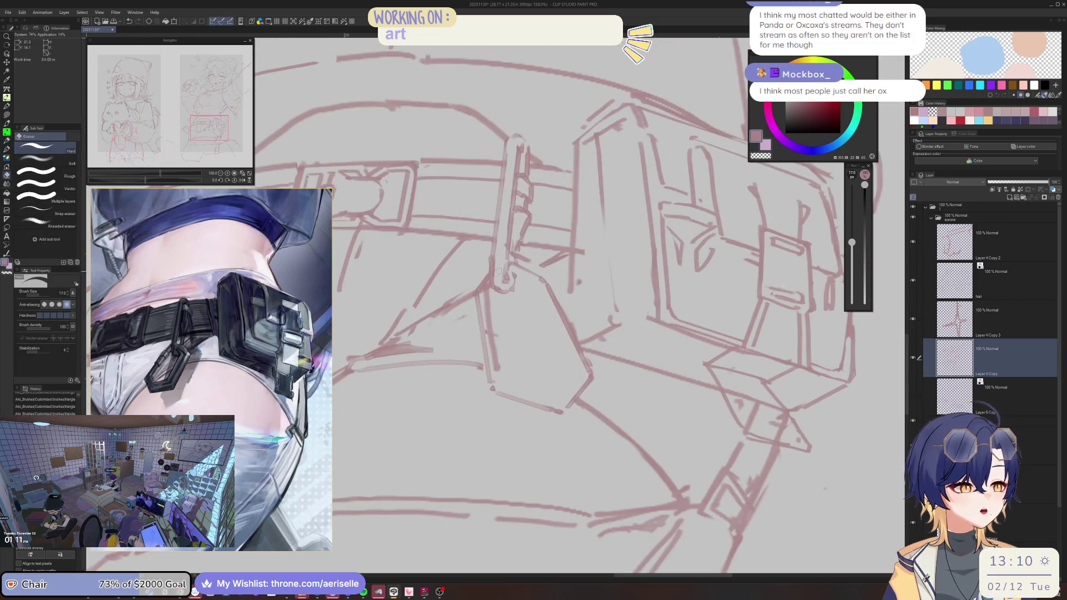
key("m")
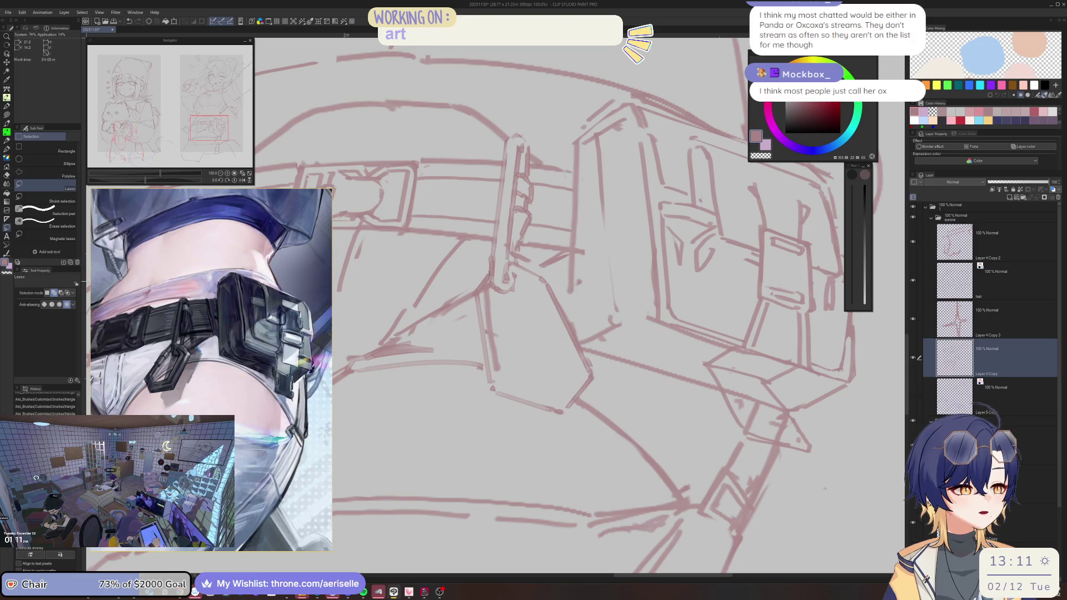
Step: Lasso the hanging strap piece, move it slightly up and left, then deselect and return to the pen
mouse_move(490, 277)
left_mouse_down()
mouse_move(492, 352)
mouse_move(537, 388)
left_mouse_up()
mouse_move(527, 279)
left_mouse_down()
mouse_move(517, 264)
mouse_move(573, 304)
mouse_move(586, 350)
mouse_move(610, 375)
mouse_move(562, 434)
mouse_move(500, 424)
left_mouse_up()
left_click_drag(482, 383, 486, 368)
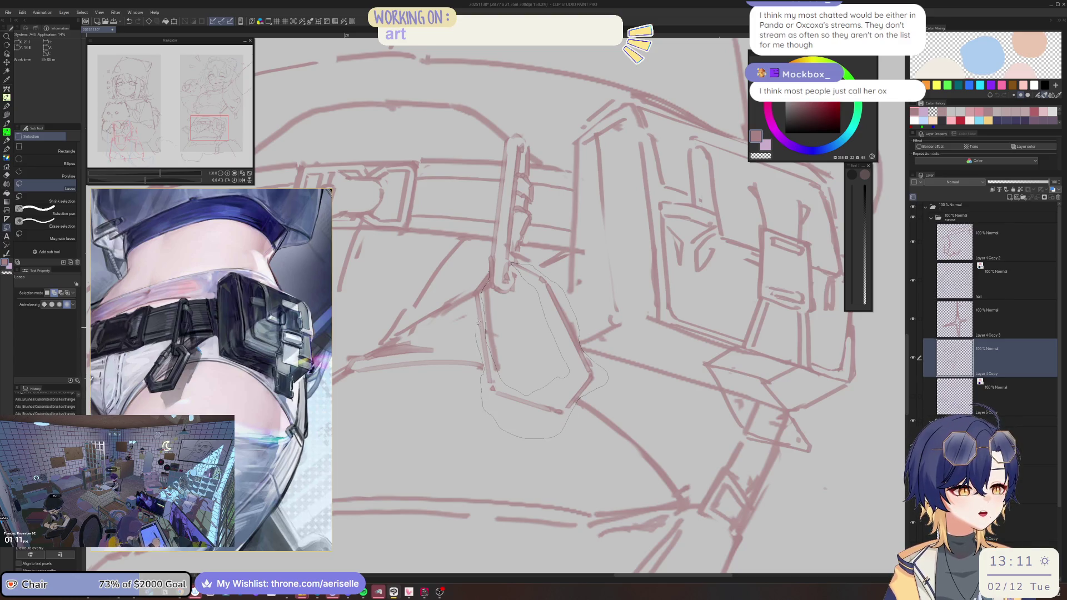
left_click_drag(477, 296, 489, 271)
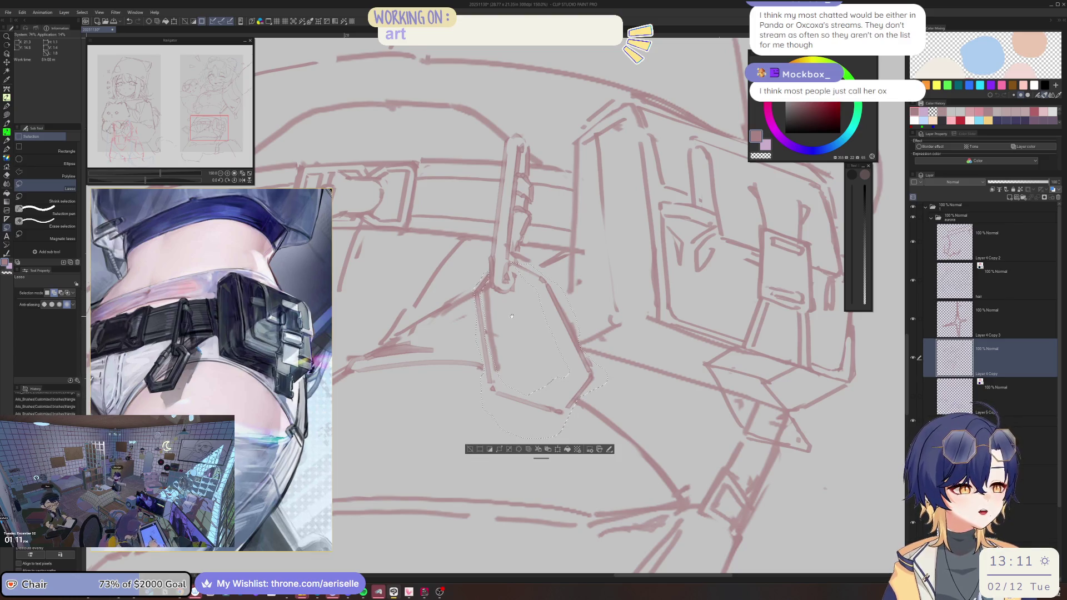
key("k")
left_click_drag(512, 317, 557, 321)
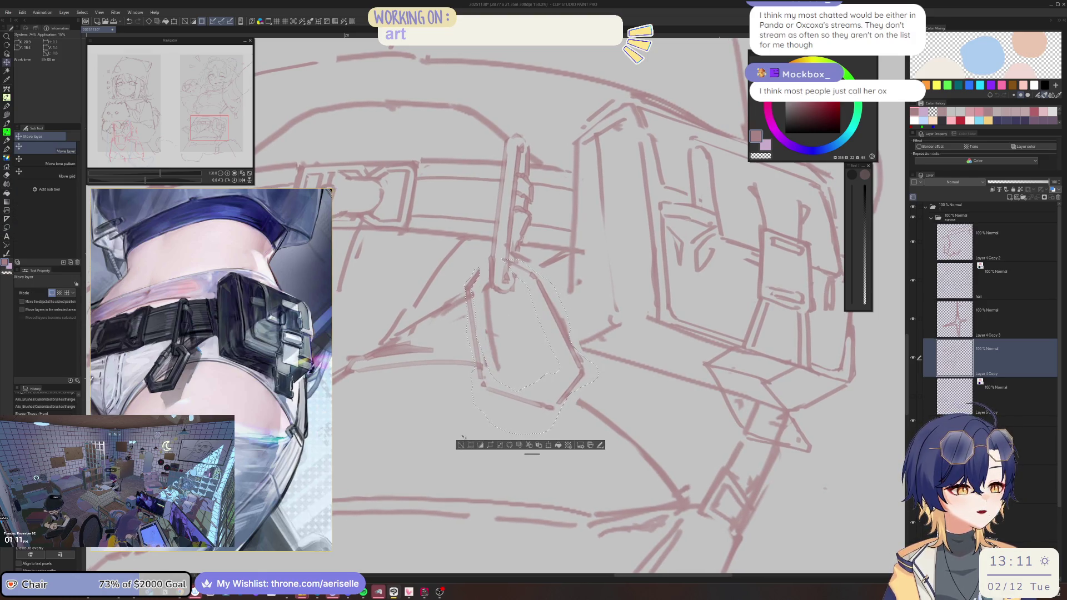
key("ctrl+d")
key("b")
scroll(520, 310, "down", 3)
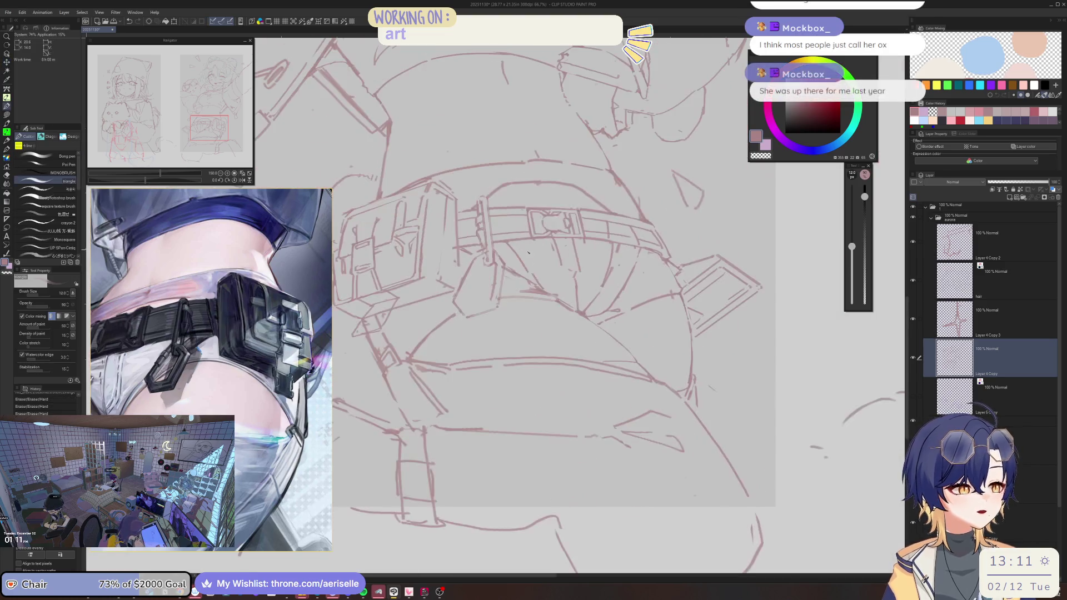
scroll(520, 311, "up", 1)
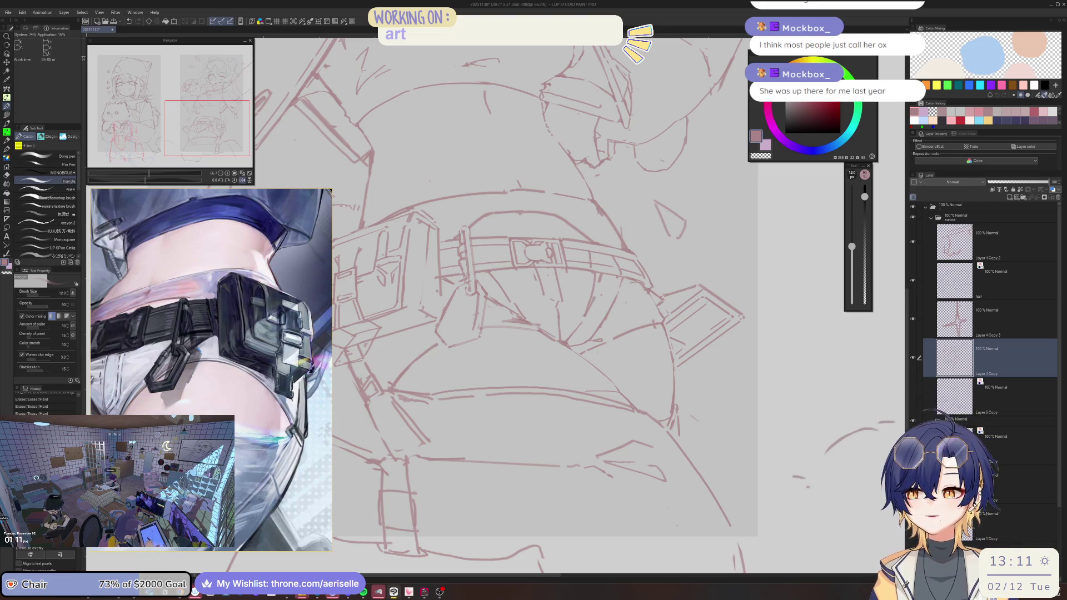
key("alt+Tab")
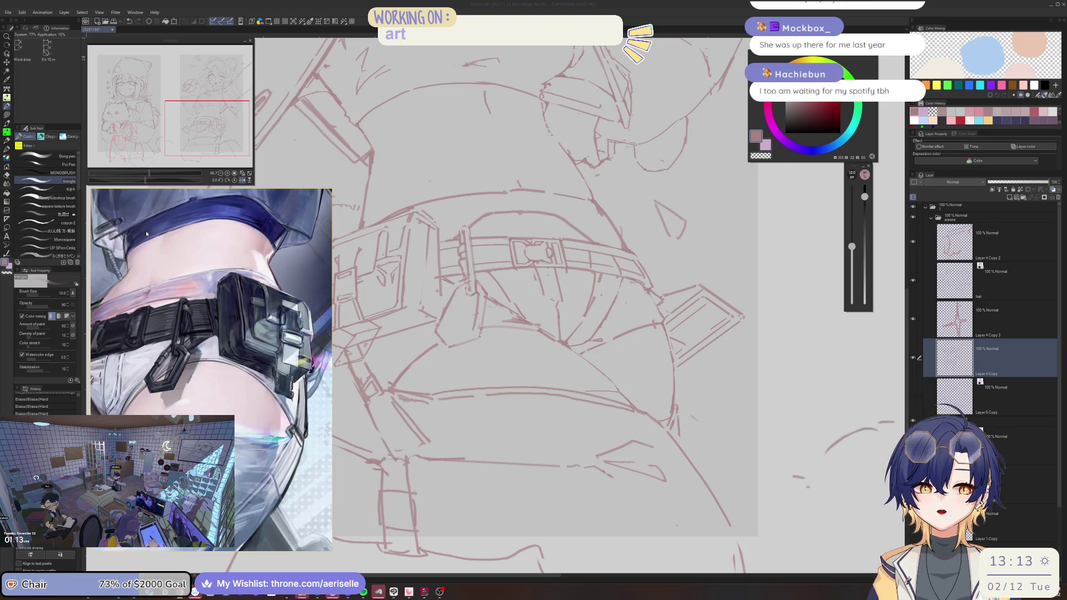
key("alt+Tab")
left_click_drag(708, 91, 661, 64)
Step: Enlarge the browser window and scroll through the 2024 yearly report
left_click(744, 353)
scroll(734, 318, "down", 1)
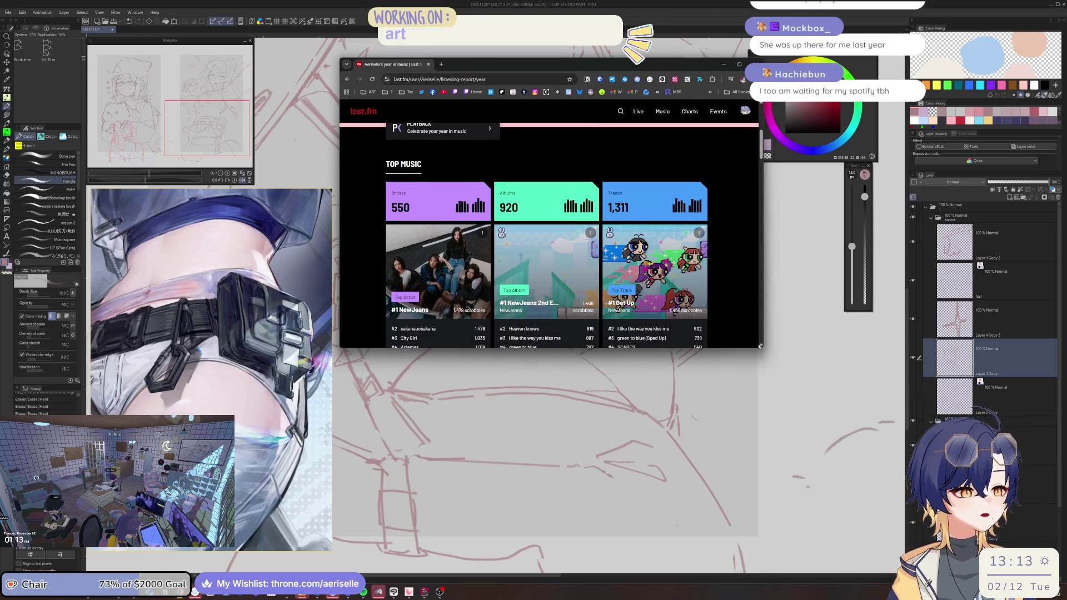
mouse_move(762, 347)
left_mouse_down()
mouse_move(833, 517)
mouse_move(840, 481)
left_mouse_up()
scroll(755, 418, "down", 5)
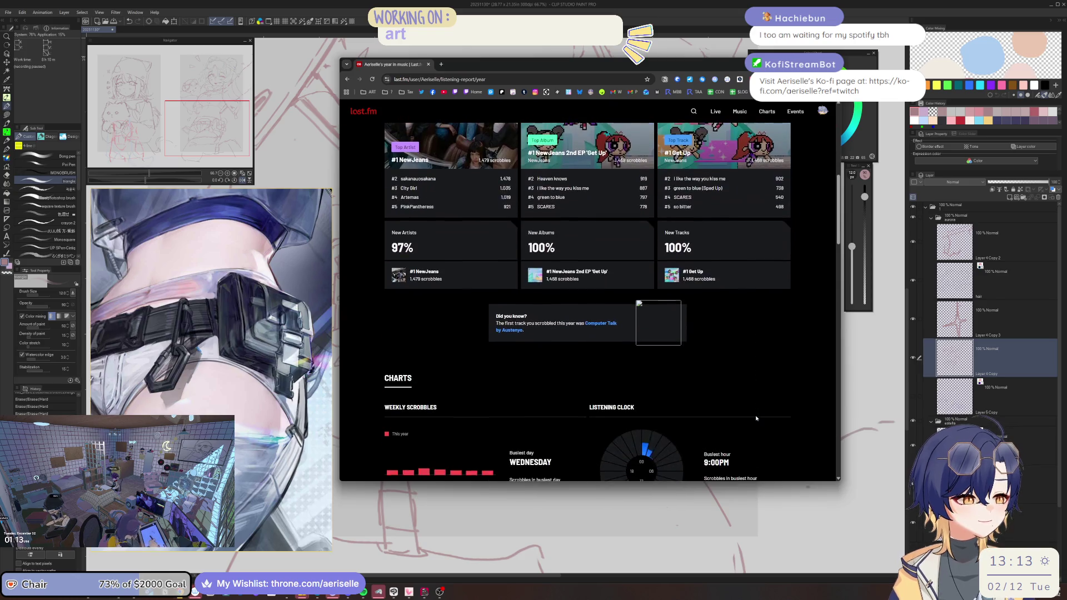
scroll(755, 418, "down", 3)
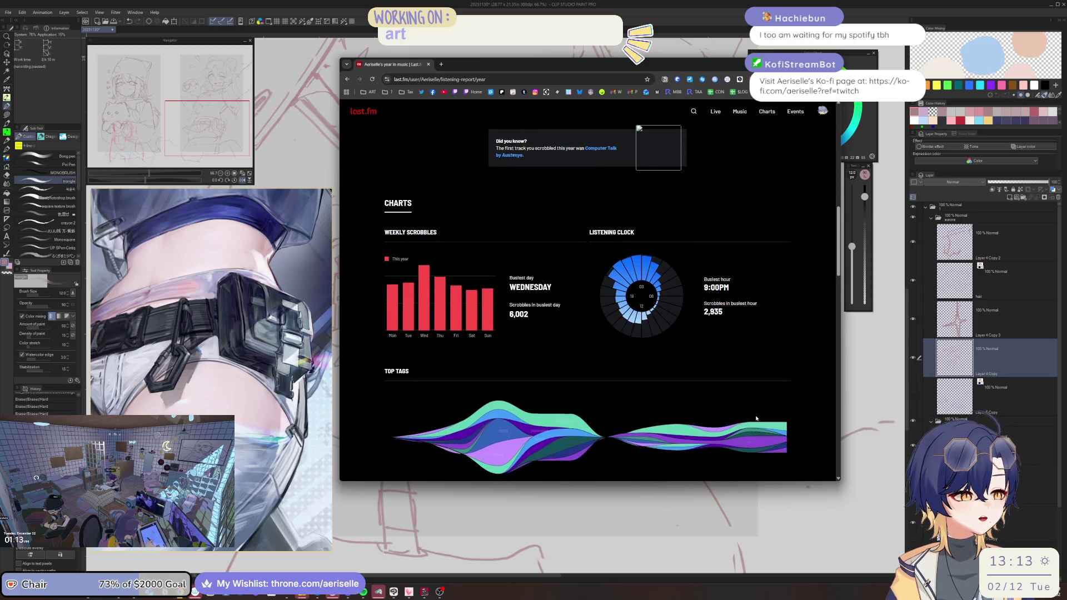
scroll(755, 418, "down", 3)
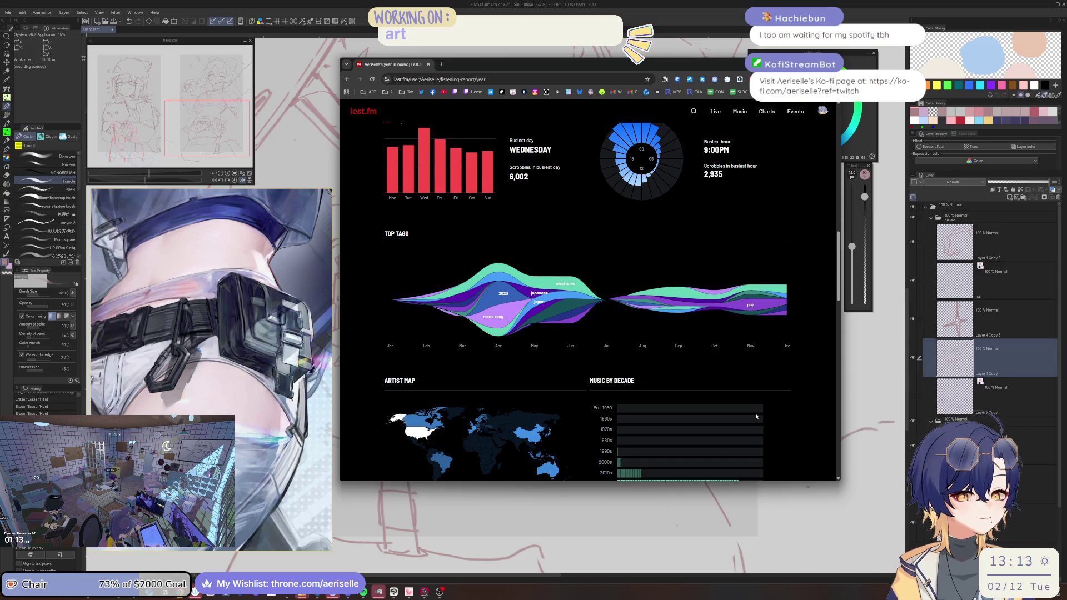
scroll(756, 417, "down", 5)
scroll(755, 416, "up", 10)
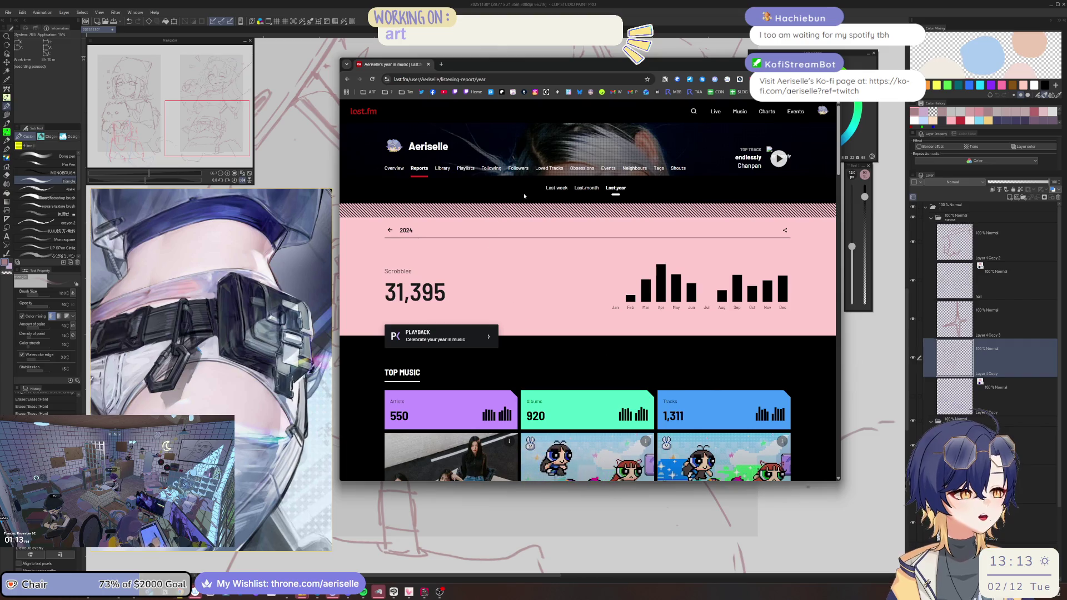
Step: Open the profile Overview and scroll through Recent Tracks, Top Artists and Top Albums
left_click(403, 170)
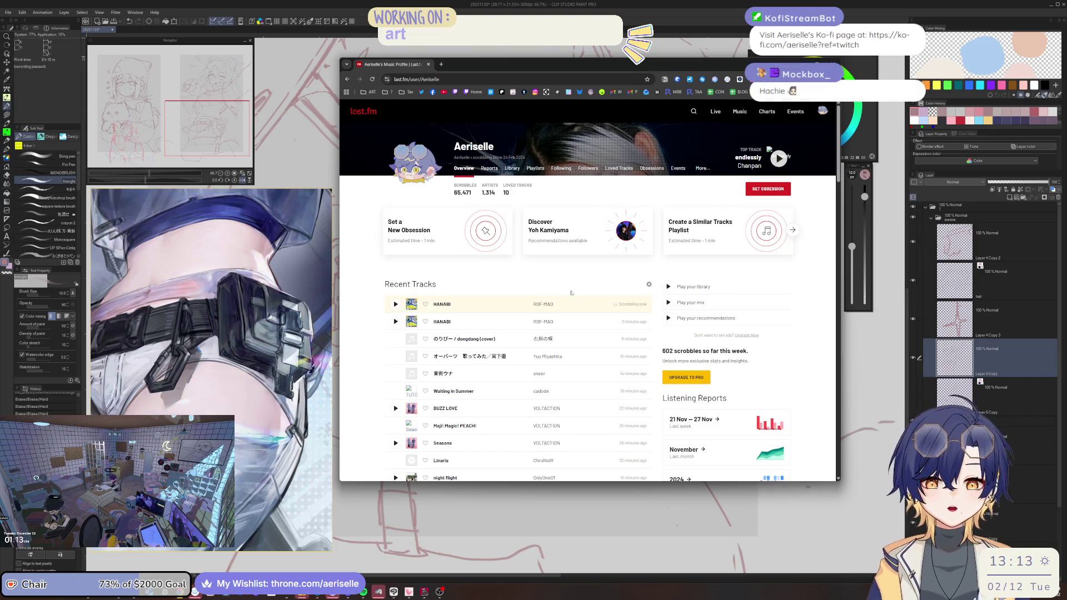
scroll(571, 293, "down", 15)
scroll(573, 292, "down", 10)
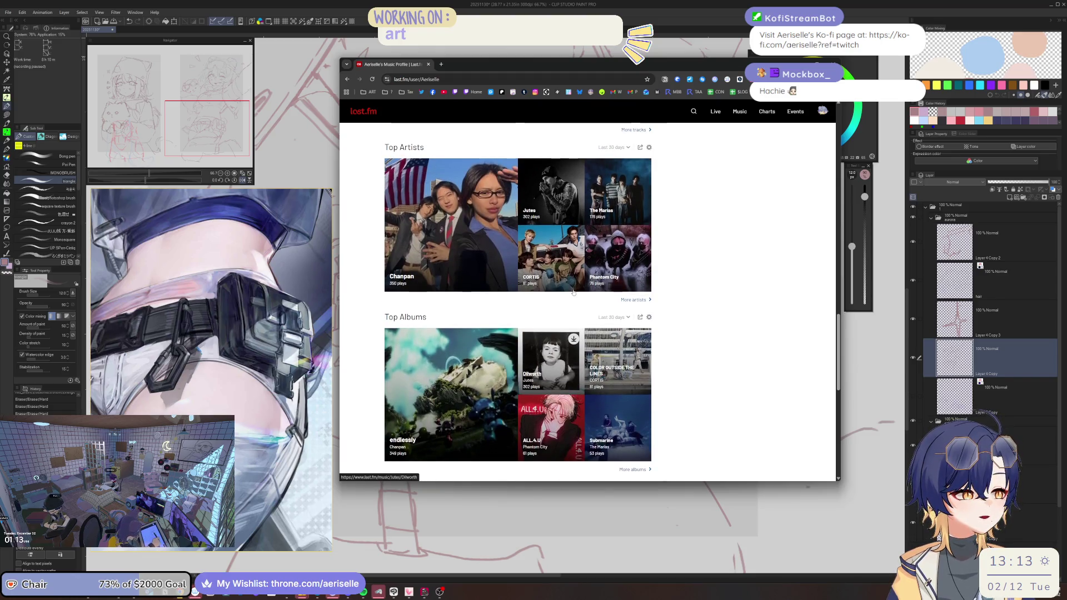
scroll(573, 292, "down", 4)
scroll(765, 359, "down", 4)
scroll(723, 351, "up", 20)
scroll(716, 350, "up", 2)
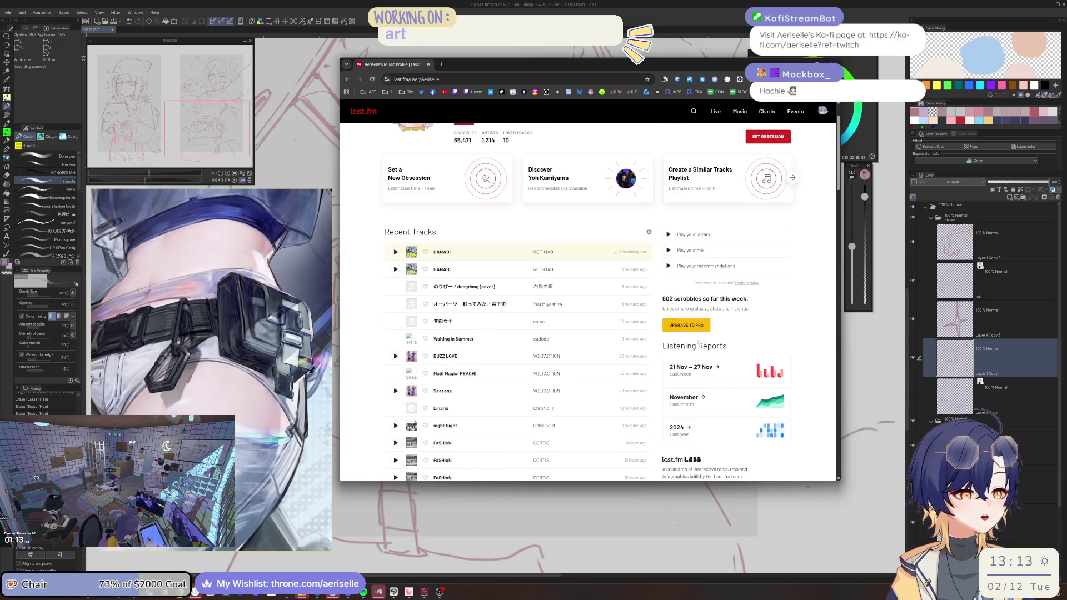
scroll(445, 291, "up", 1)
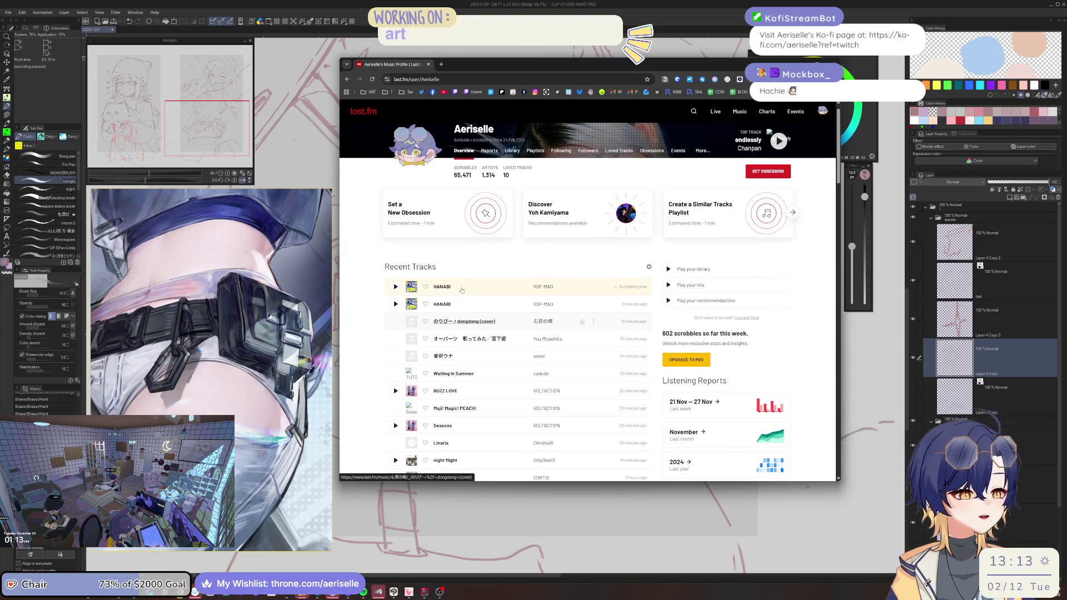
scroll(441, 341, "down", 2)
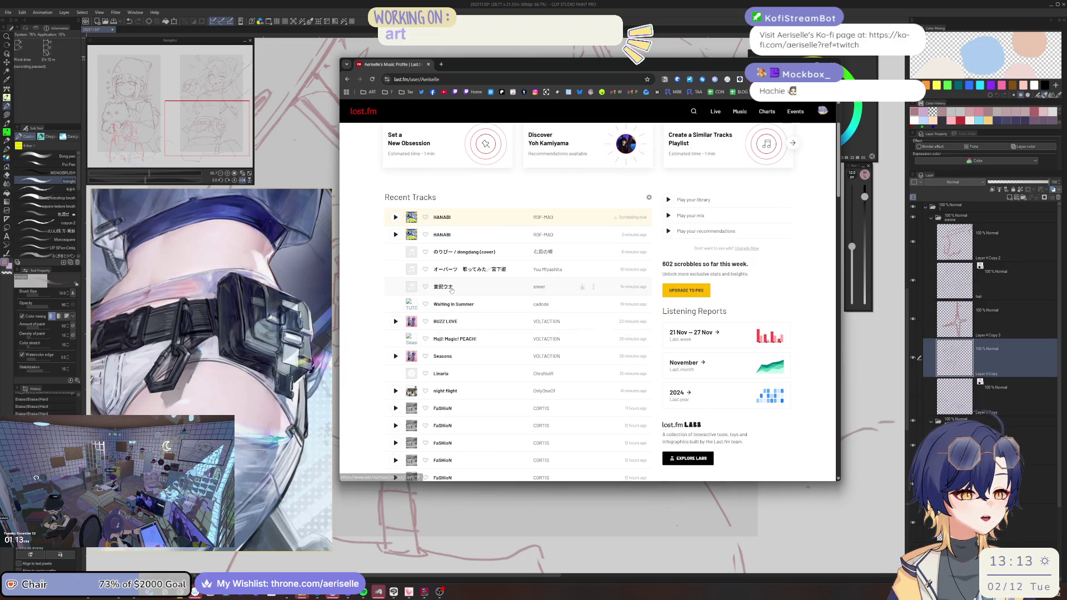
scroll(451, 289, "down", 1)
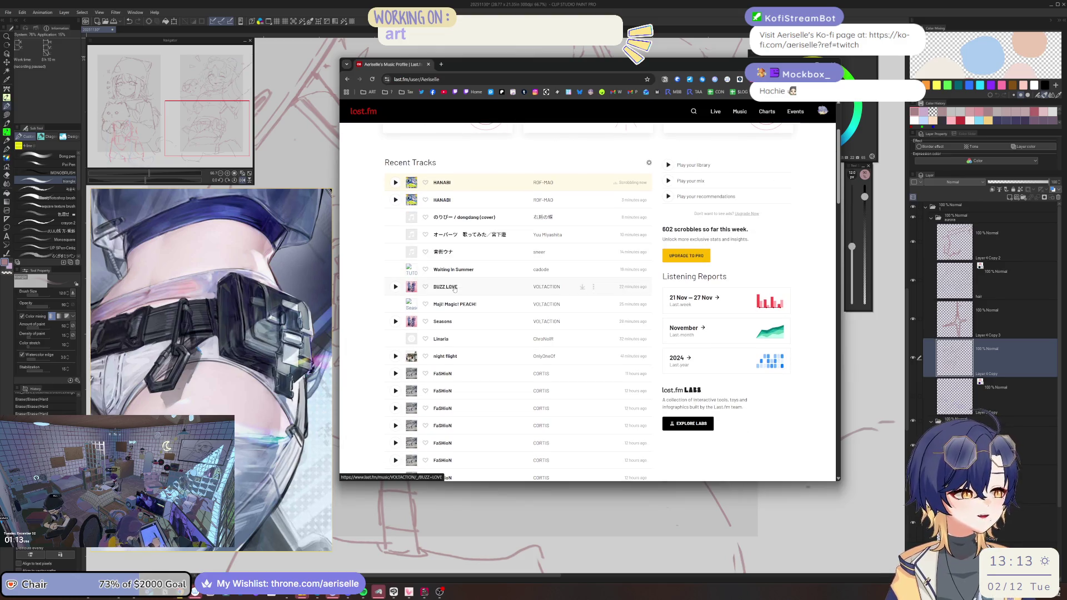
scroll(454, 289, "up", 4)
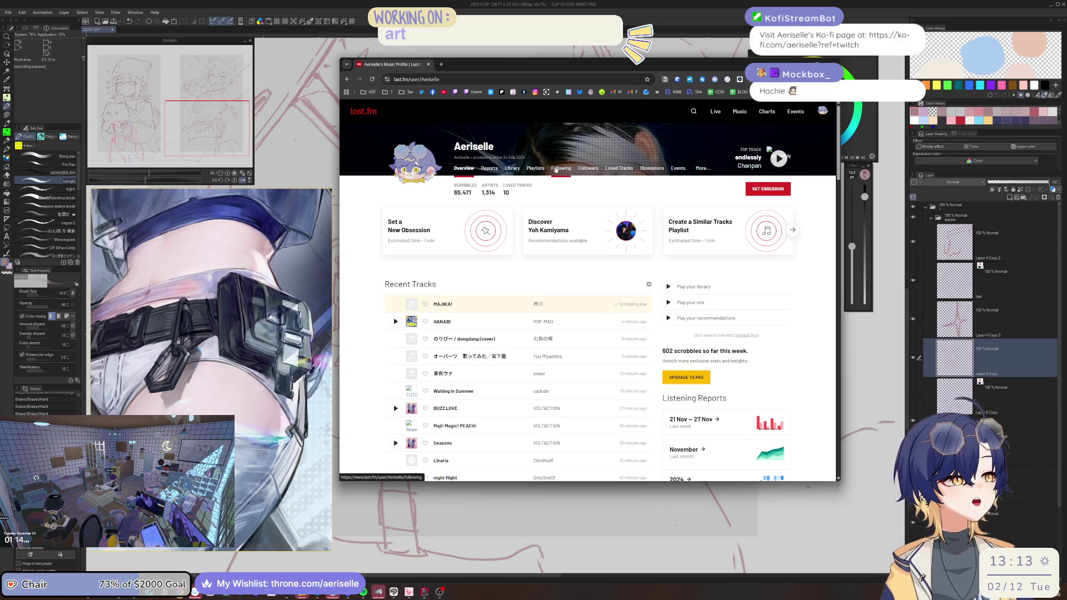
left_click(489, 168)
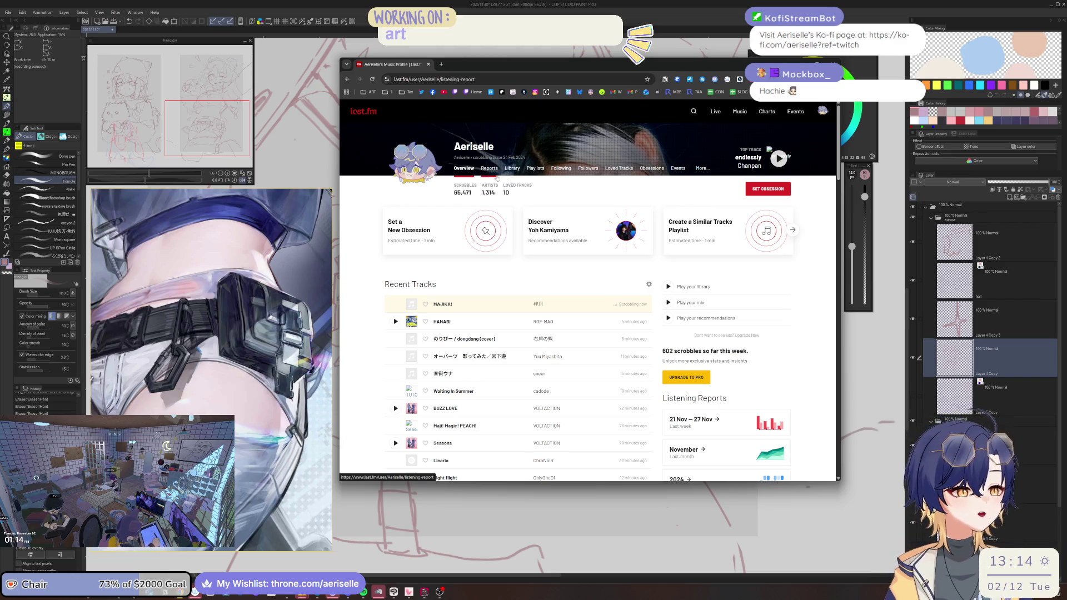
Step: View the Last.week report for 21–27 Nov 2025 after finding Last.month locked, then hide Chrome
left_click(586, 187)
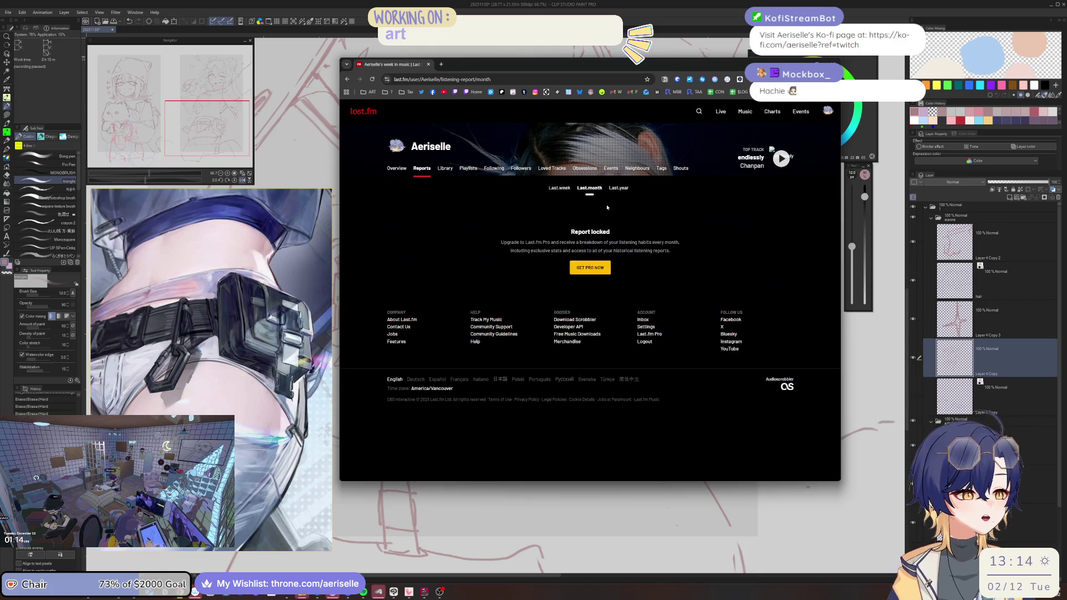
left_click(566, 190)
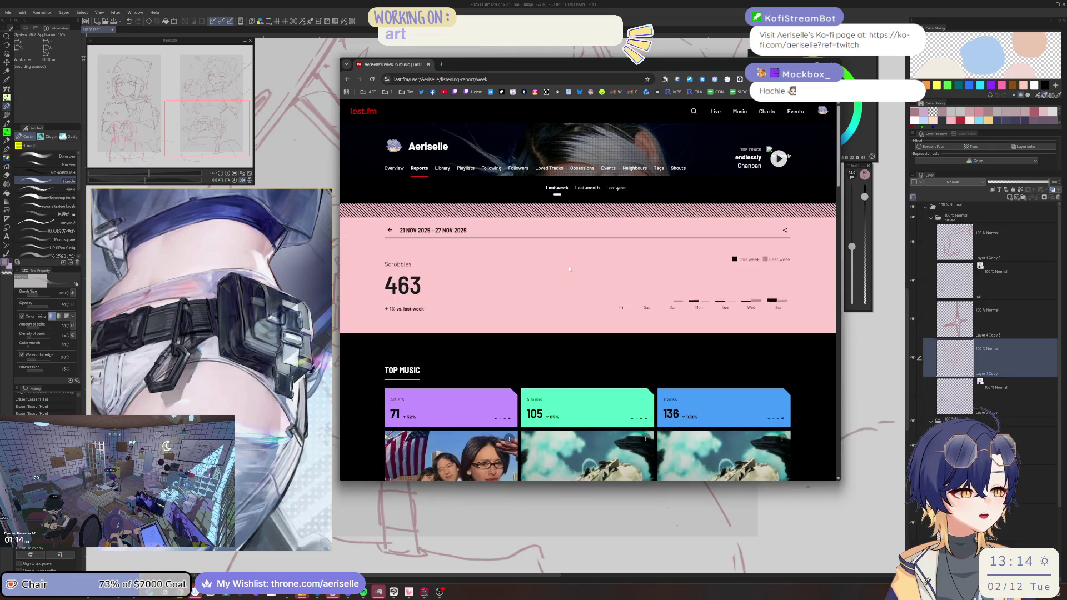
scroll(568, 268, "down", 5)
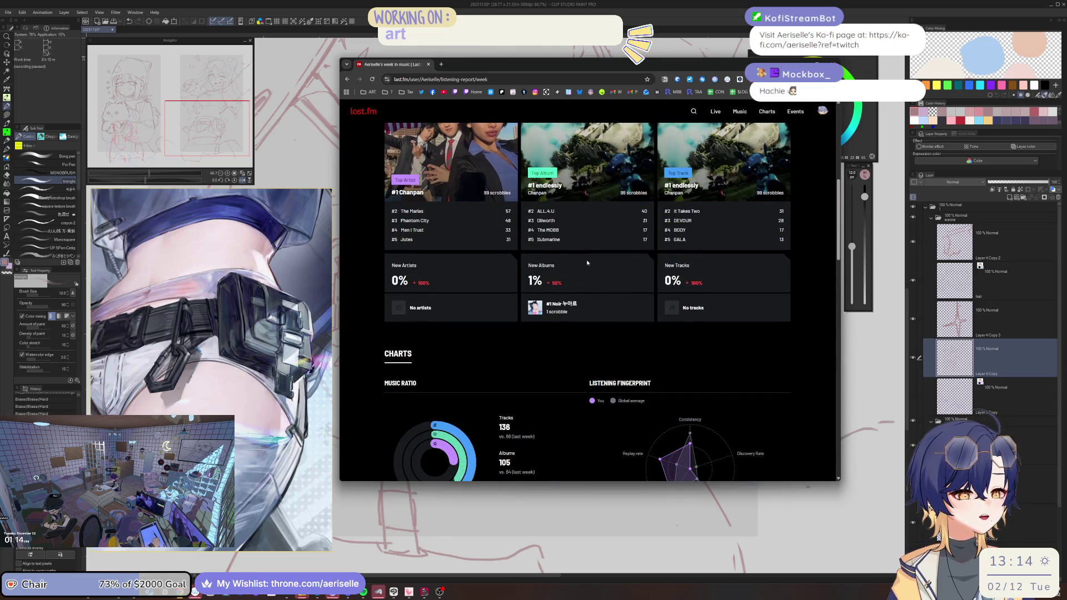
scroll(587, 263, "up", 7)
scroll(565, 222, "down", 6)
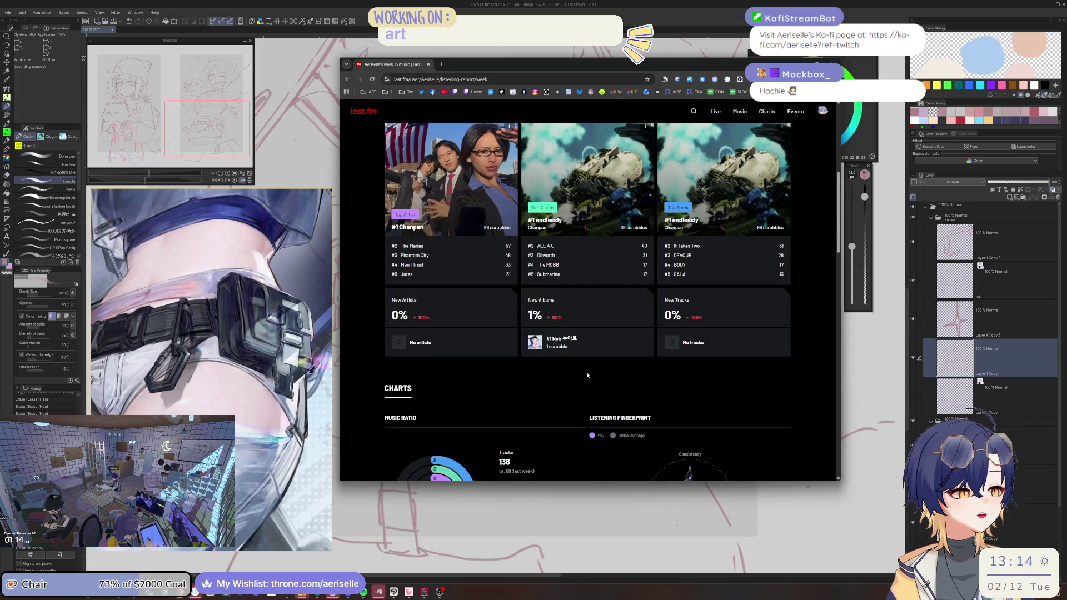
scroll(587, 375, "down", 4)
scroll(590, 365, "down", 2)
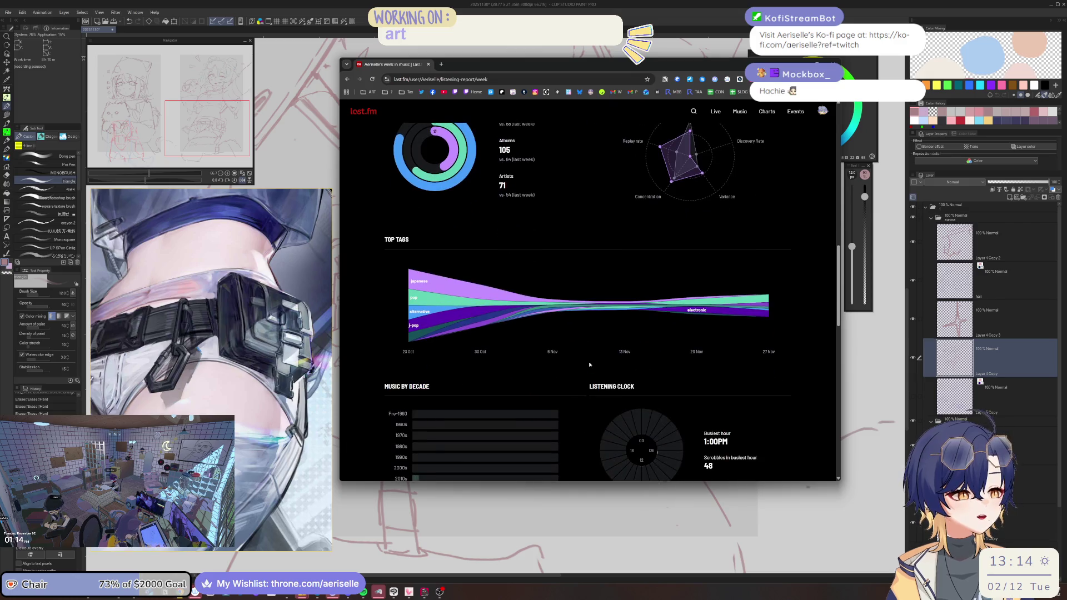
scroll(590, 361, "down", 3)
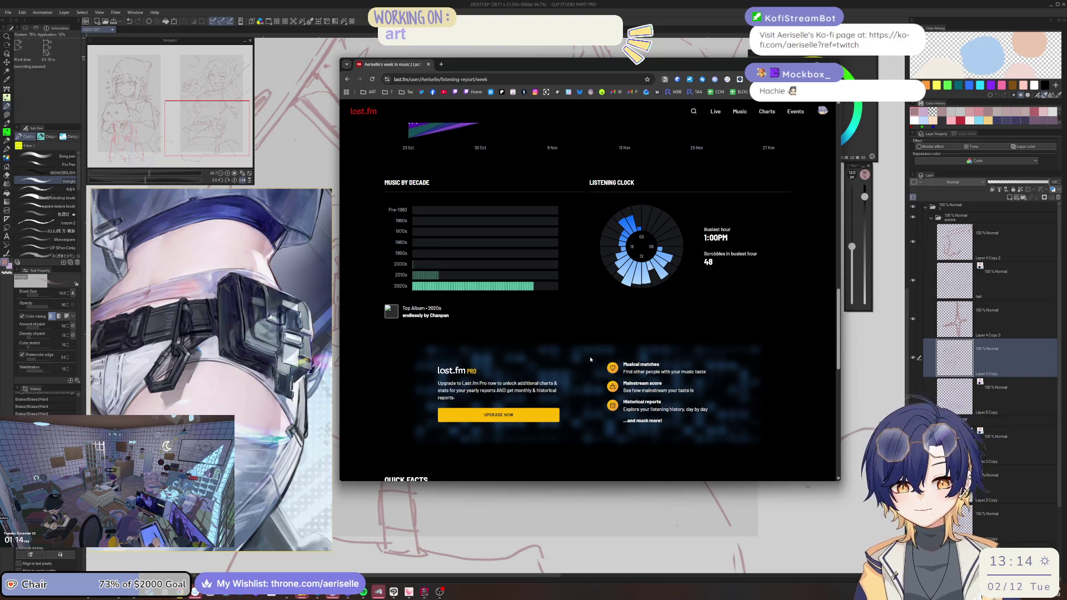
scroll(590, 359, "up", 9)
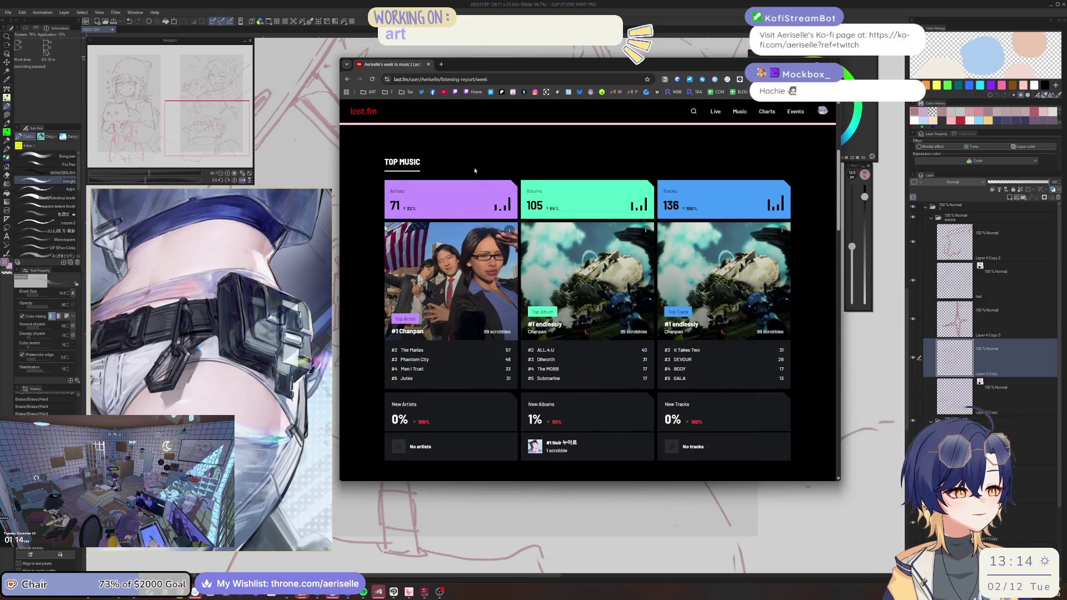
scroll(466, 150, "up", 4)
key("super+Down")
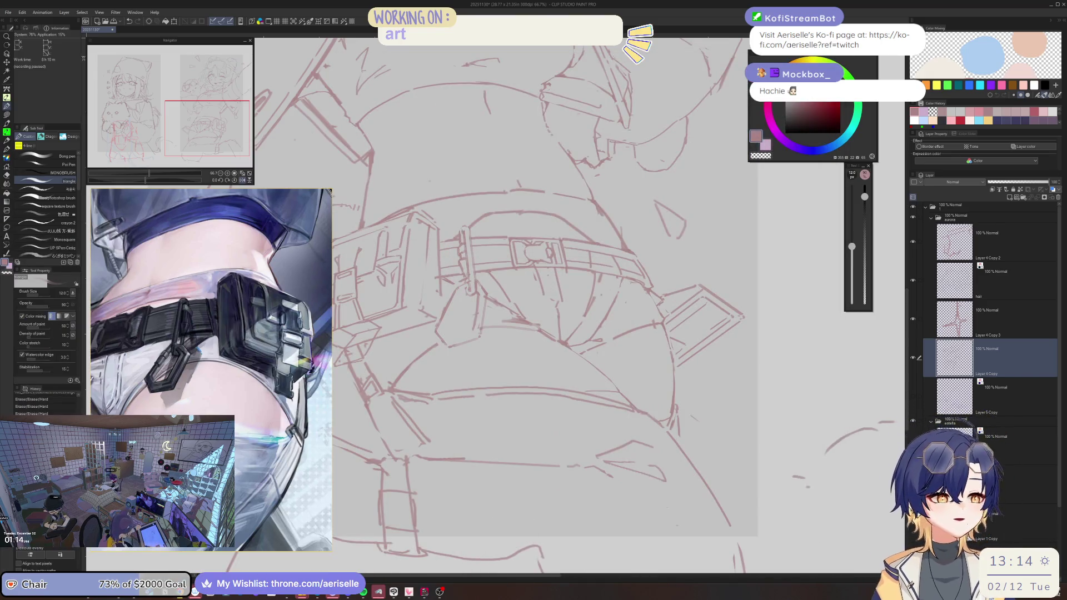
Step: Rotate the view about 25 degrees and darken short strokes on the belt near the buckle
left_click_drag(534, 311, 481, 330)
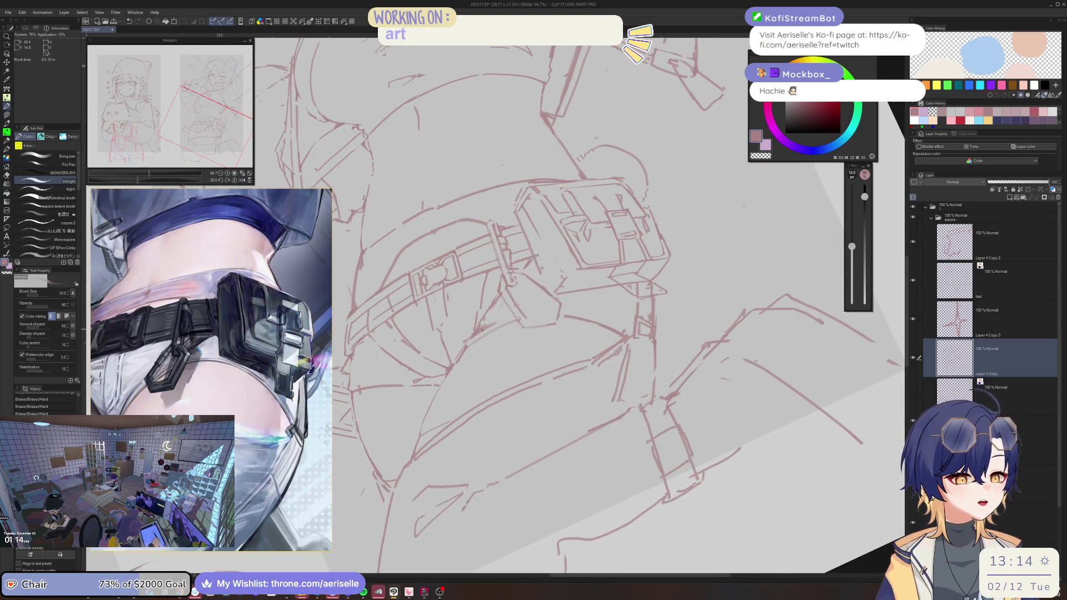
scroll(481, 330, "up", 3)
key("e")
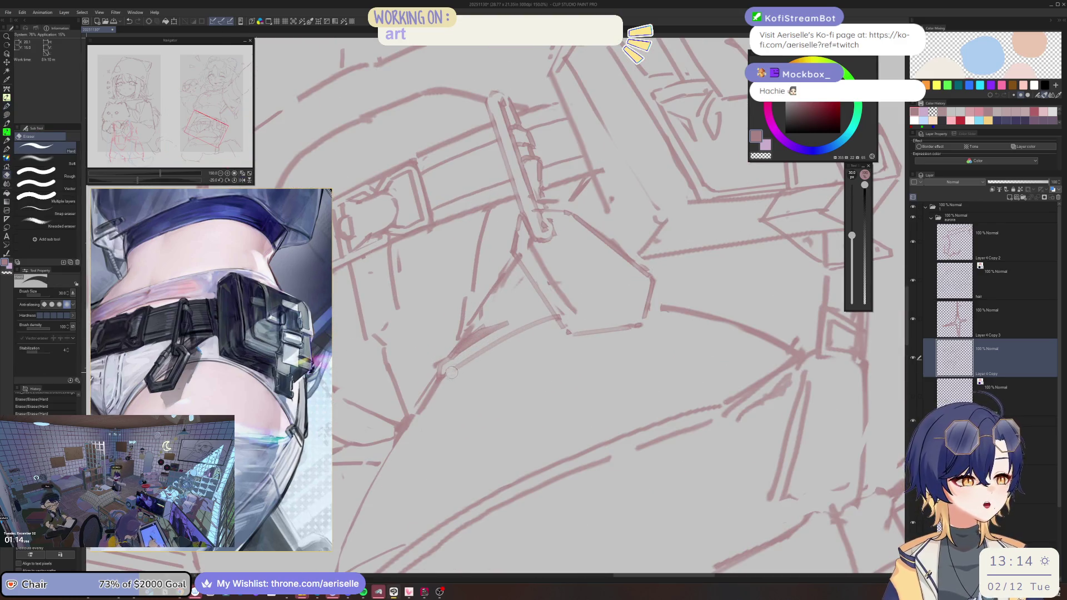
key("p")
key("bracketleft")
mouse_move(447, 373)
left_mouse_down()
mouse_move(525, 322)
mouse_move(418, 258)
mouse_move(529, 261)
left_mouse_up()
scroll(529, 261, "up", 2)
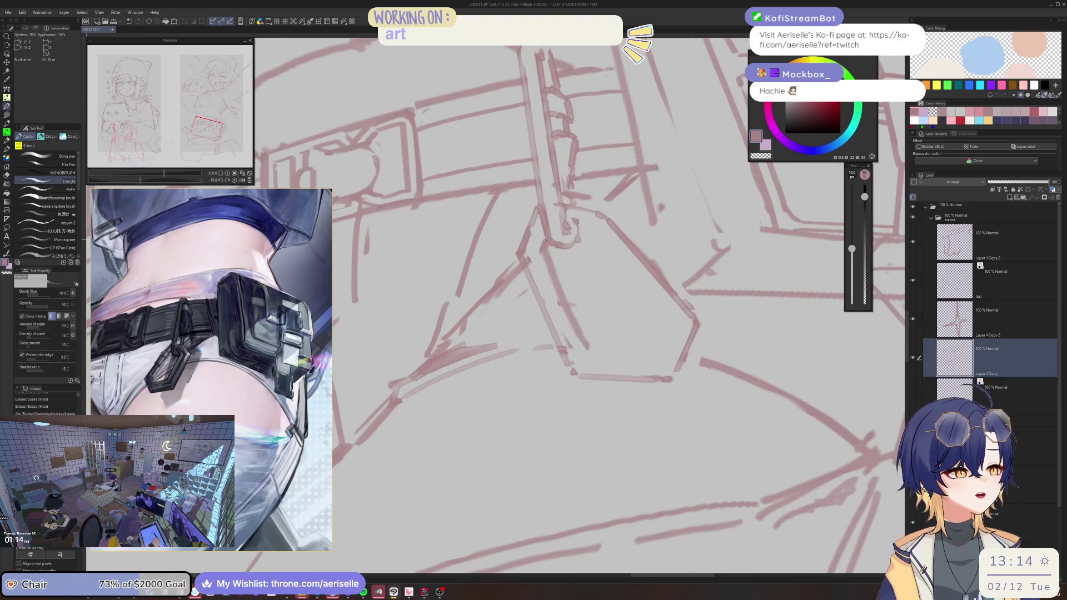
mouse_move(537, 256)
left_mouse_down()
mouse_move(537, 296)
mouse_move(524, 295)
mouse_move(523, 389)
left_mouse_up()
Step: Erase a stray stroke near the buckle and draw a straight line along the strap
key("e")
left_click_drag(556, 334, 641, 325)
key("b")
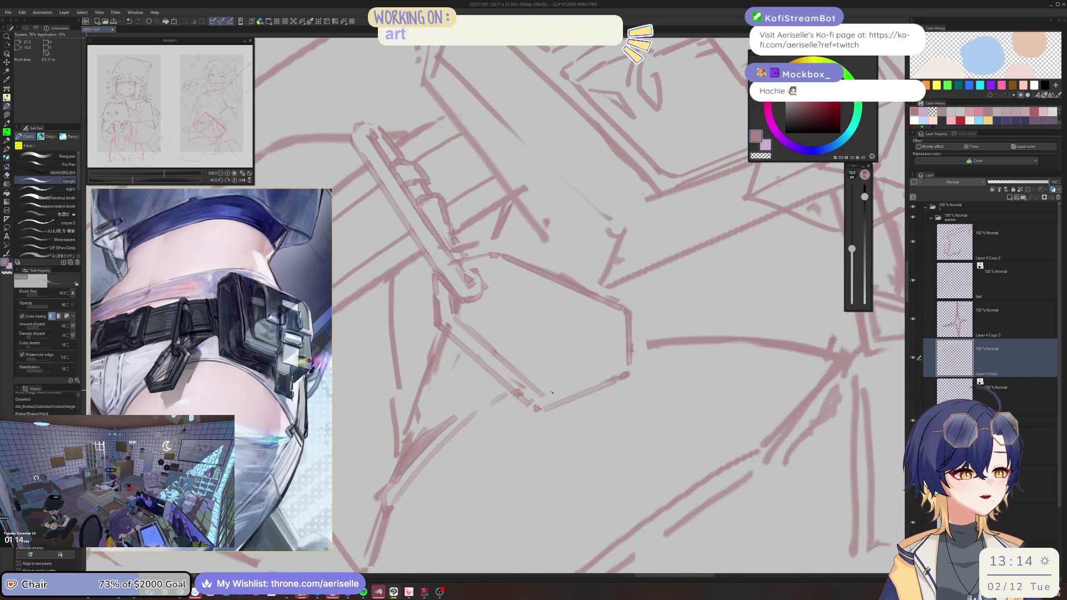
left_click(598, 370)
left_click(607, 367, "shift")
Step: Re-angle the canvas and add short strokes along the lock's left edge
mouse_move(608, 366)
left_mouse_down()
mouse_move(521, 276)
mouse_move(558, 399)
mouse_move(534, 418)
mouse_move(511, 356)
left_mouse_up()
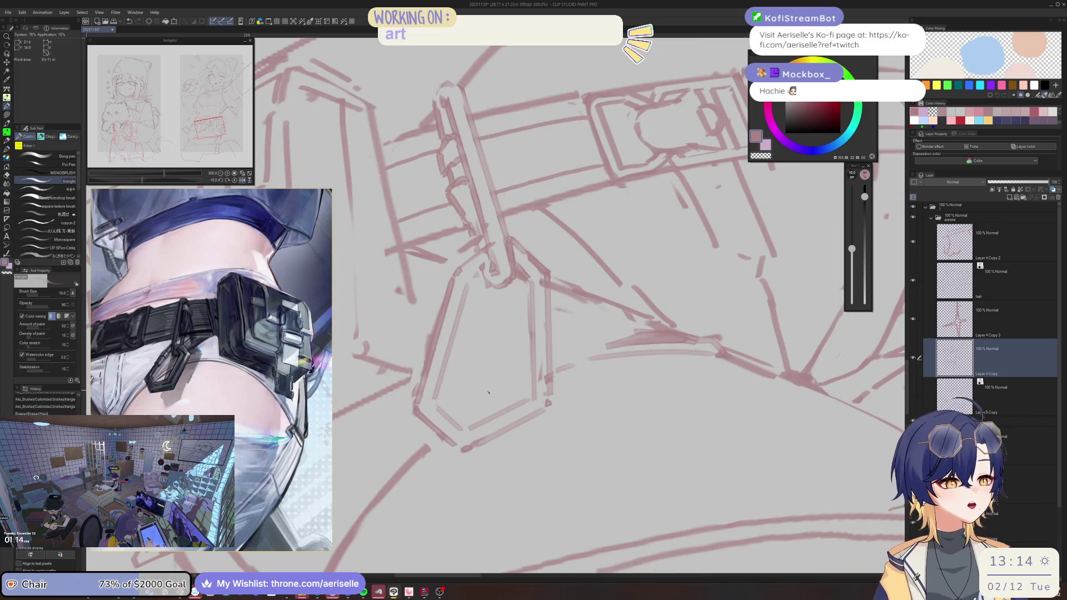
scroll(464, 397, "down", 3)
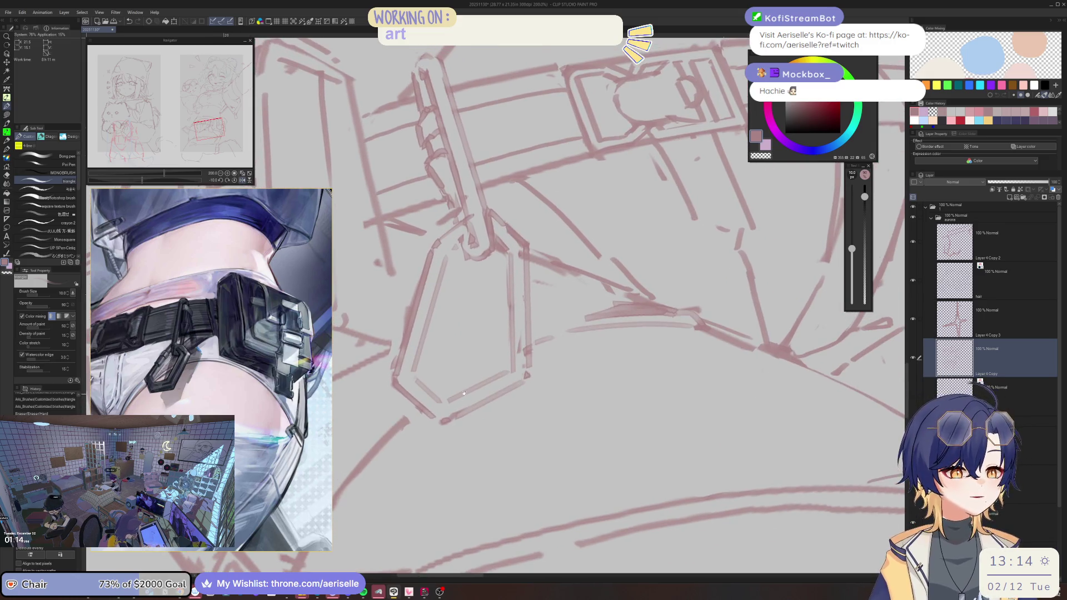
scroll(512, 267, "up", 2)
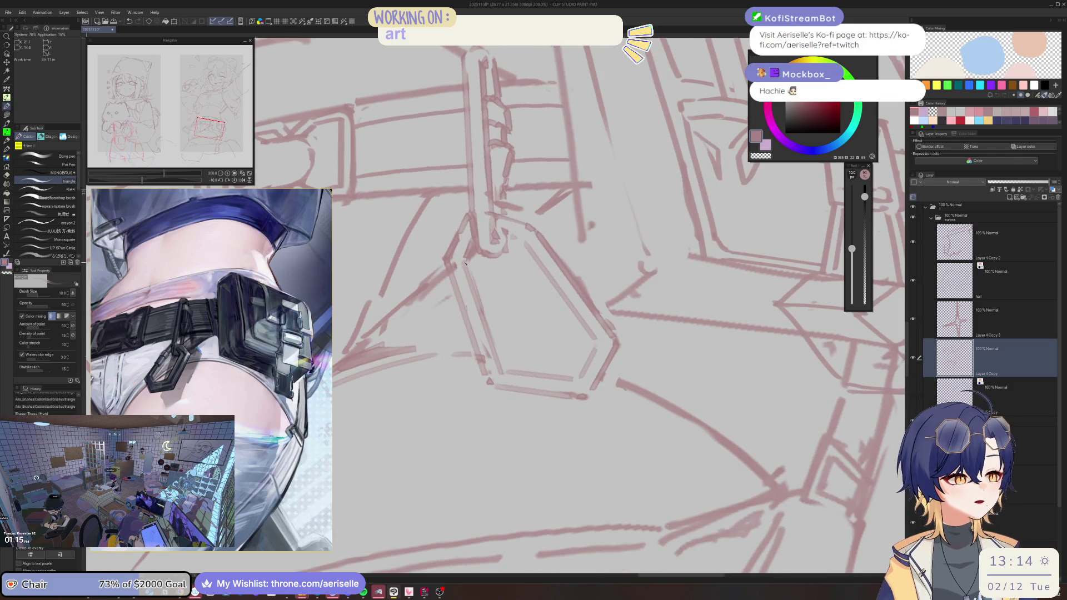
left_click_drag(465, 262, 460, 281)
left_click_drag(479, 305, 473, 323)
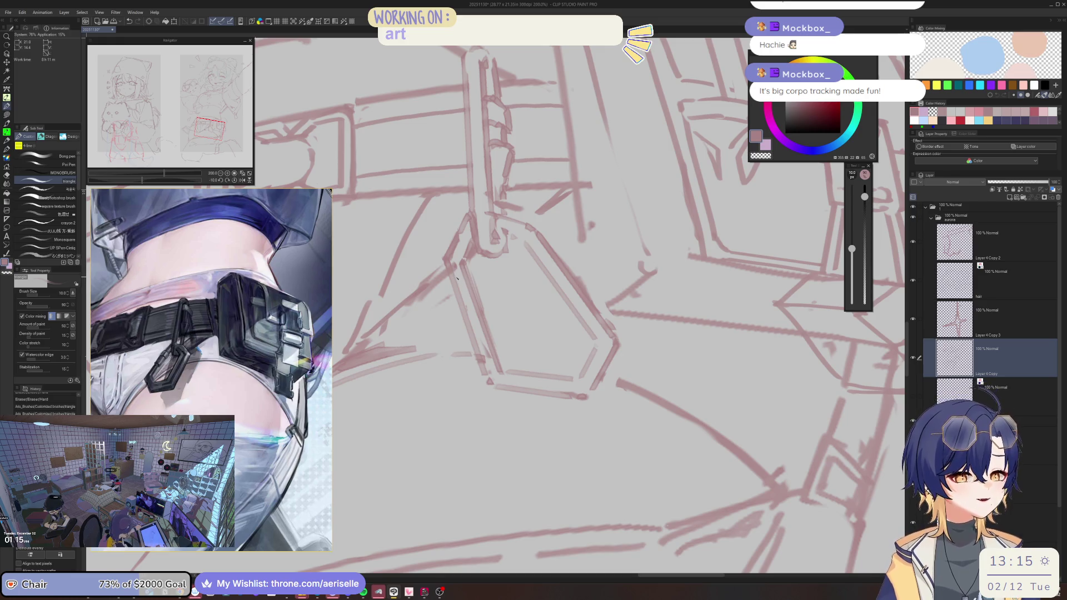
Step: Redo the short strokes along the lock's left corner and edge
scroll(456, 278, "up", 3)
mouse_move(447, 289)
left_mouse_down()
mouse_move(478, 275)
mouse_move(487, 281)
mouse_move(452, 292)
mouse_move(464, 320)
mouse_move(497, 308)
left_mouse_up()
key("ctrl+z")
key("ctrl+z")
key("ctrl+z")
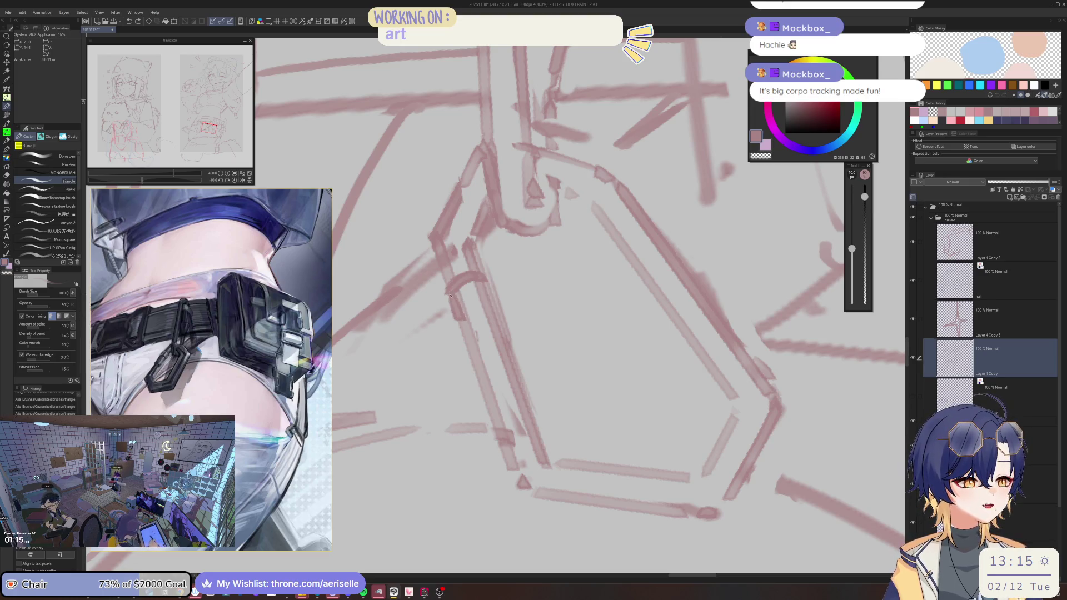
mouse_move(450, 295)
left_mouse_down()
mouse_move(458, 329)
mouse_move(471, 324)
left_mouse_up()
mouse_move(470, 328)
left_mouse_down()
mouse_move(499, 315)
mouse_move(455, 293)
mouse_move(476, 288)
mouse_move(487, 309)
mouse_move(479, 253)
mouse_move(505, 326)
left_mouse_up()
Step: Erase the straight stroke along the tube and lighten its left-side line
key("e")
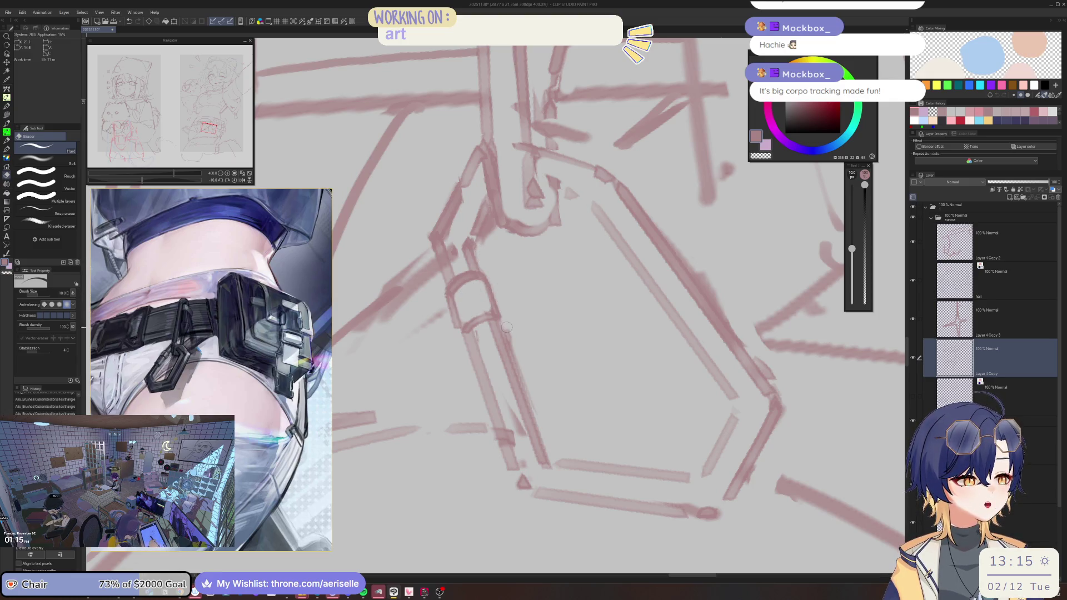
left_click(549, 452, "shift")
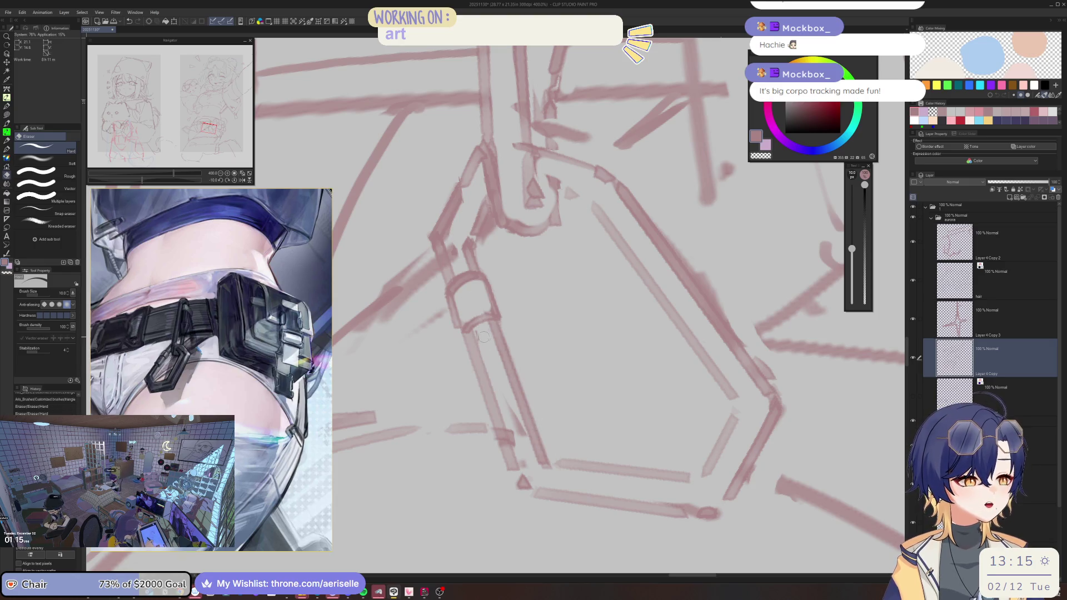
mouse_move(479, 332)
left_mouse_down()
mouse_move(522, 439)
mouse_move(516, 414)
left_mouse_up()
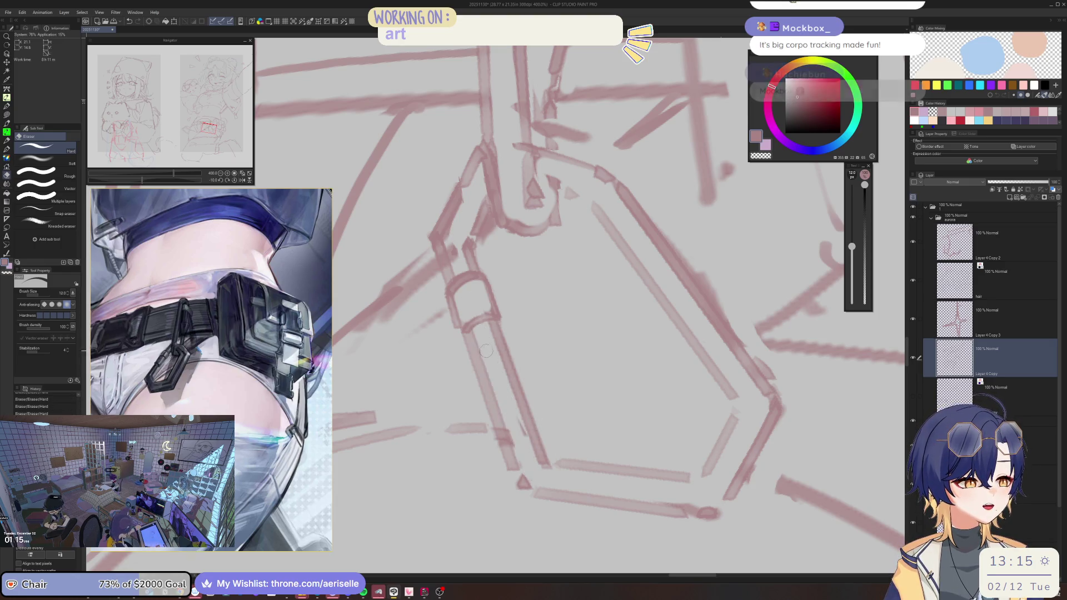
scroll(500, 278, "down", 3)
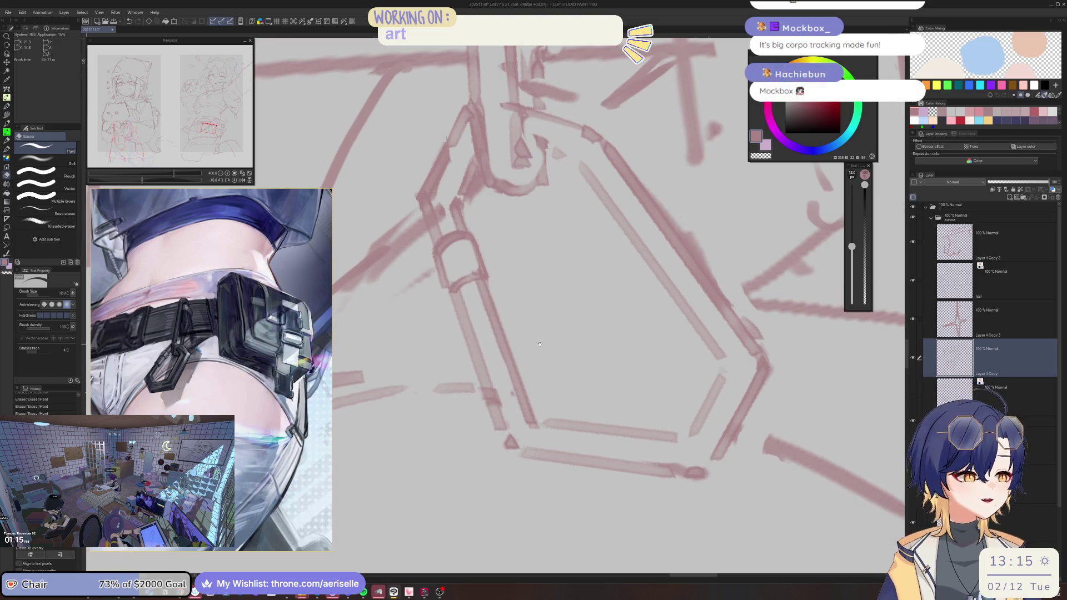
Step: Line the tube's left edge and the strap's right edge with darker strokes
key("b")
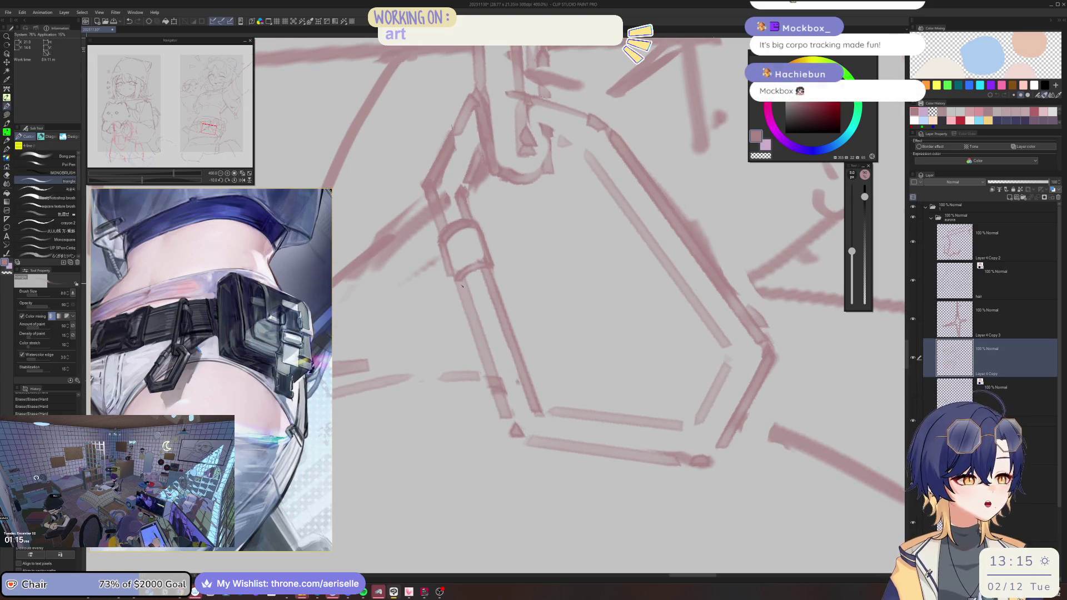
left_click_drag(460, 287, 474, 314)
left_click_drag(454, 279, 481, 329)
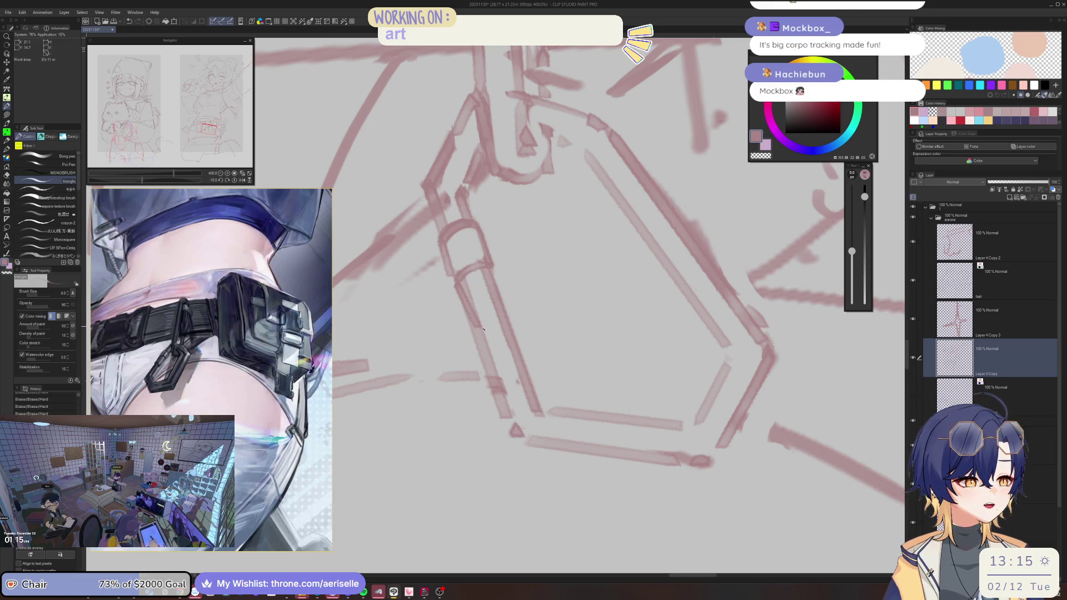
left_click_drag(488, 268, 502, 321)
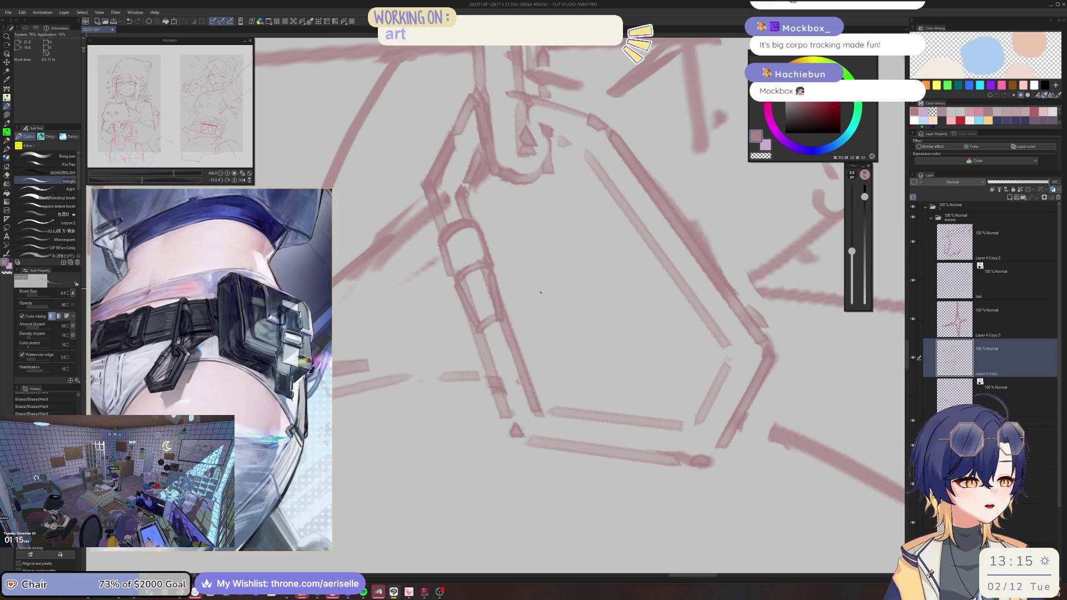
scroll(537, 309, "down", 3)
scroll(537, 309, "up", 2)
Step: With the view tilted, erase stray lines on the buckle, then straighten the view
key("e")
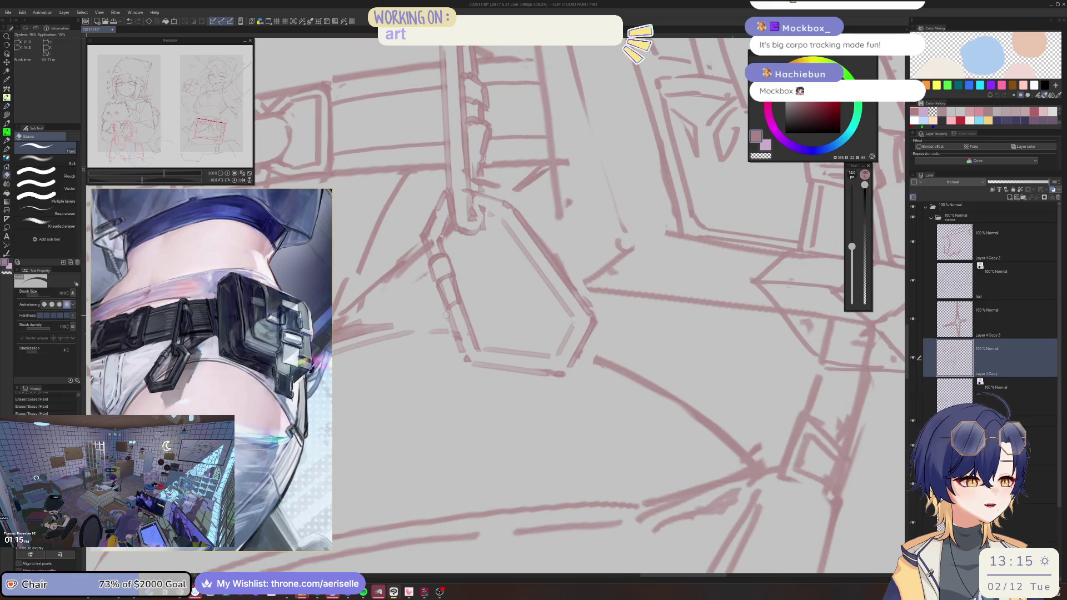
key("minus")
key("minus")
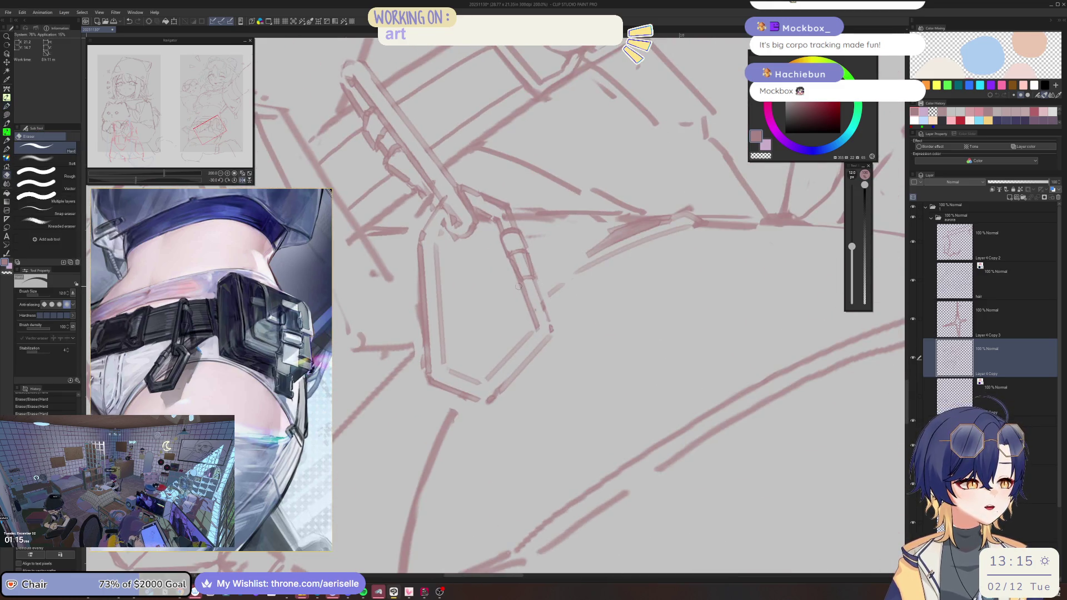
left_click_drag(525, 307, 530, 324)
key("asciicircum")
key("asciicircum")
scroll(457, 304, "down", 2)
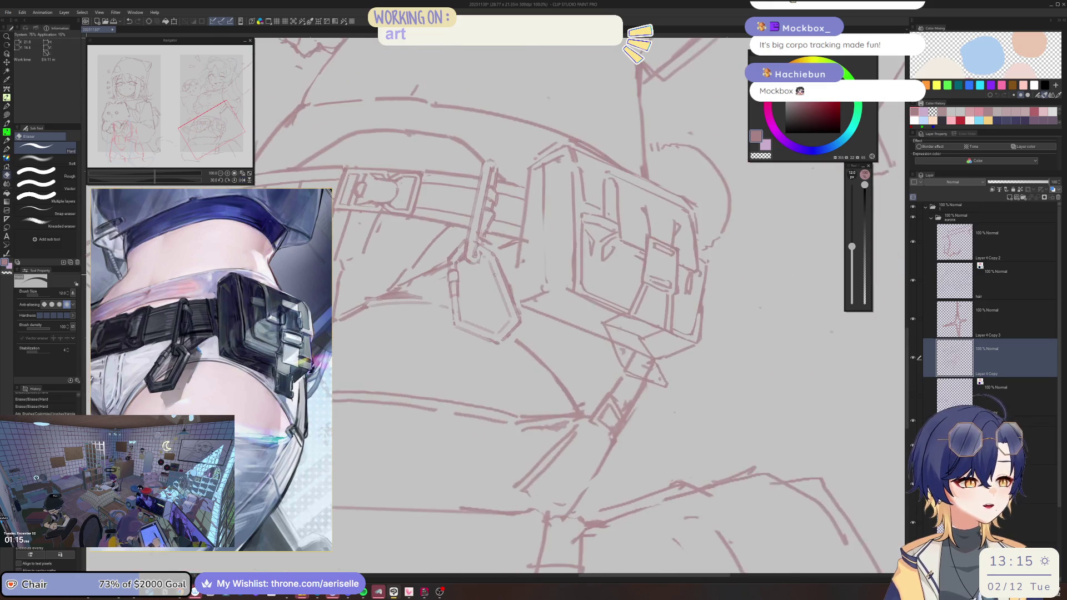
scroll(458, 304, "up", 2)
Step: Rotate the view to re-angle the hexagon and draw new strokes on the buckle
key("b")
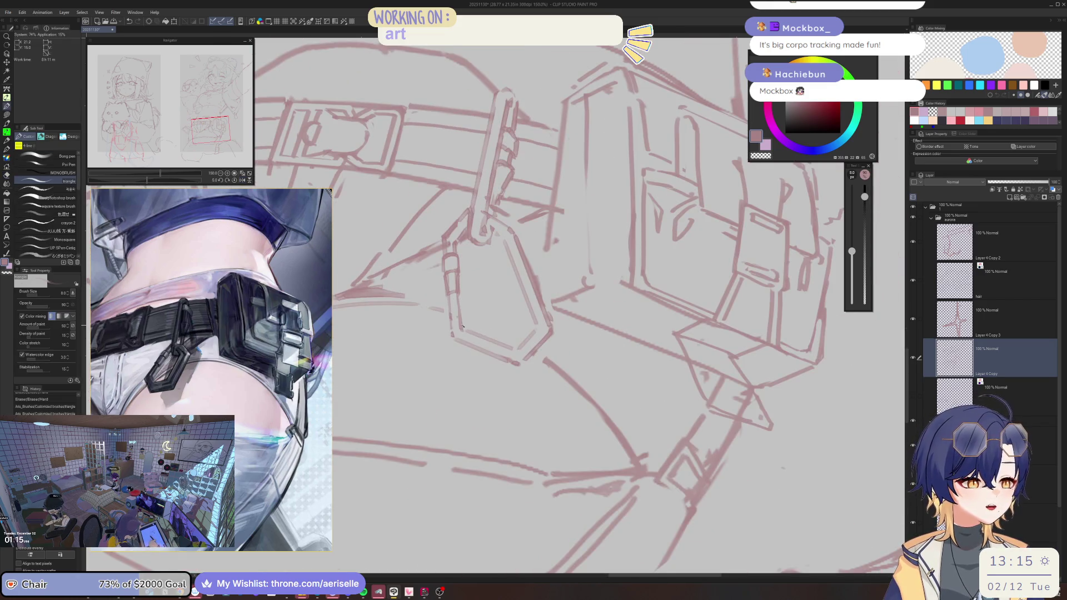
scroll(499, 190, "down", 3)
key("minus")
key("minus")
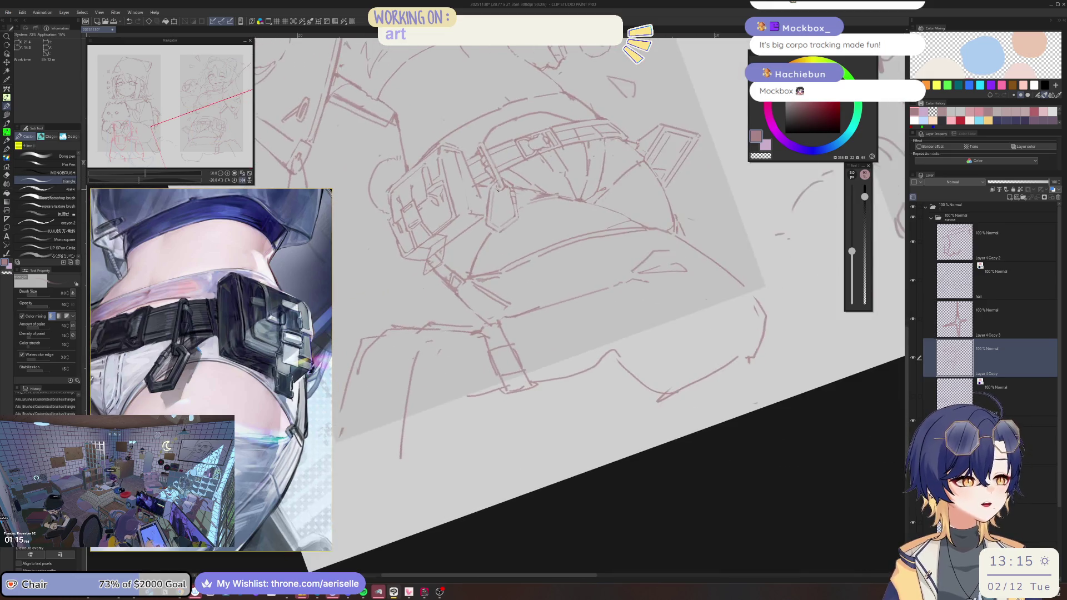
scroll(499, 190, "up", 4)
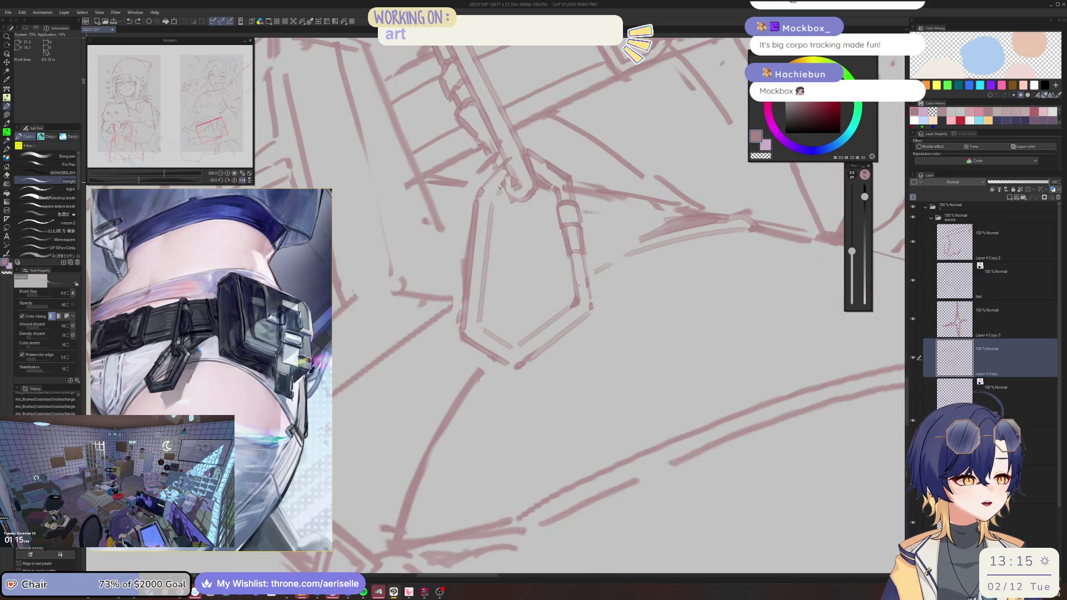
key("minus")
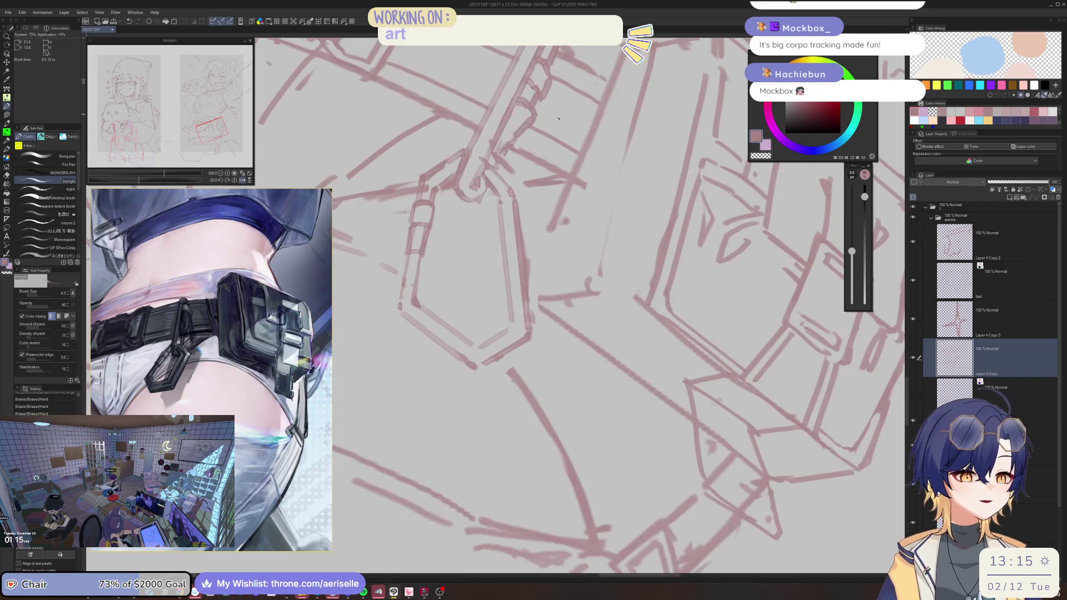
key("minus")
key("minus")
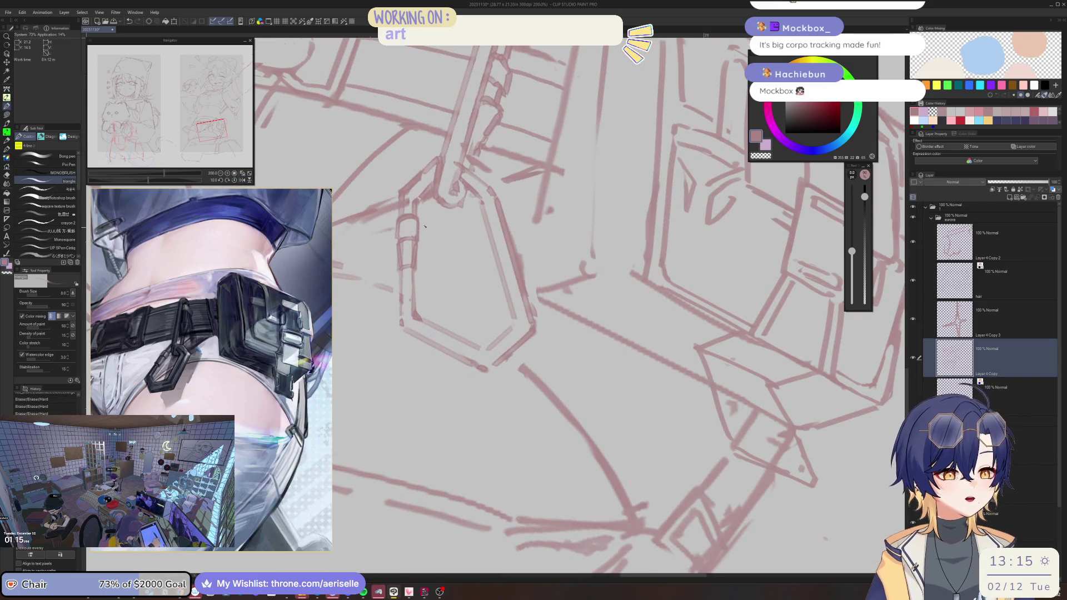
scroll(207, 361, "up", 5)
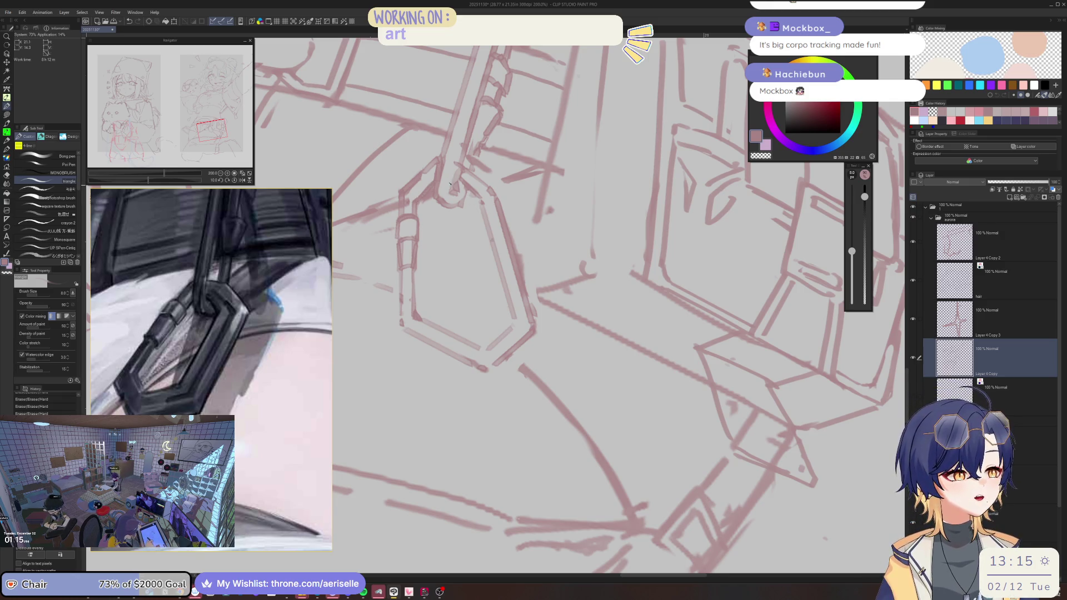
mouse_move(467, 171)
left_mouse_down()
mouse_move(439, 164)
mouse_move(498, 165)
left_mouse_up()
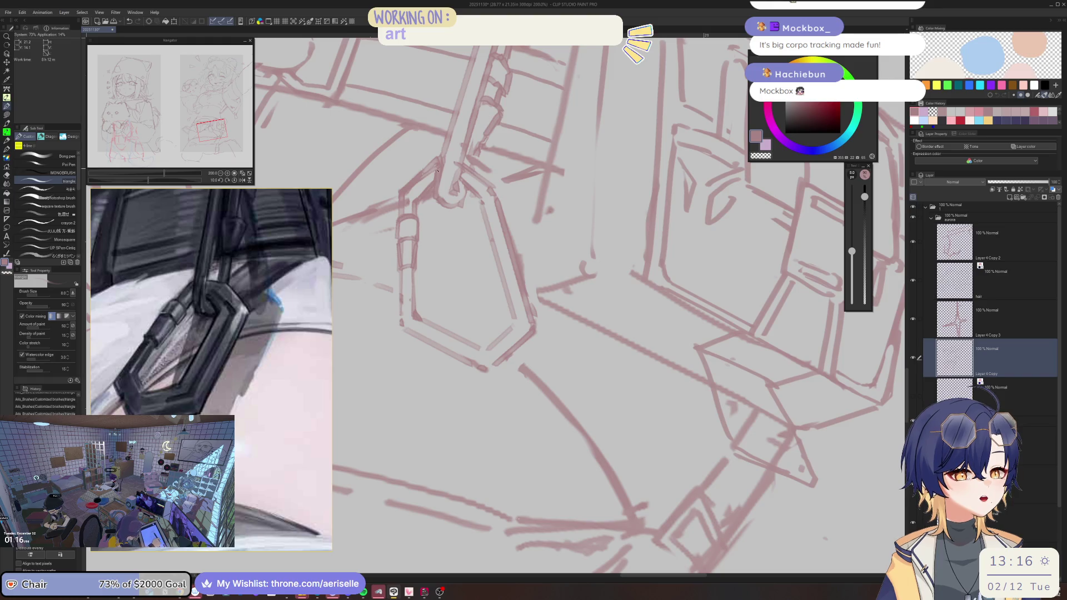
mouse_move(422, 178)
left_mouse_down()
mouse_move(435, 169)
mouse_move(501, 189)
mouse_move(537, 312)
mouse_move(506, 194)
left_mouse_up()
Step: Erase a stroke along the buckle outline and redraw its edge and side lines
key("e")
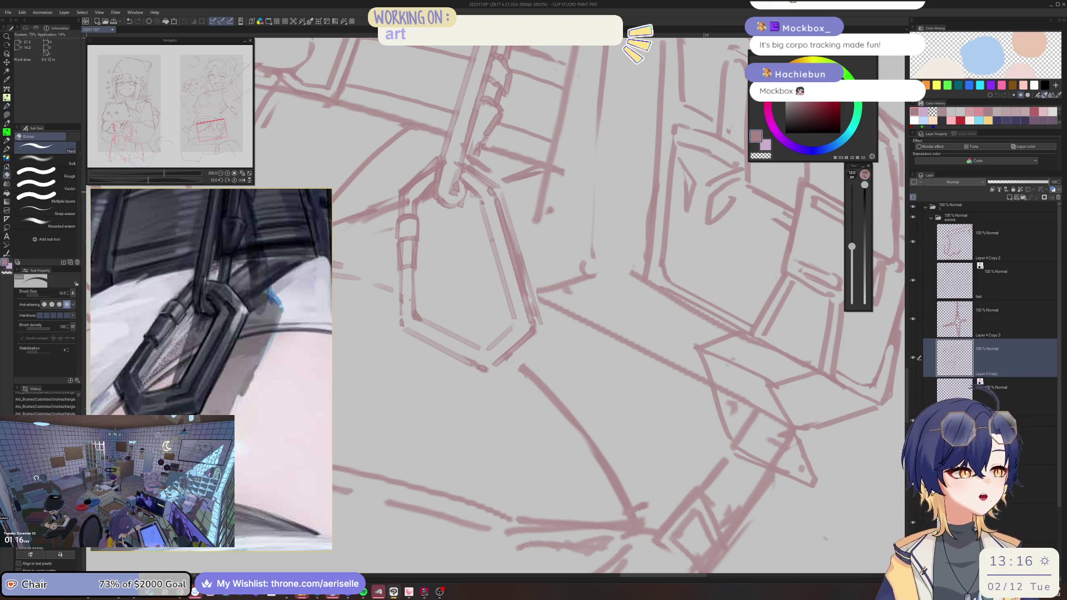
mouse_move(494, 194)
left_mouse_down()
mouse_move(523, 325)
mouse_move(500, 220)
mouse_move(460, 153)
mouse_move(494, 247)
left_mouse_up()
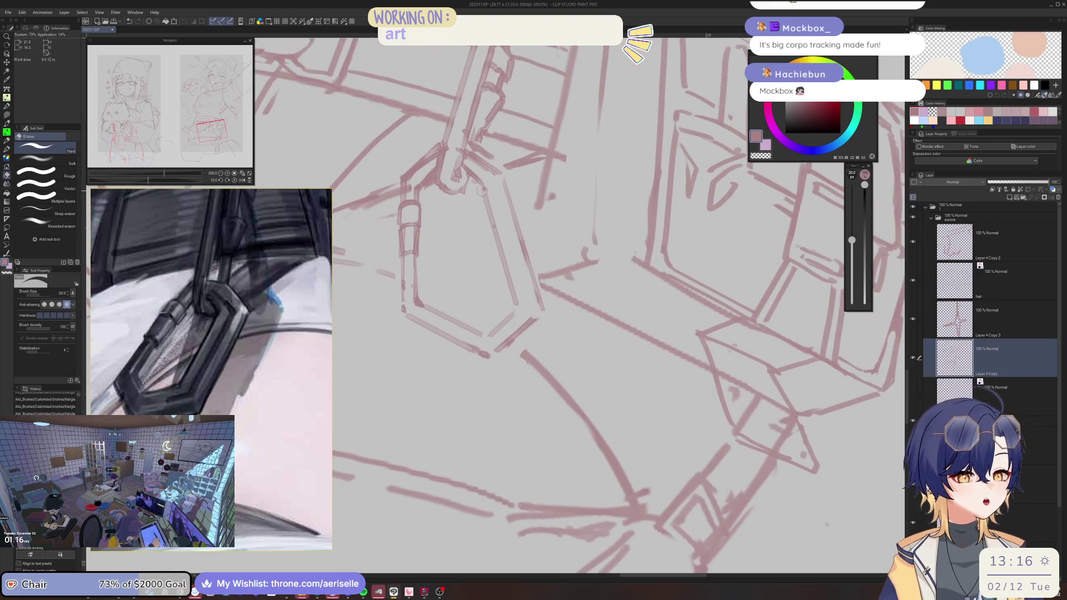
key("p")
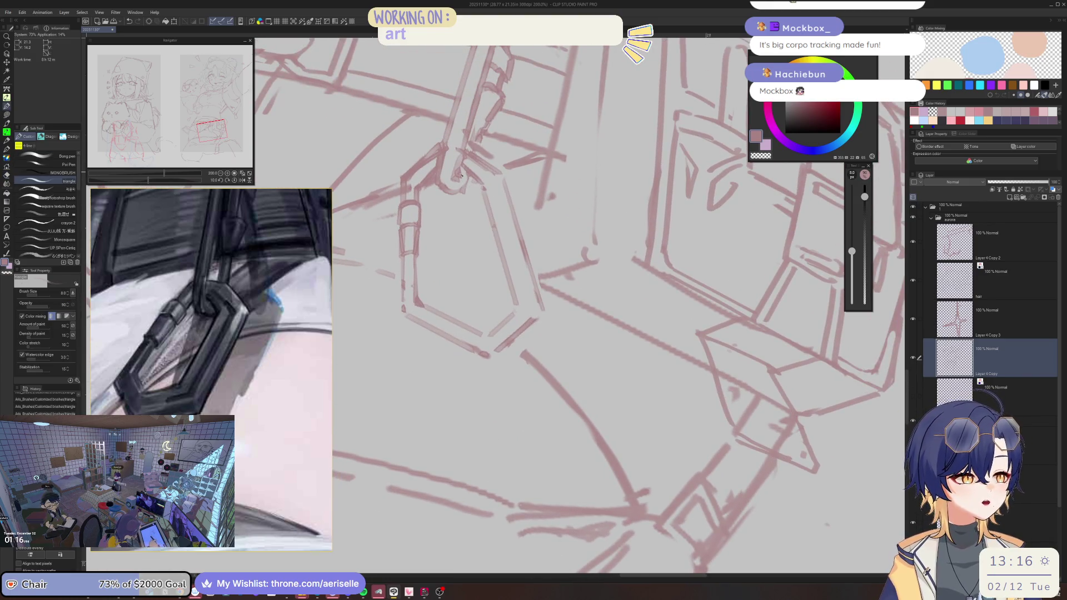
left_click_drag(464, 173, 478, 189)
left_click_drag(484, 227, 502, 309)
Step: Erase faint stray strokes around the buckle and part of the upper stroke
key("e")
left_click_drag(480, 186, 514, 303)
mouse_move(464, 161)
left_mouse_down()
mouse_move(513, 304)
mouse_move(508, 222)
mouse_move(495, 276)
mouse_move(522, 352)
left_mouse_up()
key("p")
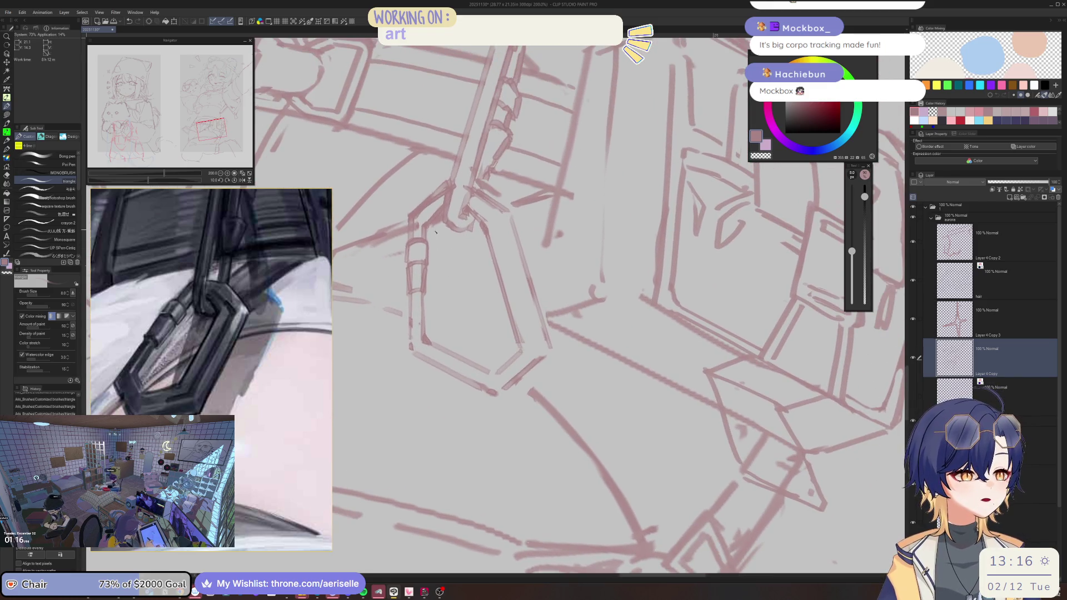
key("e")
scroll(435, 231, "down", 4)
scroll(477, 269, "up", 4)
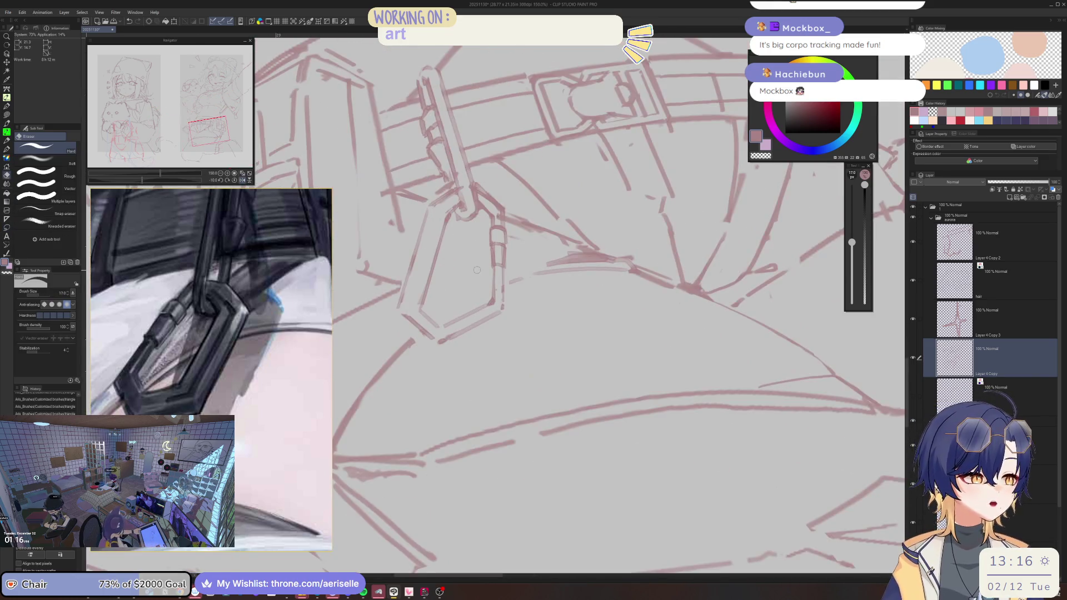
Step: Lasso-select the right part of the hexagonal strap buckle
key("m")
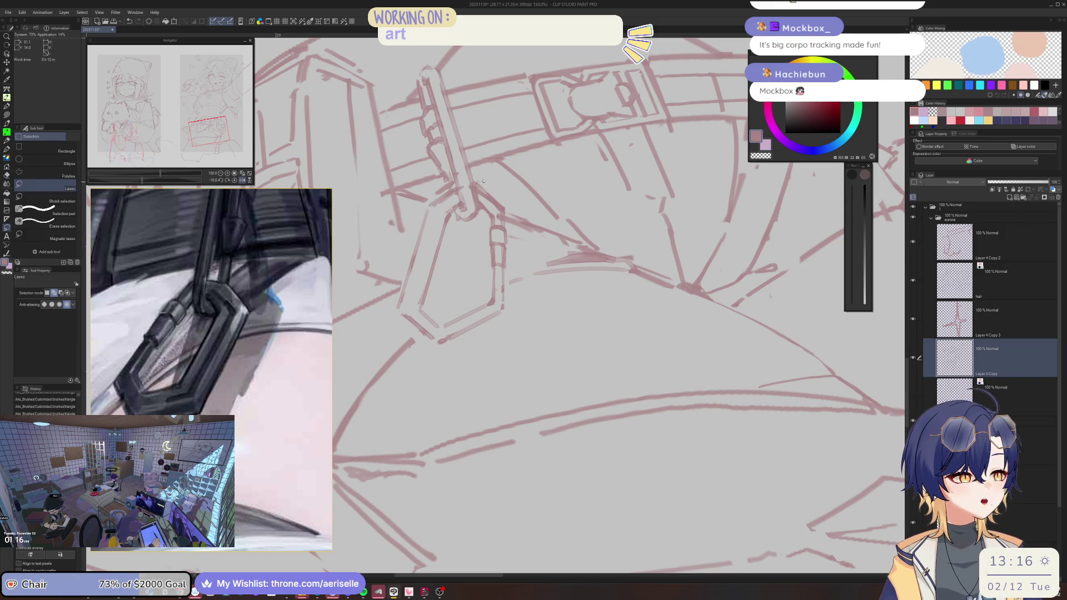
mouse_move(481, 236)
left_mouse_down()
mouse_move(440, 361)
mouse_move(510, 271)
left_mouse_up()
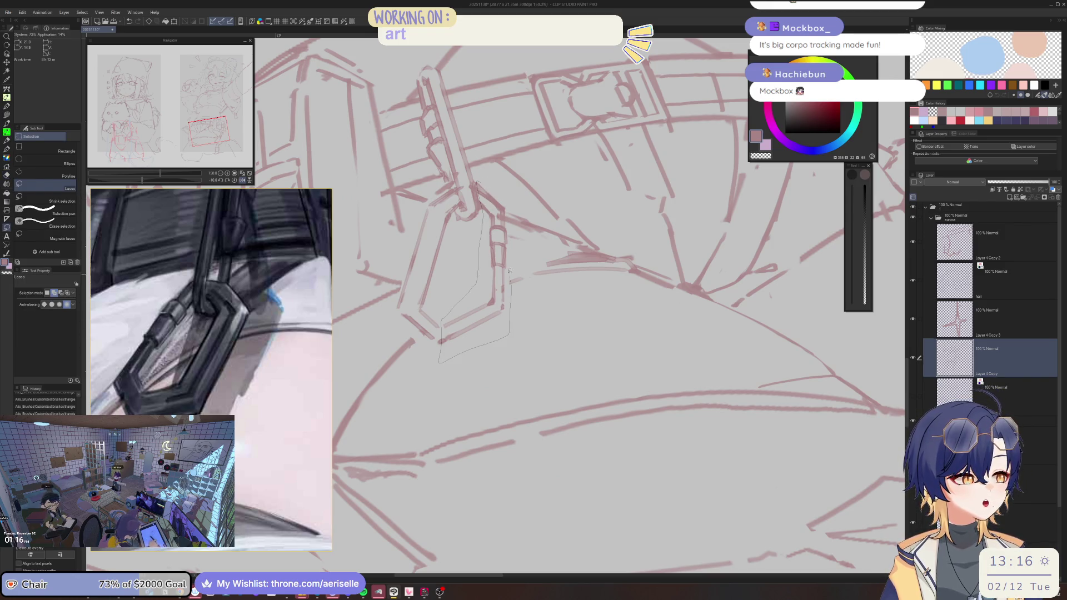
left_click_drag(499, 178, 498, 180)
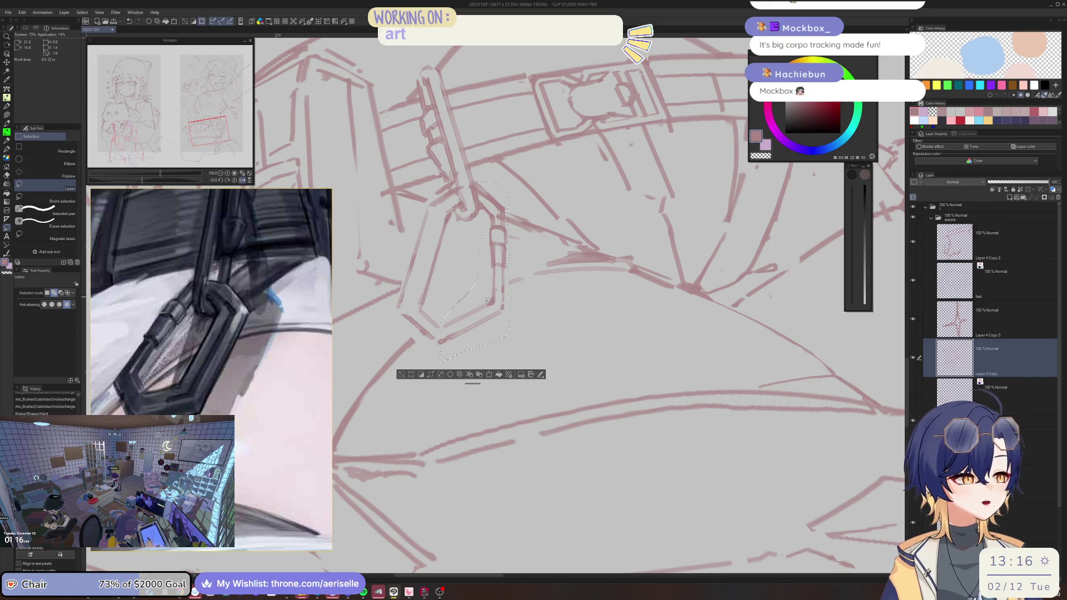
Step: Skew the selected strokes' bottom leftward, confirm, and undo the accidental crop
key("e")
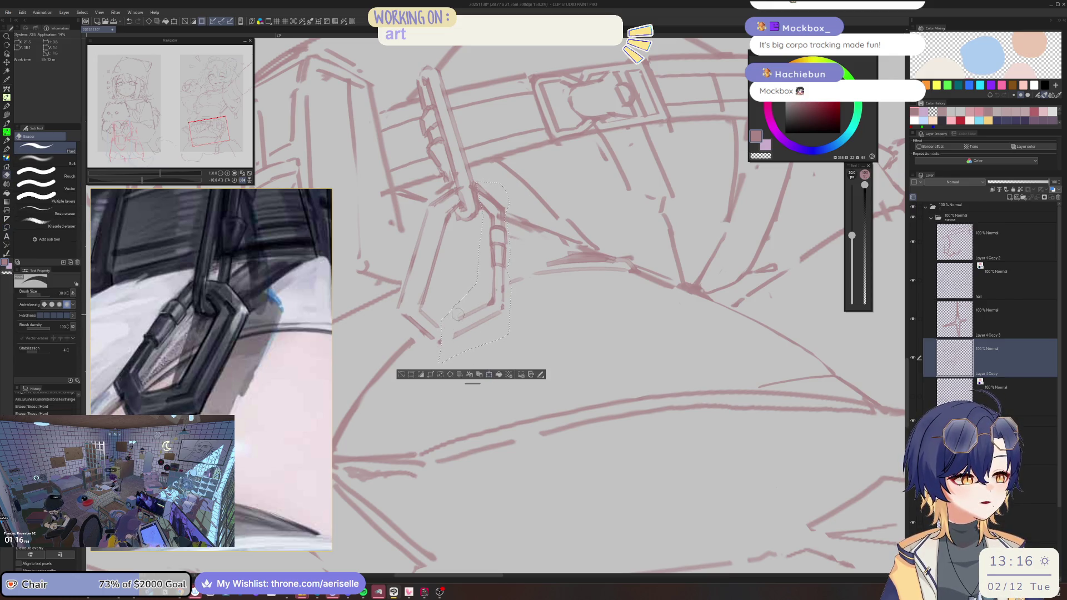
left_click(490, 375)
left_click_drag(487, 356, 470, 362)
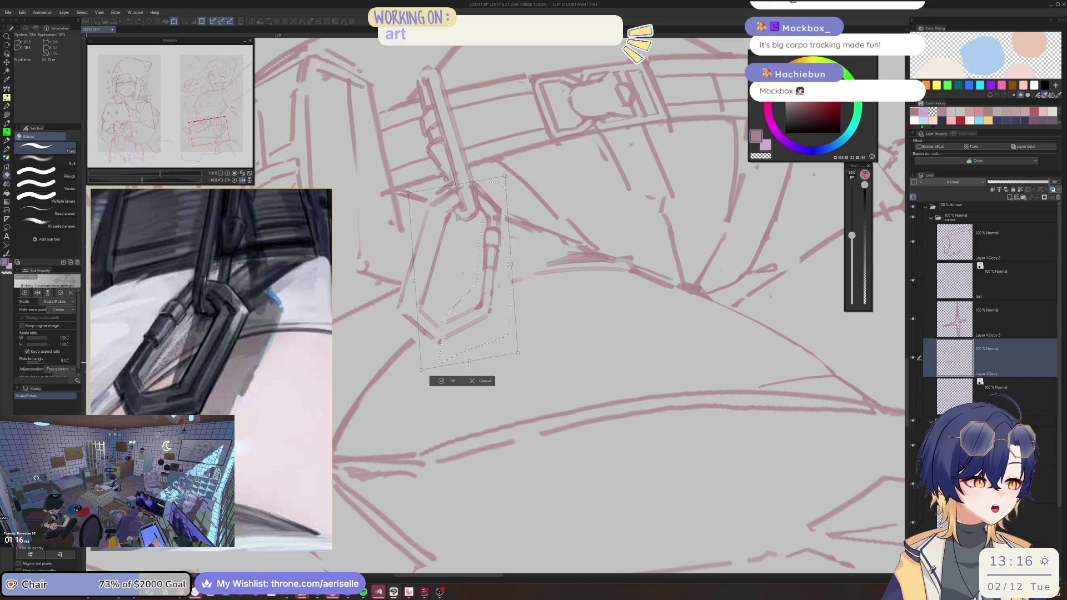
left_click_drag(511, 266, 510, 265)
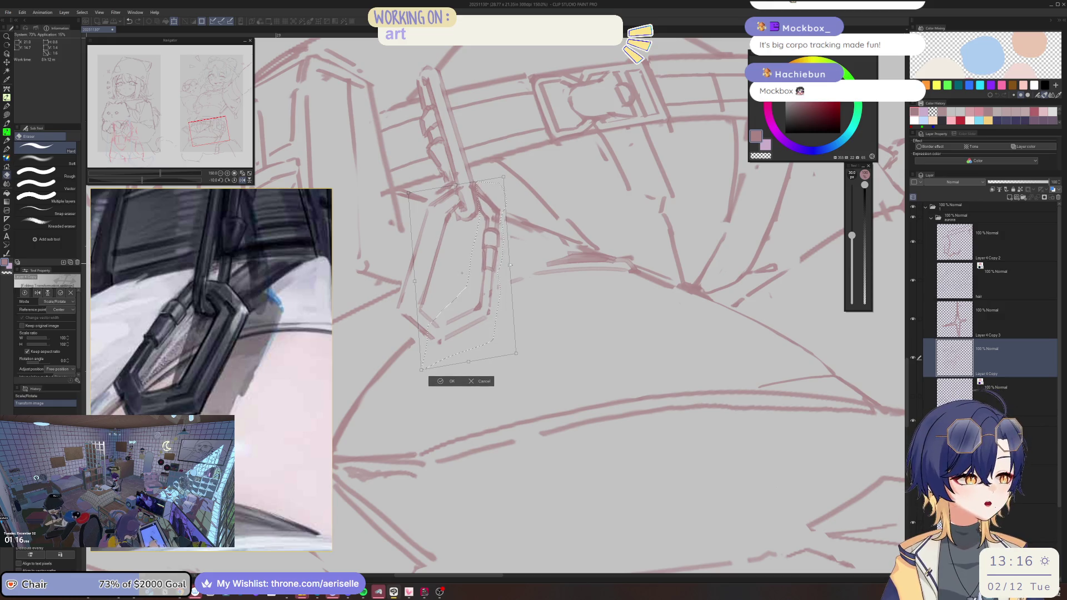
left_click(442, 381)
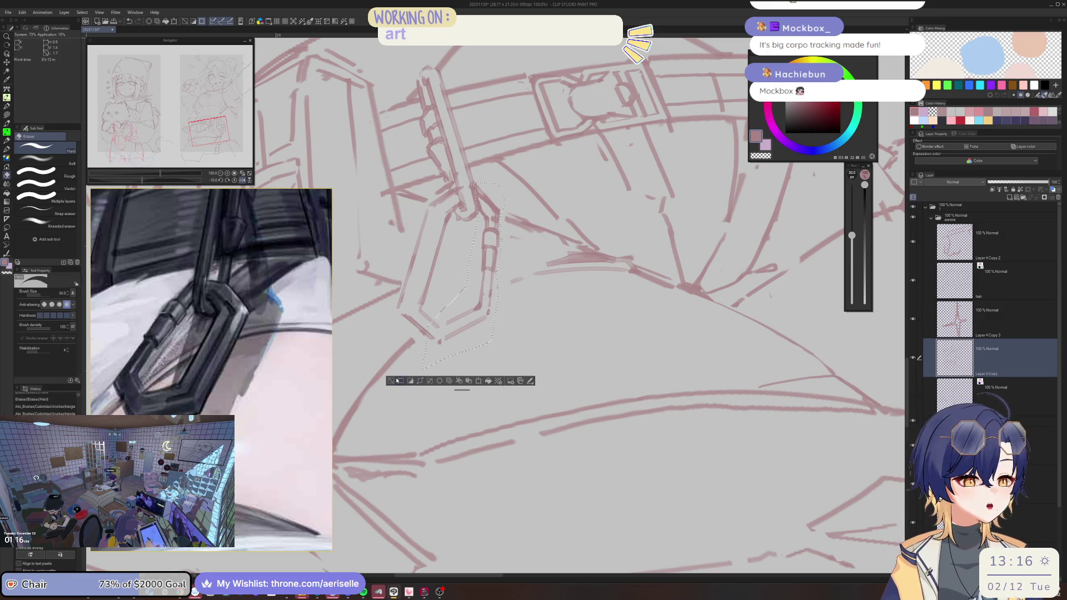
left_click(400, 380)
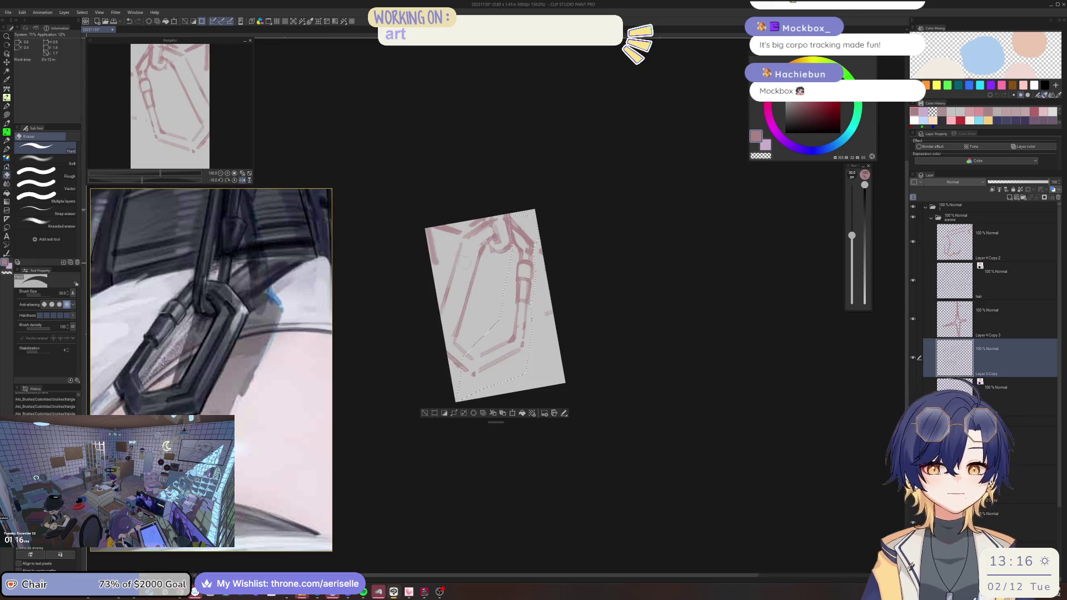
key("ctrl+z")
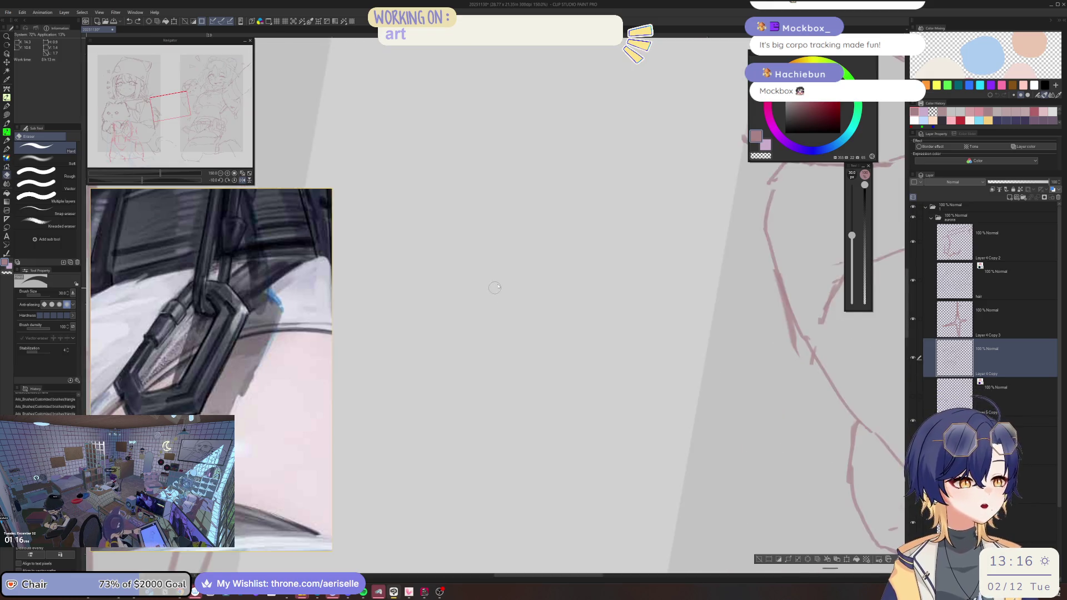
Step: Centre the buckle, erase small marks nearby, reapply the skew and clear the selection
scroll(669, 358, "down", 4)
scroll(669, 359, "up", 1)
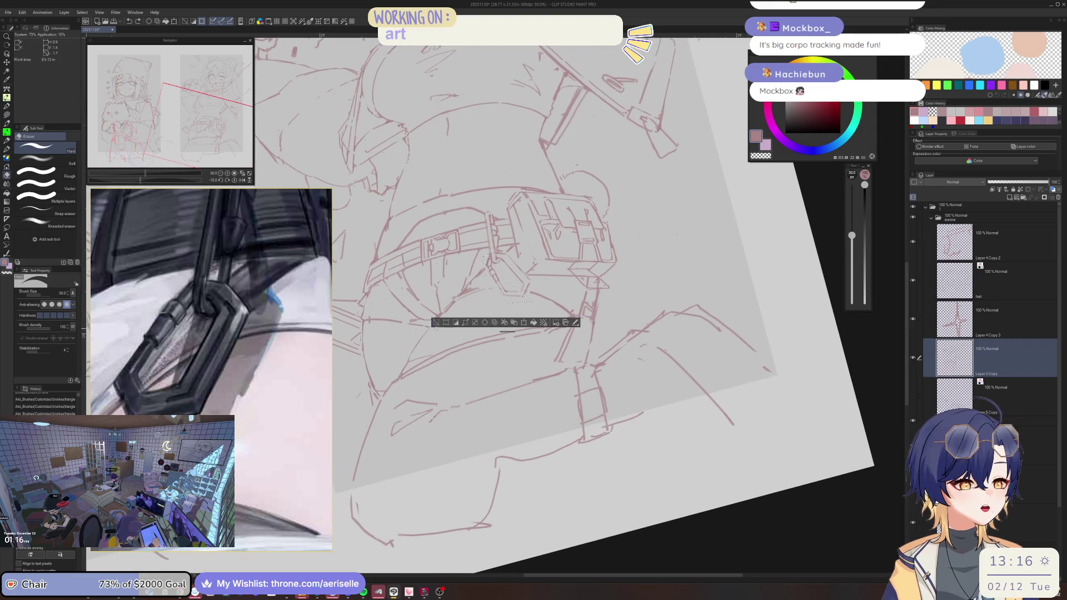
scroll(517, 256, "up", 5)
key("p")
left_click_drag(540, 279, 482, 200)
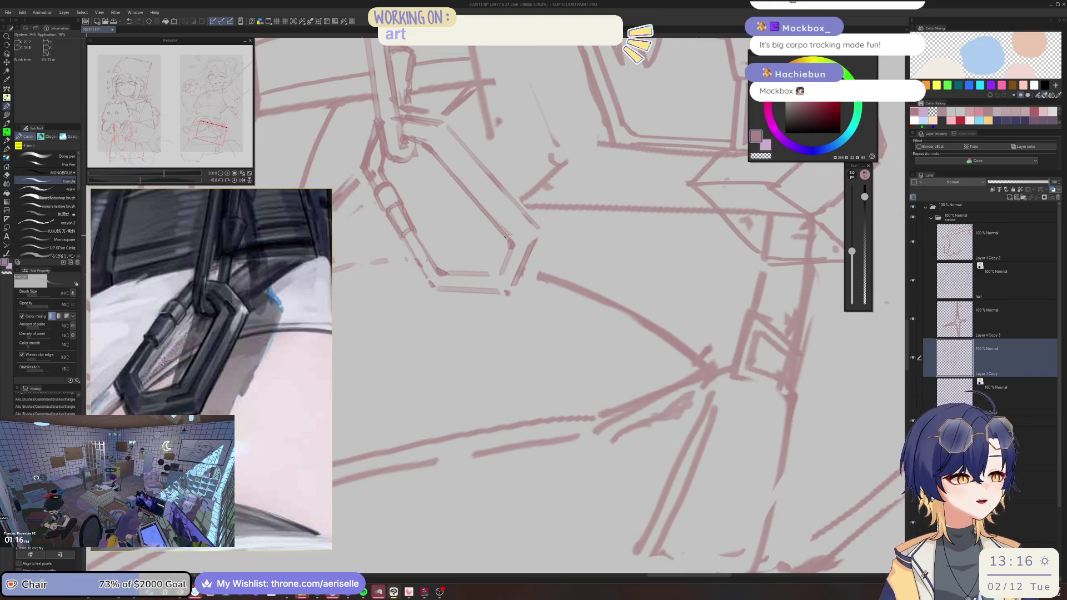
key("e")
mouse_move(502, 255)
left_mouse_down()
mouse_move(510, 231)
mouse_move(481, 309)
mouse_move(458, 328)
mouse_move(483, 310)
mouse_move(526, 174)
mouse_move(500, 141)
left_mouse_up()
key("p")
key("ctrl+t")
key("ctrl+d")
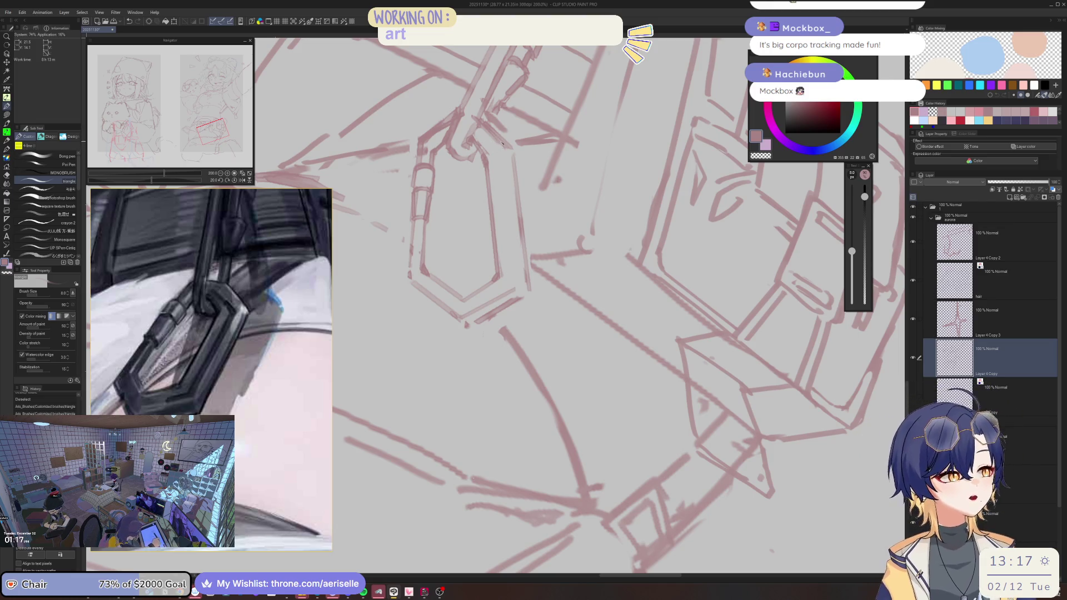
Step: Line the hexagon's right side, remove a stray line, and add its lower-left corner stroke
left_click_drag(502, 142, 506, 272)
mouse_move(503, 206)
left_mouse_down()
mouse_move(514, 285)
mouse_move(532, 202)
left_mouse_up()
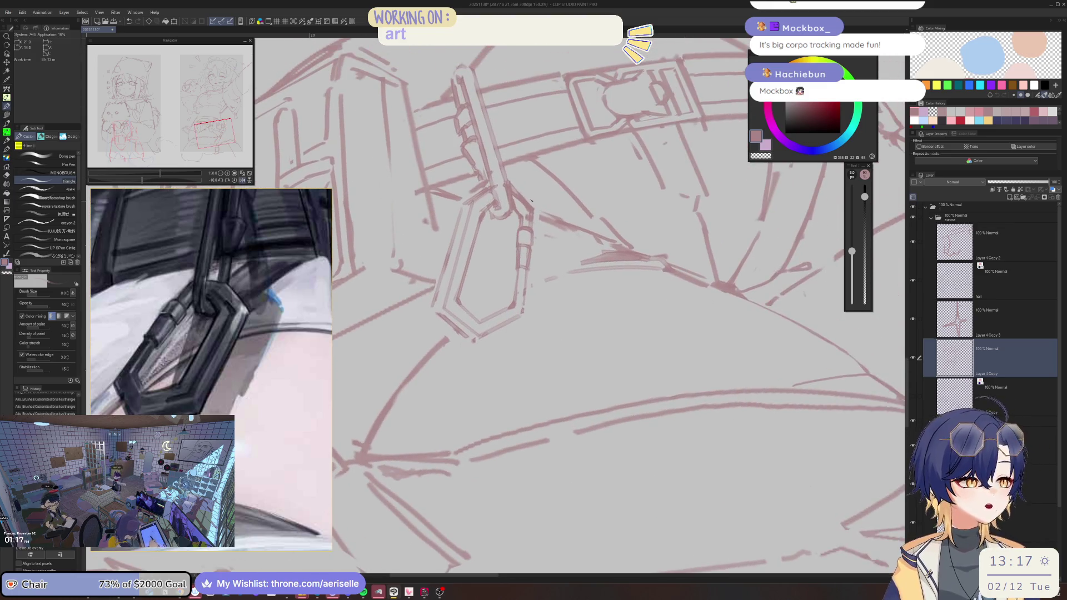
scroll(532, 204, "up", 1)
left_click_drag(461, 204, 473, 210)
mouse_move(539, 170)
left_mouse_down()
mouse_move(438, 330)
mouse_move(492, 310)
left_mouse_up()
left_click_drag(426, 329, 439, 336)
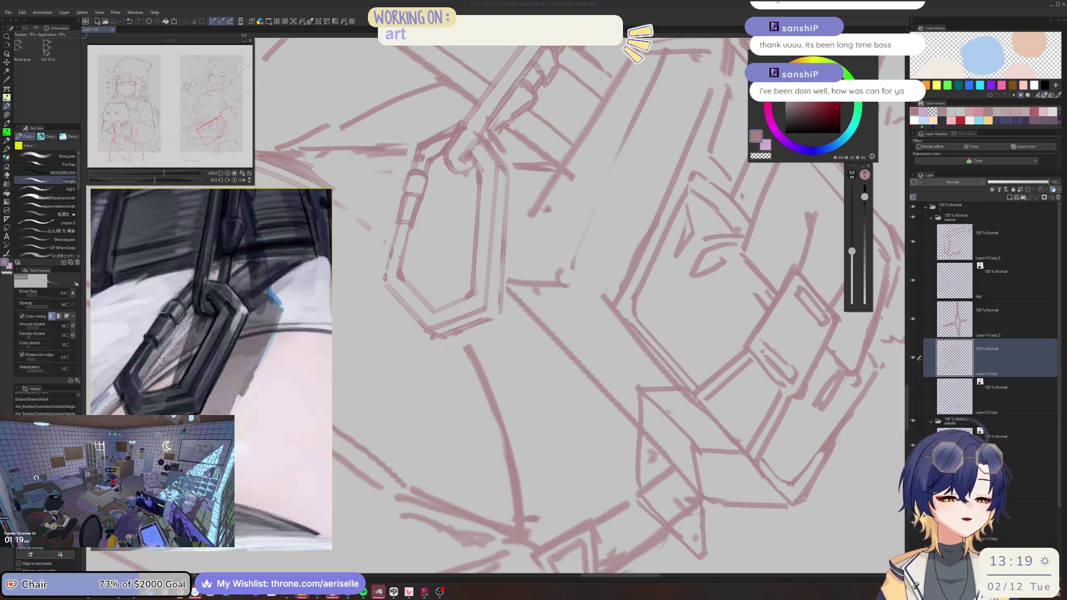
Step: Rotate the view around the buckle and erase stray lines below the buckle clip
left_click(957, 360)
left_click_drag(442, 322, 572, 289)
key("e")
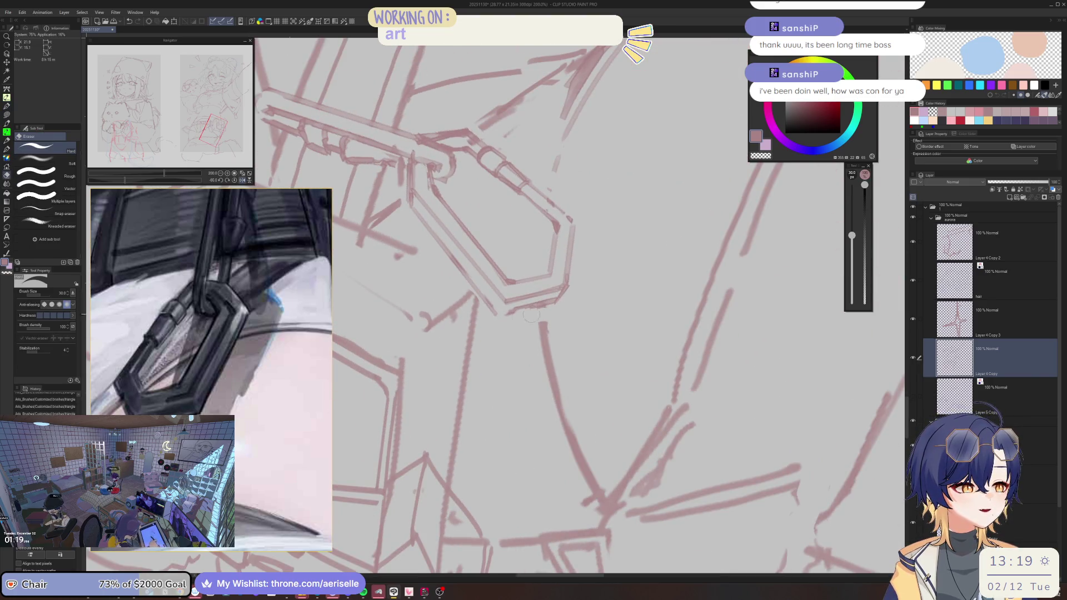
key("b")
mouse_move(527, 316)
left_mouse_down()
mouse_move(573, 246)
mouse_move(558, 225)
mouse_move(521, 295)
left_mouse_up()
scroll(574, 245, "down", 5)
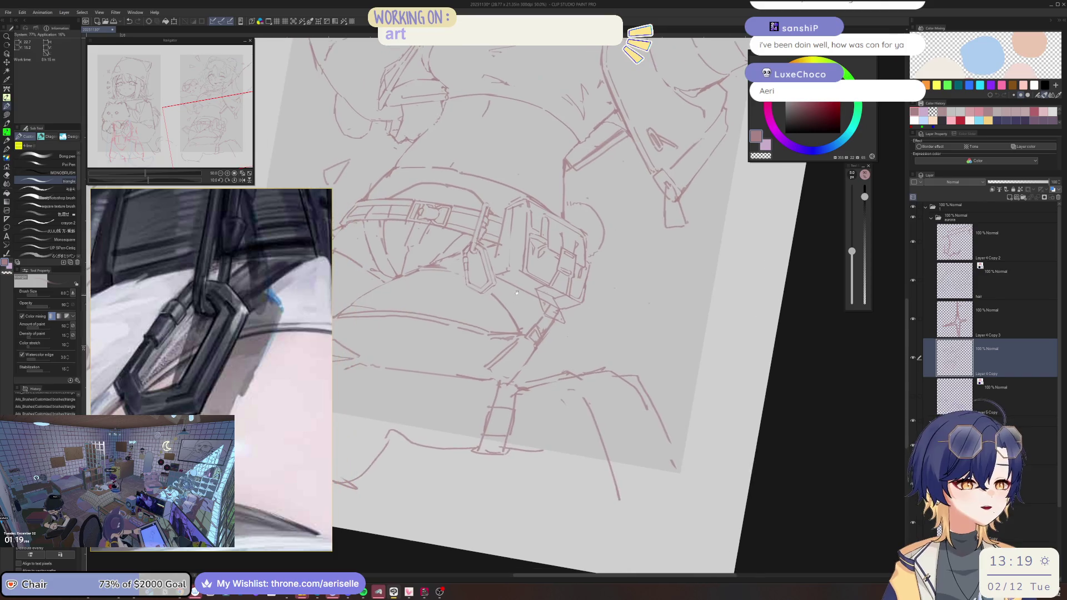
scroll(473, 254, "up", 4)
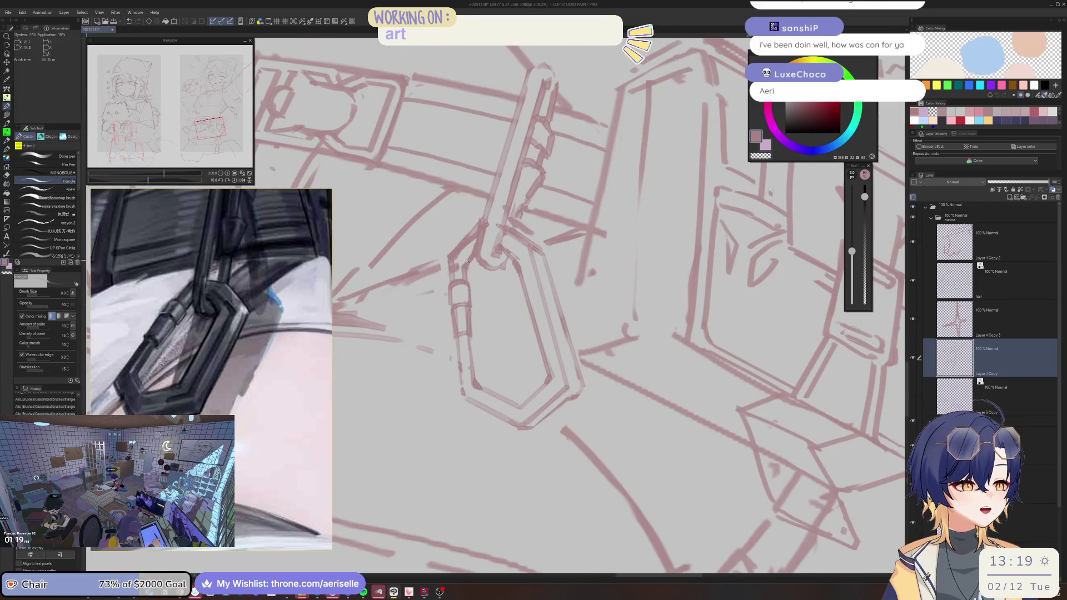
key("e")
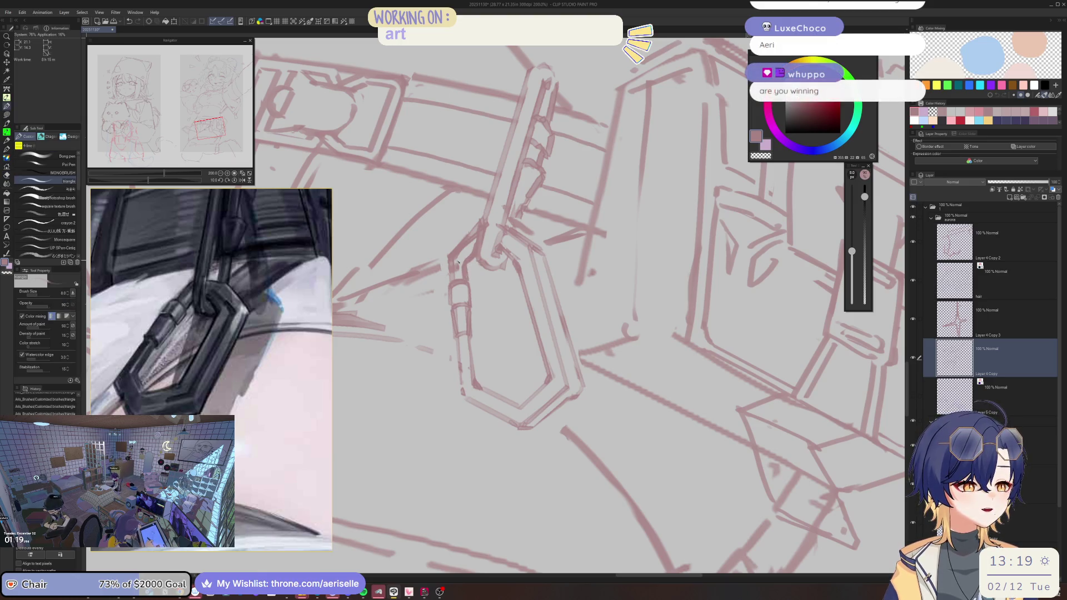
key("p")
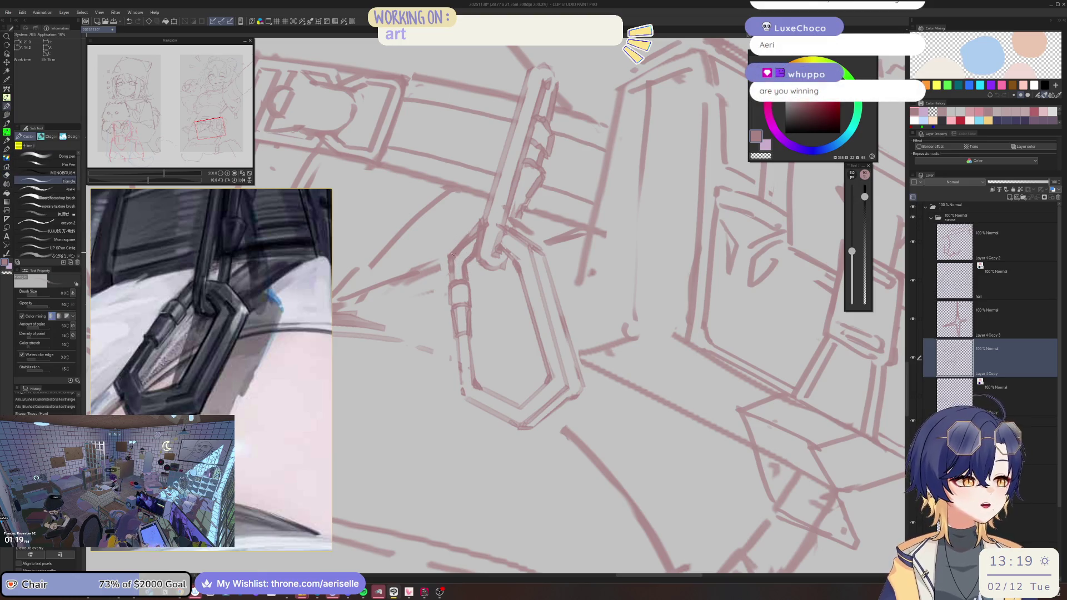
left_click_drag(451, 255, 472, 353)
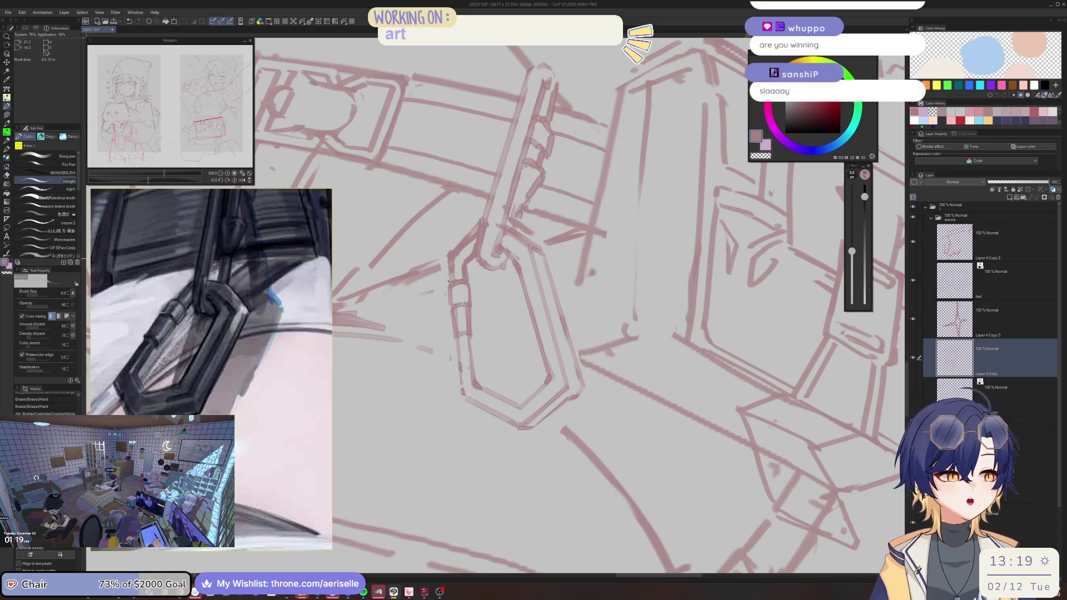
key("e")
scroll(572, 317, "down", 3)
scroll(523, 283, "up", 3)
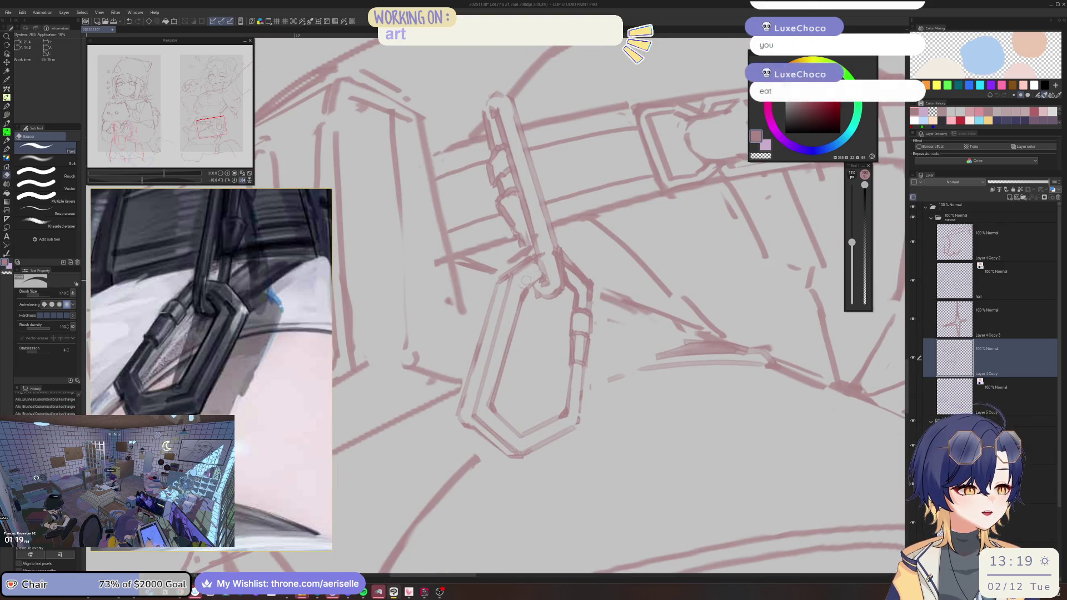
key("p")
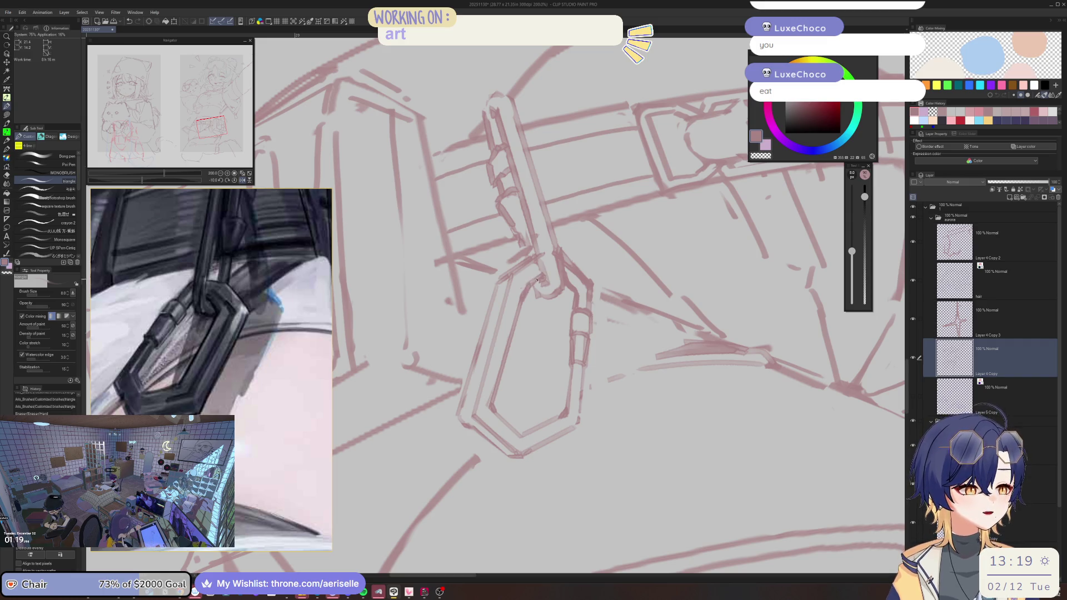
scroll(528, 287, "down", 3)
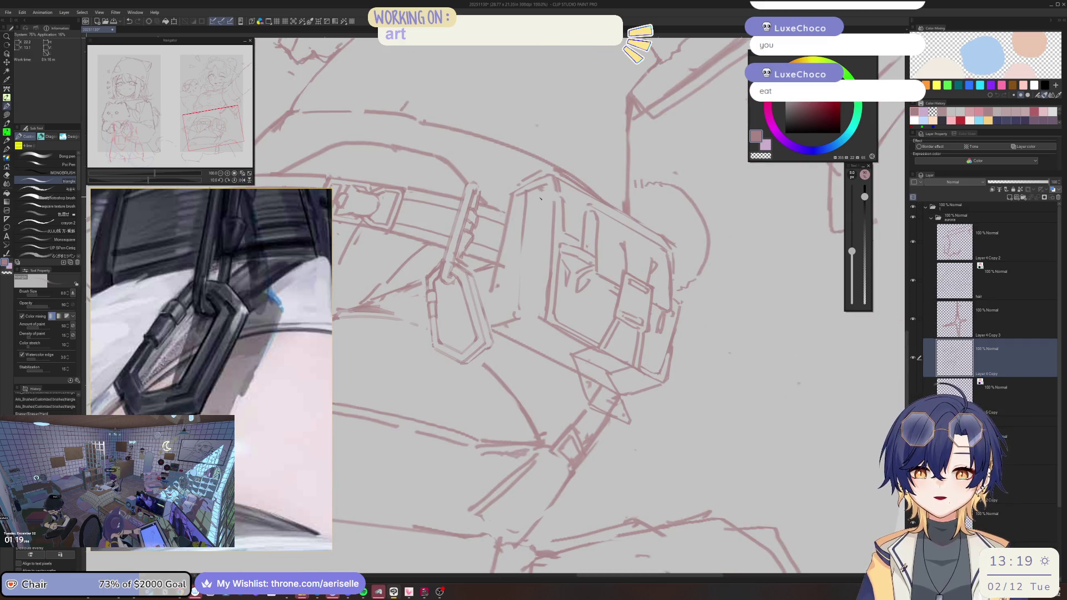
Step: Zoom onto the belt pouch and erase its stray strokes with the Hard eraser
scroll(540, 197, "down", 5)
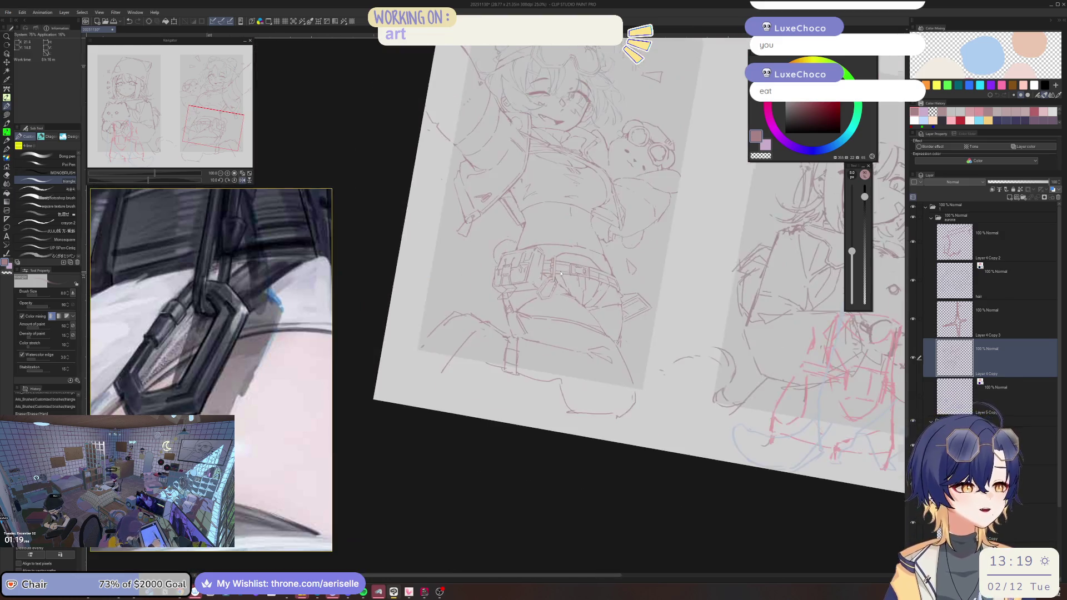
scroll(537, 263, "up", 5)
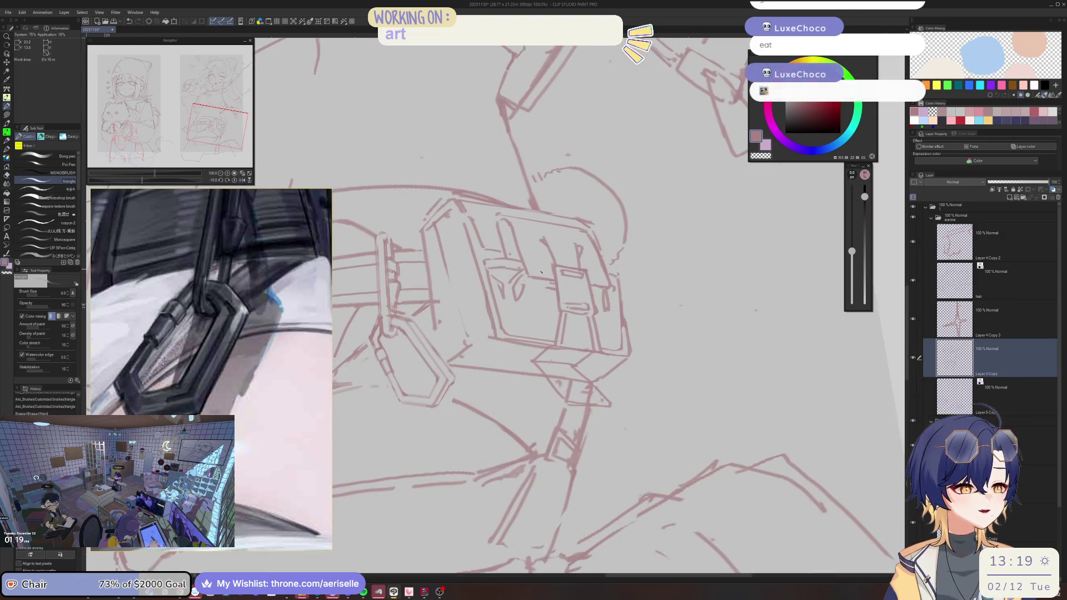
scroll(528, 280, "up", 2)
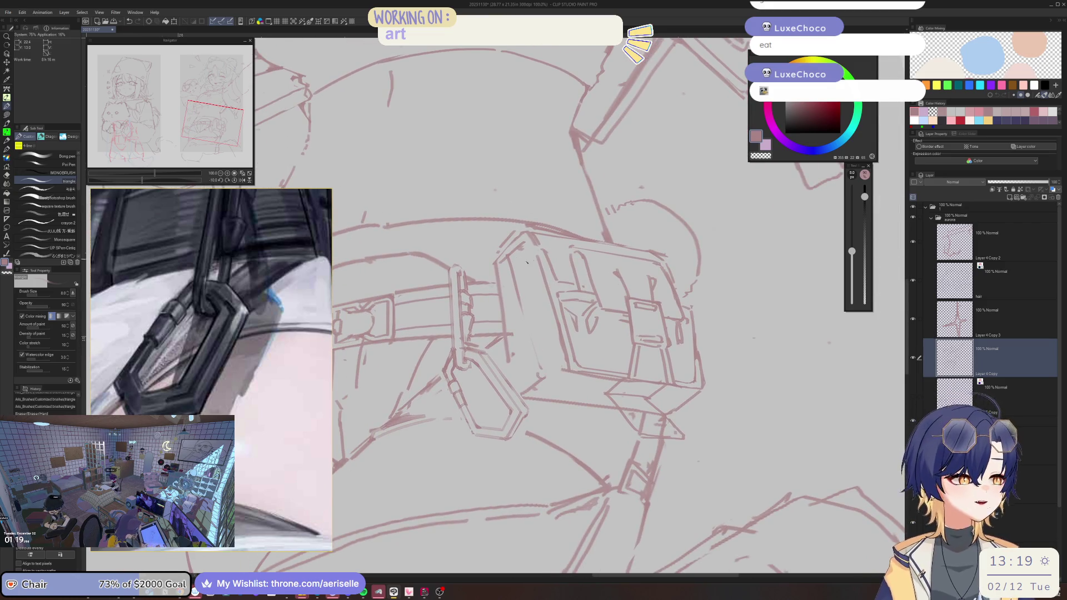
scroll(591, 224, "up", 1)
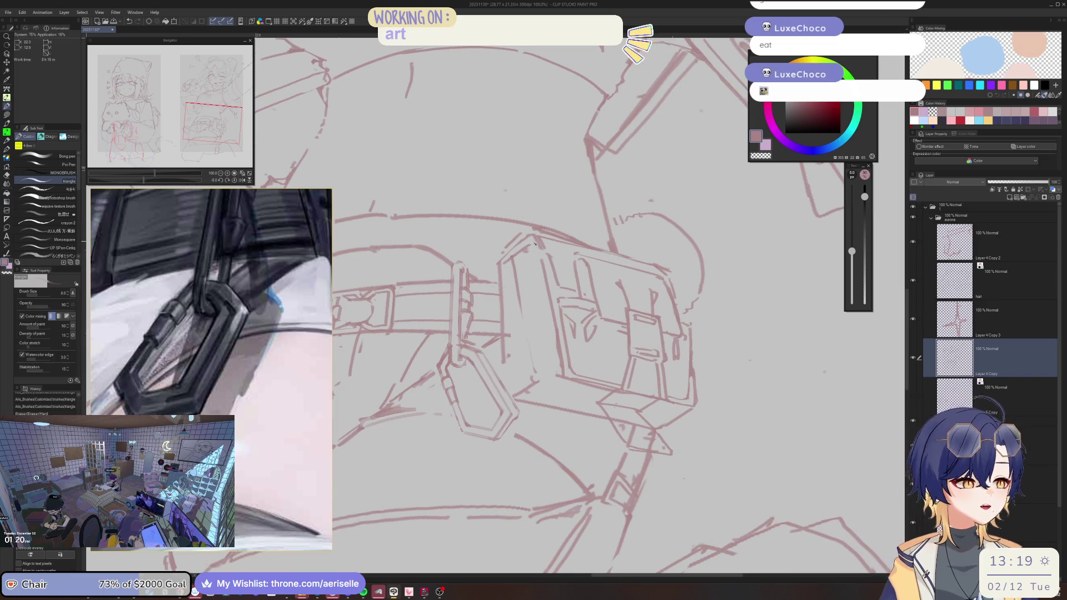
scroll(520, 255, "up", 1)
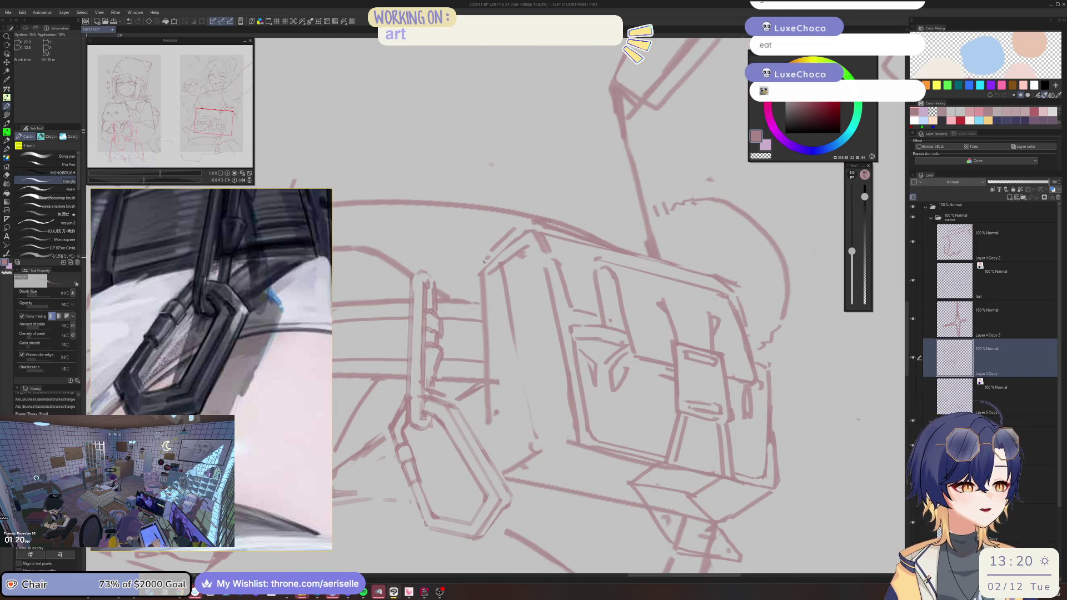
key("e")
left_click_drag(524, 239, 505, 288)
key("p")
left_click_drag(528, 248, 495, 276)
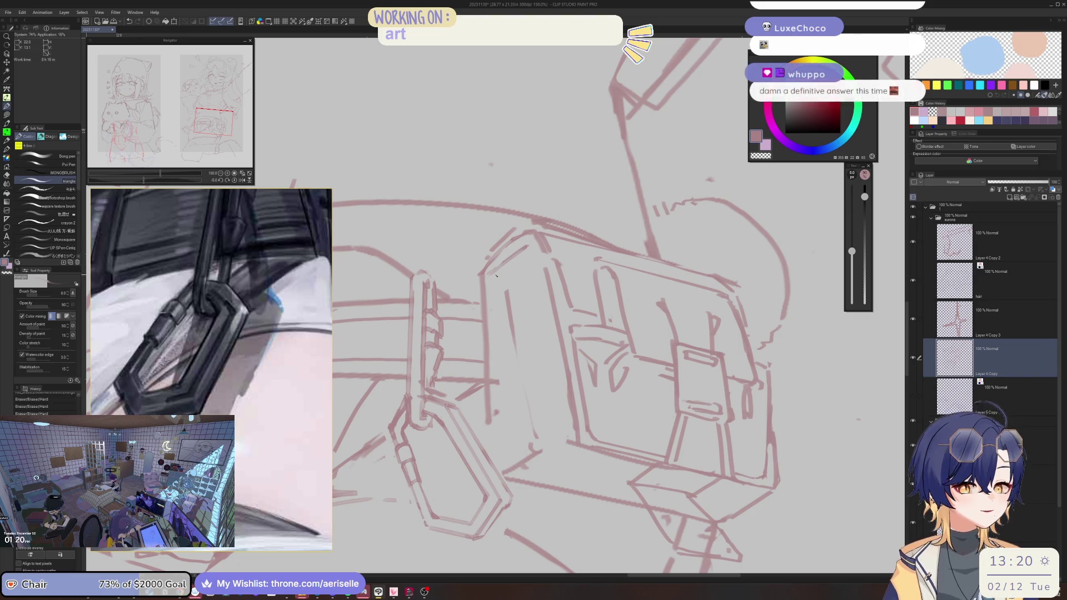
mouse_move(424, 589)
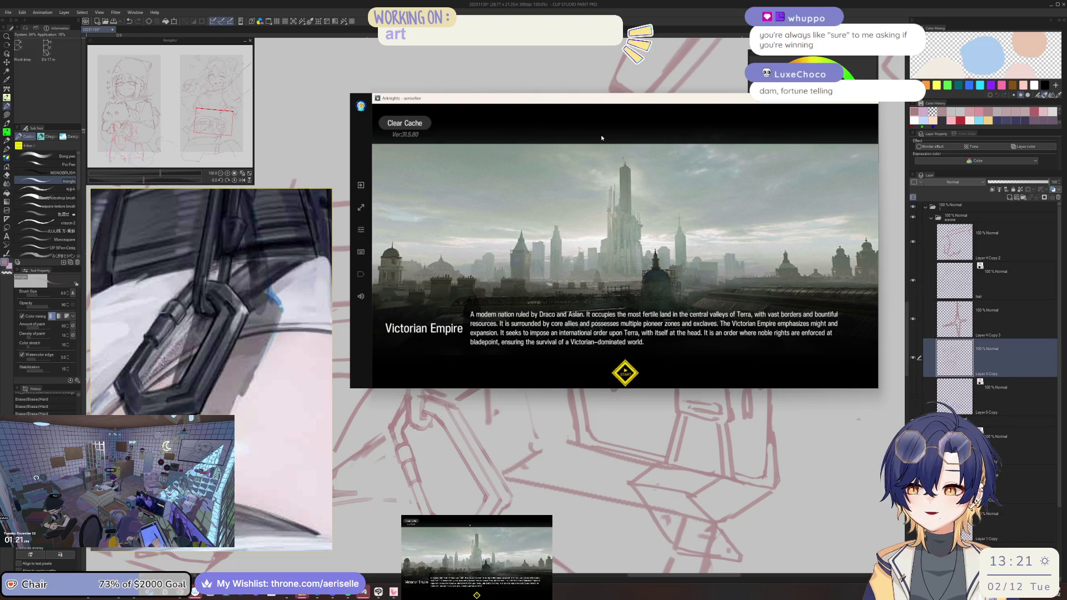
Step: Start Arknights from its title screen, then switch back to the Clip Studio Paint sketch
left_click(631, 230)
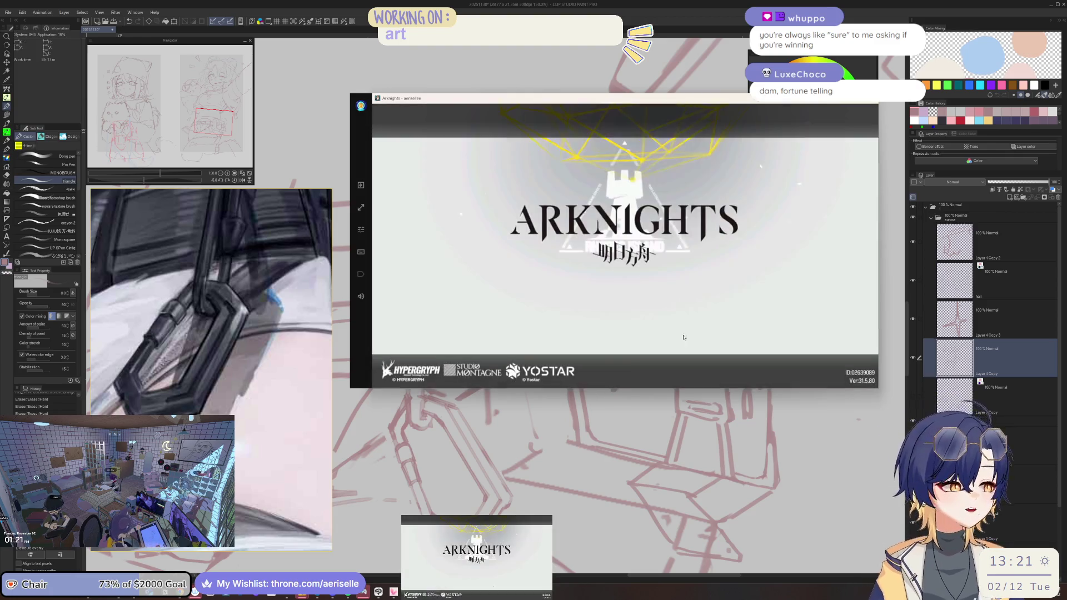
left_click(645, 308)
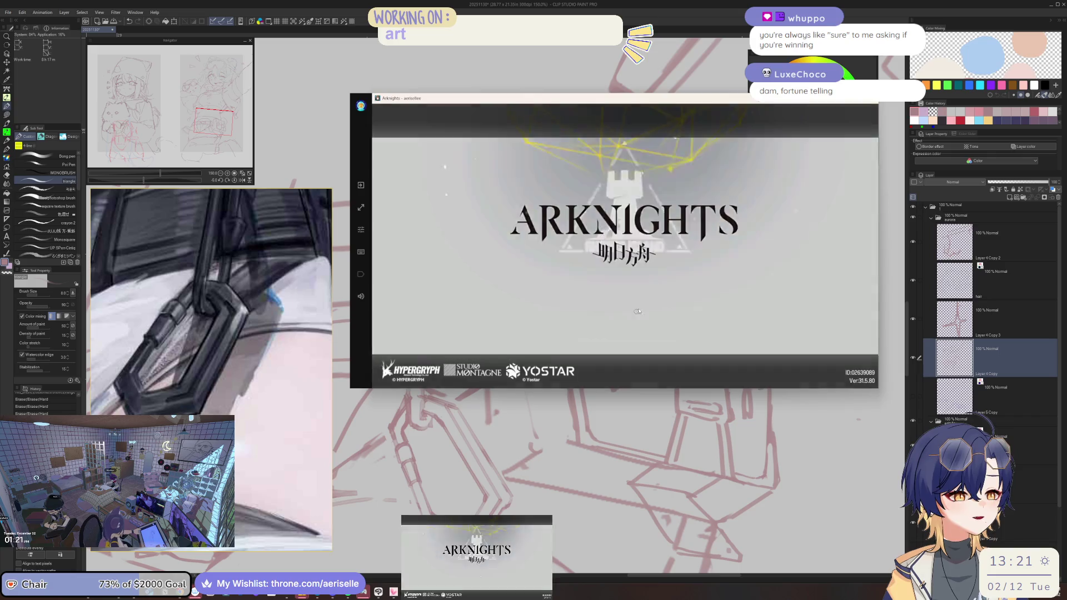
key("alt+Tab")
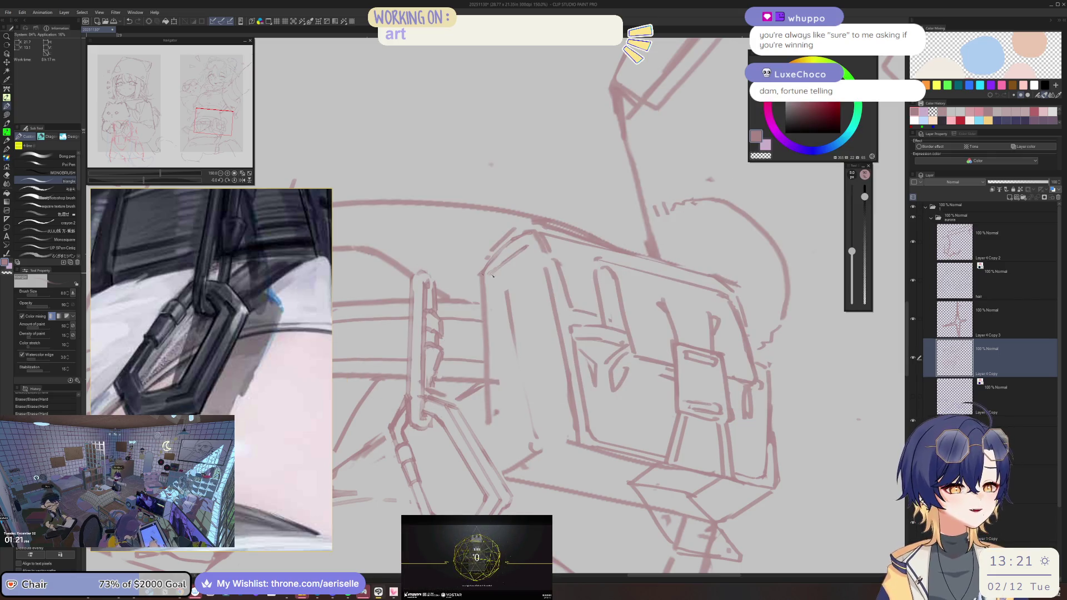
scroll(576, 281, "down", 2)
scroll(576, 281, "down", 1)
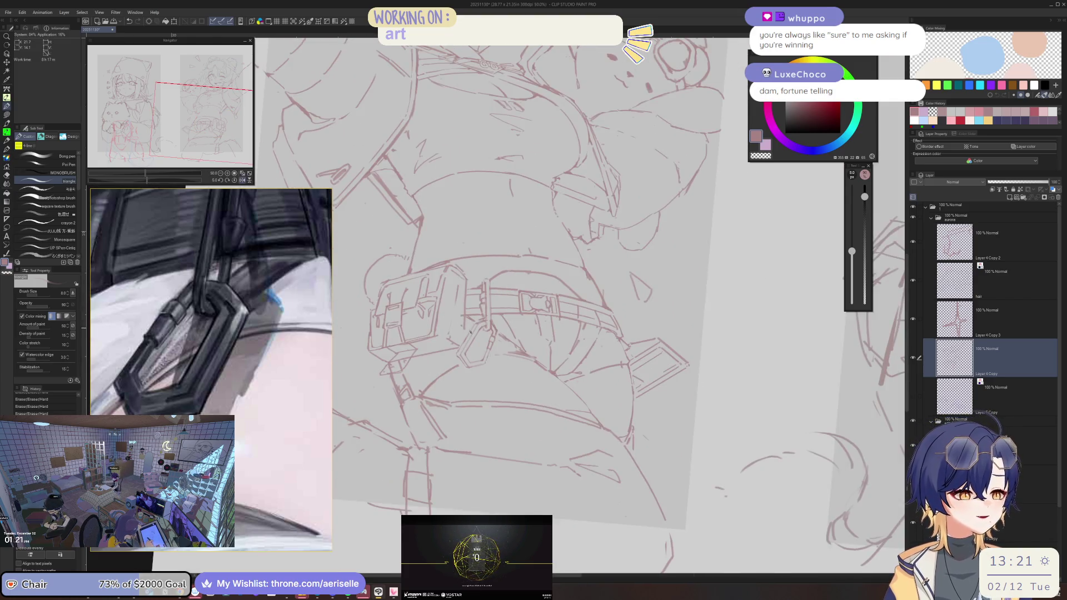
scroll(503, 318, "up", 3)
Step: Erase a small mark near the buckle clip and add a short line beside the buckle
key("e")
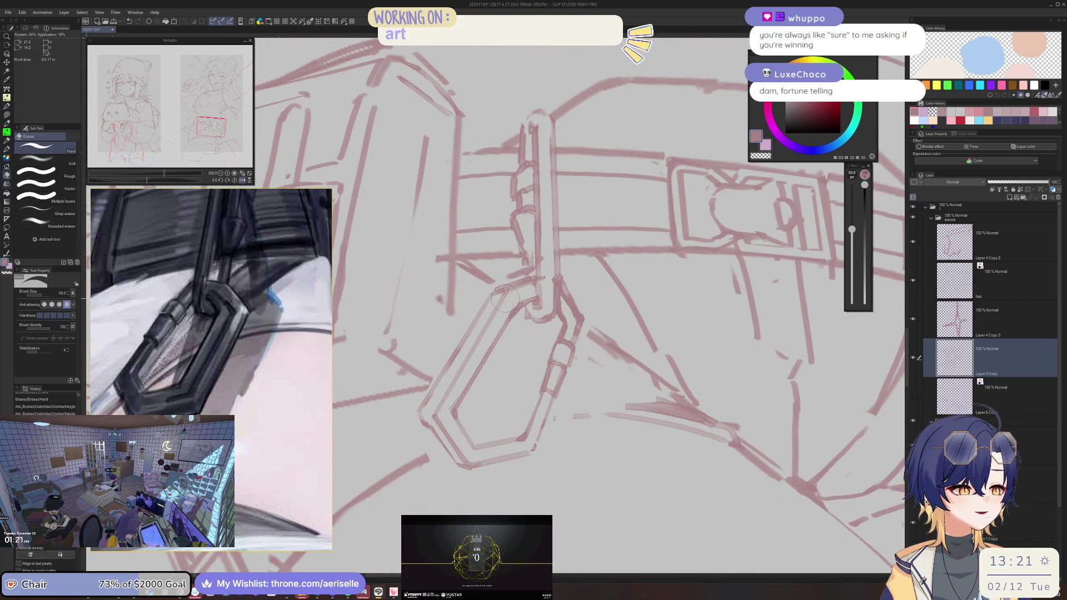
key("b")
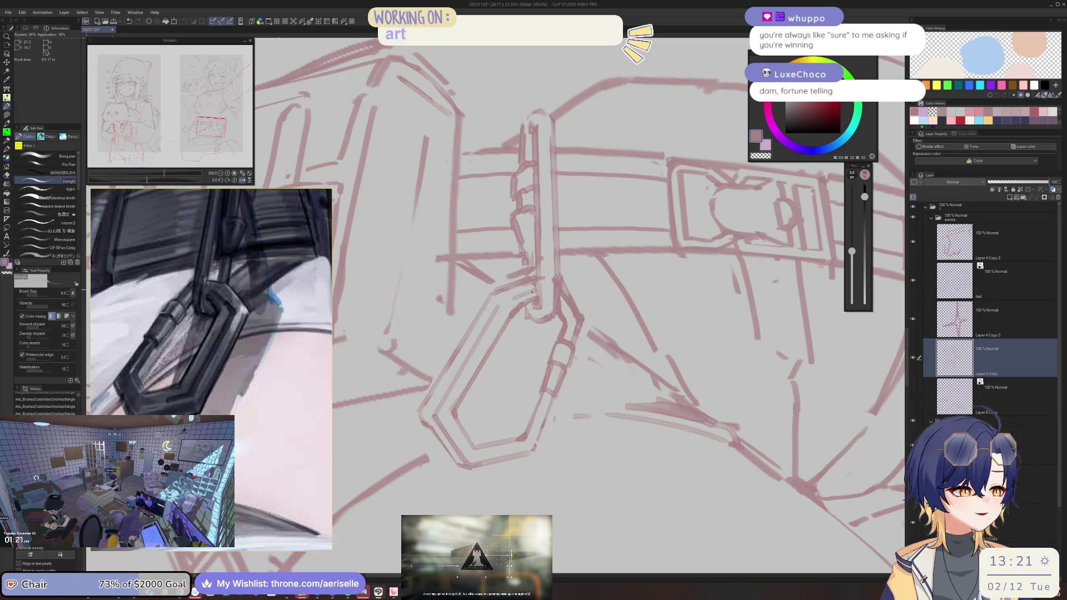
left_click(507, 304)
scroll(512, 300, "down", 5)
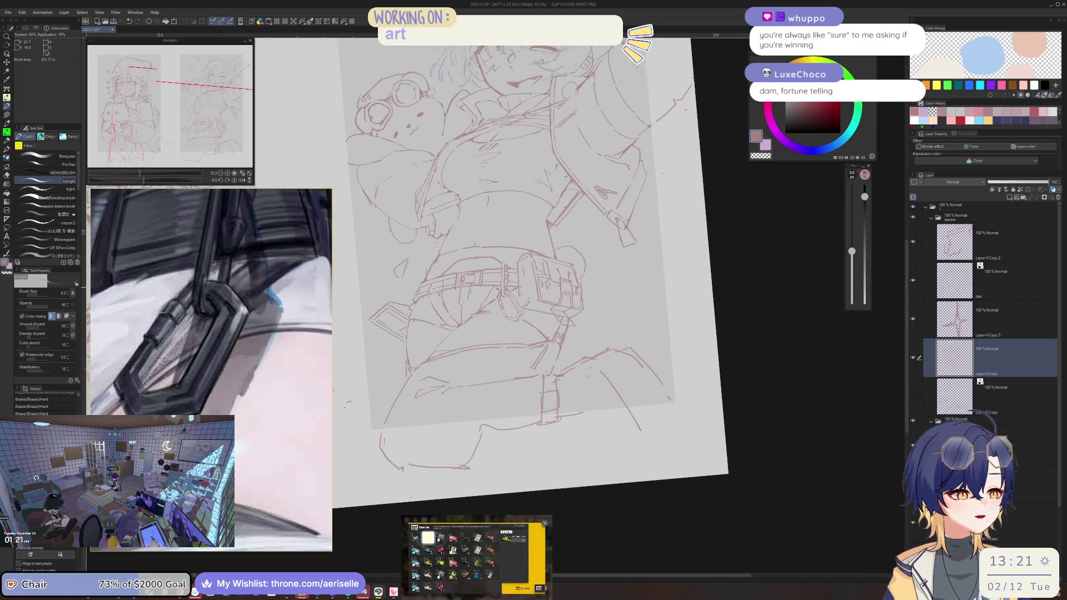
scroll(505, 289, "up", 5)
left_click_drag(554, 272, 534, 285)
scroll(689, 225, "down", 3)
Step: Rotate the canvas nearly upright and erase a small stroke near the belt
left_click_drag(689, 225, 430, 318)
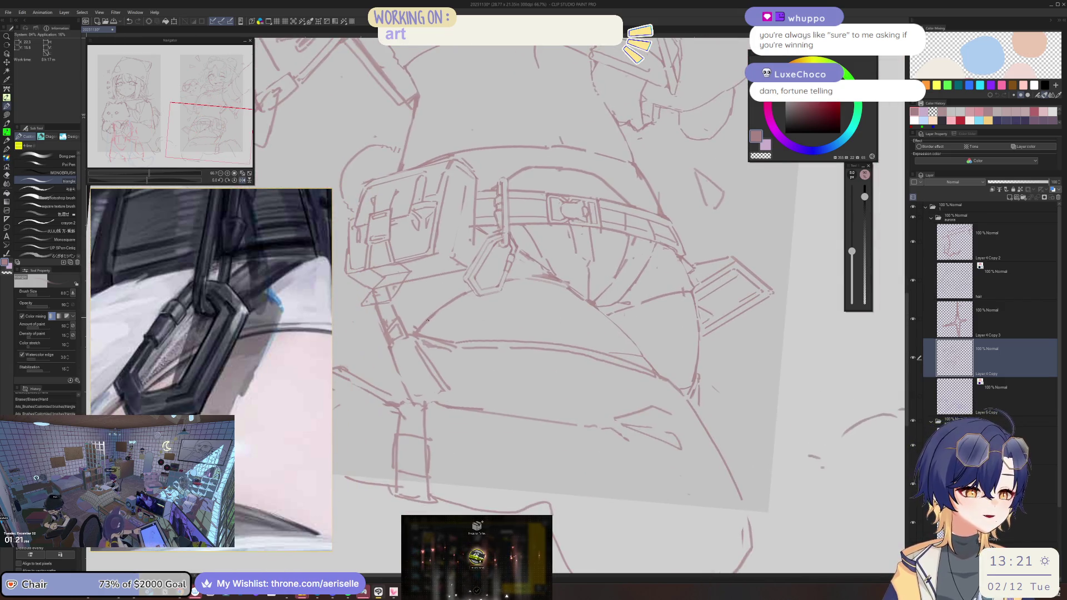
scroll(429, 318, "up", 2)
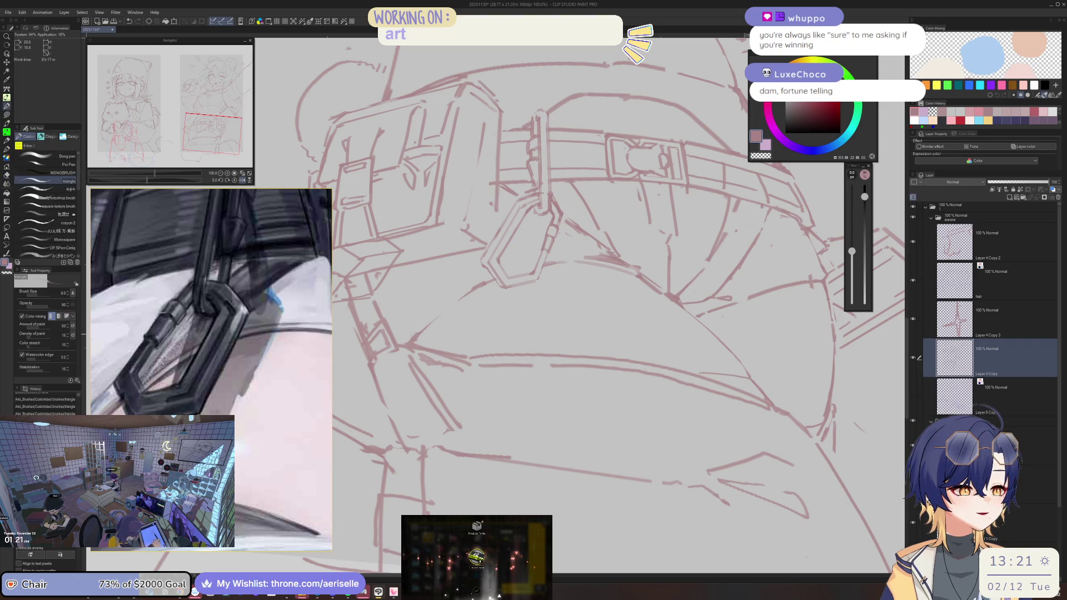
mouse_move(411, 344)
left_mouse_down()
mouse_move(448, 302)
mouse_move(494, 300)
mouse_move(519, 344)
left_mouse_up()
scroll(487, 279, "down", 3)
scroll(518, 344, "up", 2)
Step: Sketch a short line and a small mark on the right hip strap with the pen
key("e")
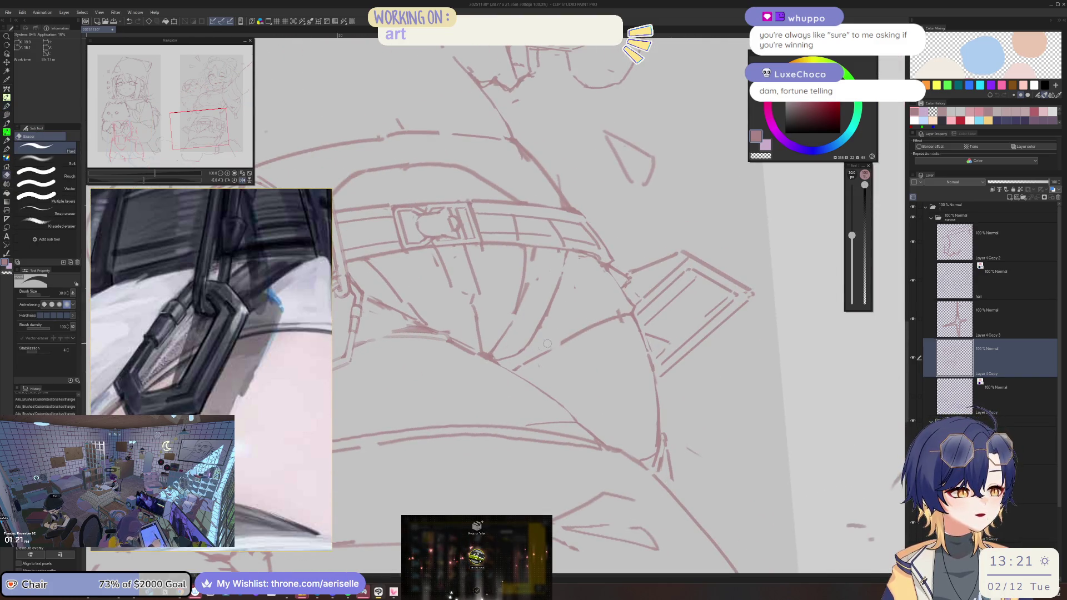
key("p")
mouse_move(532, 342)
left_mouse_down()
mouse_move(555, 334)
mouse_move(503, 353)
mouse_move(631, 294)
left_mouse_up()
key("e")
key("p")
key("e")
key("p")
key("e")
key("p")
left_click_drag(625, 288, 621, 285)
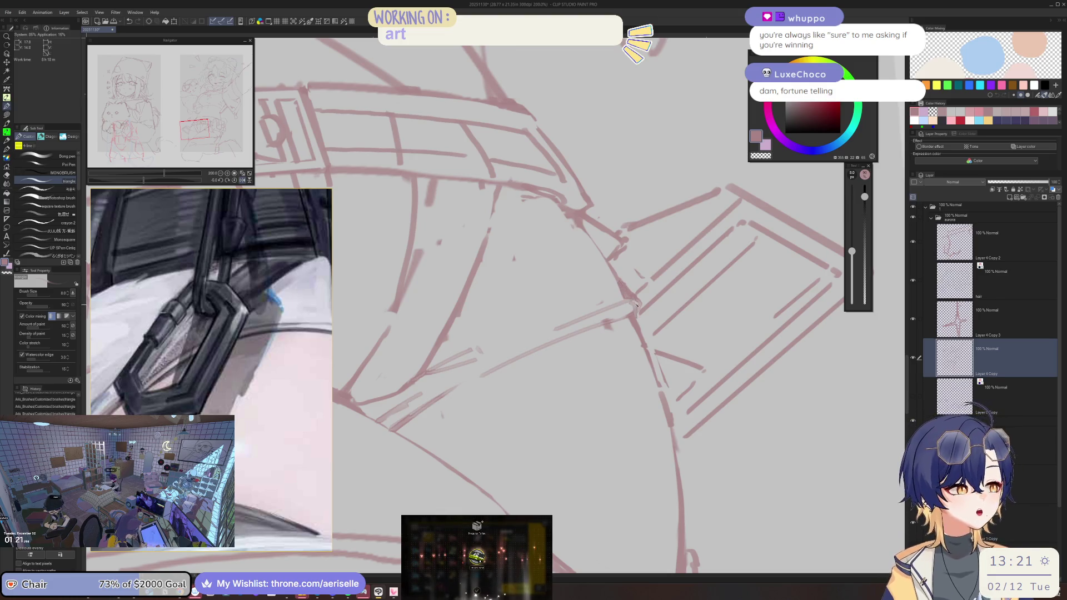
key("e")
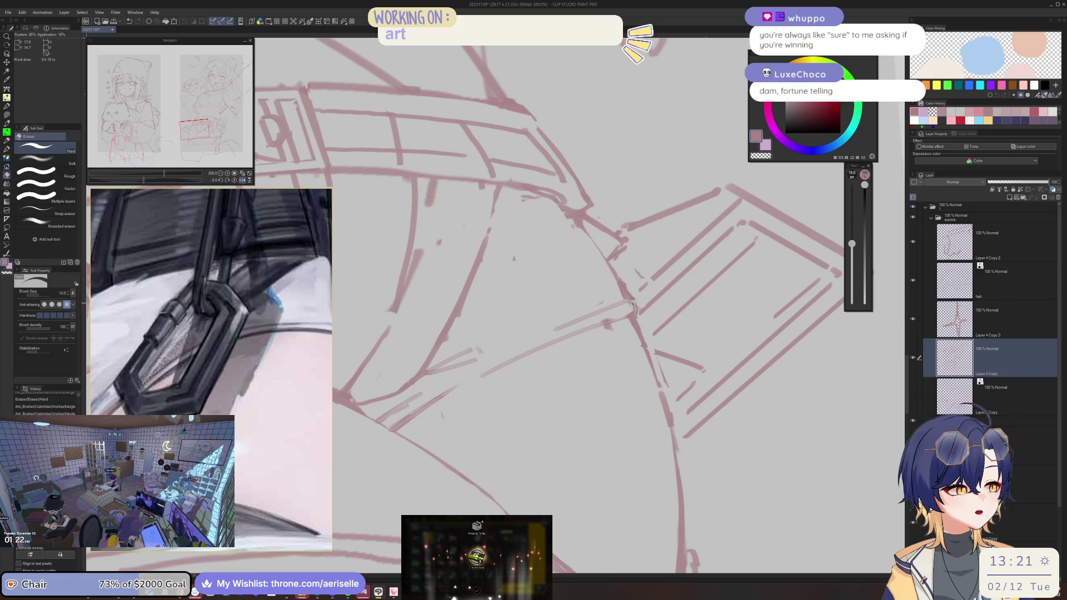
key("p")
scroll(635, 315, "down", 6)
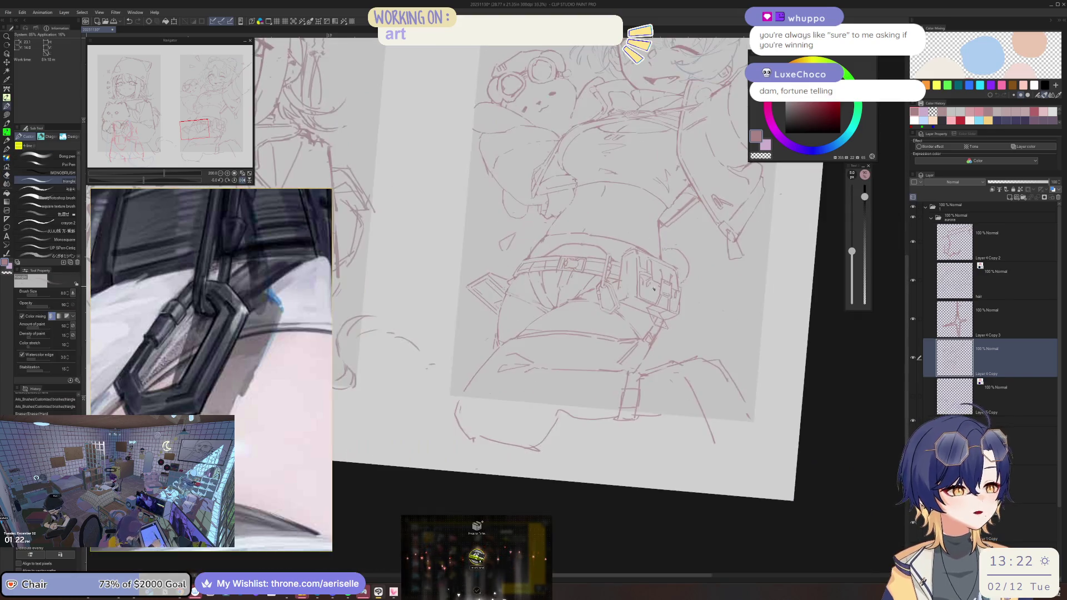
Step: Zoom in on the belt and redraw the belt's edge line
scroll(614, 299, "up", 3)
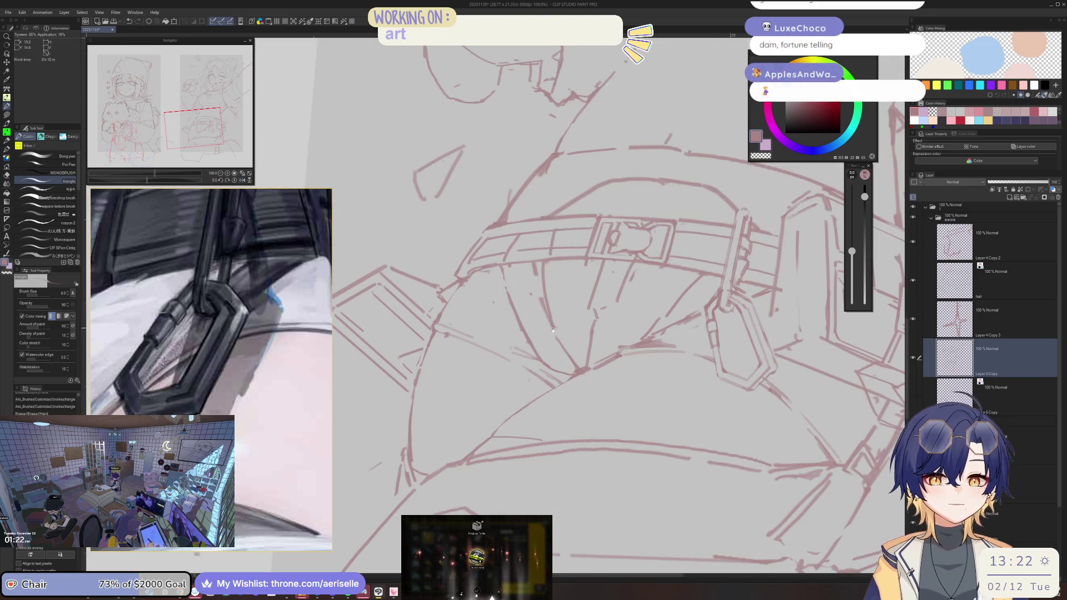
left_click_drag(553, 327, 623, 271)
scroll(505, 298, "up", 2)
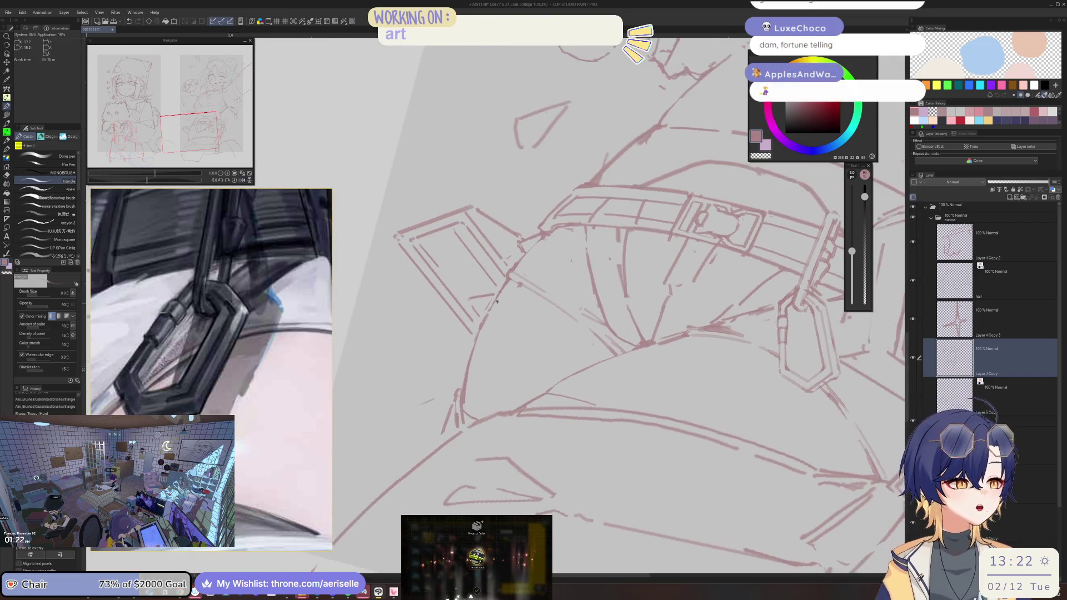
left_click_drag(503, 294, 586, 260)
key("ctrl+z")
left_click_drag(496, 294, 589, 260)
Step: Try a longer curve below the belt, then erase it again
mouse_move(462, 343)
left_mouse_down()
mouse_move(571, 297)
mouse_move(583, 263)
left_mouse_up()
left_click_drag(386, 371, 449, 319)
key("ctrl+z")
left_click_drag(382, 374, 505, 276)
key("e")
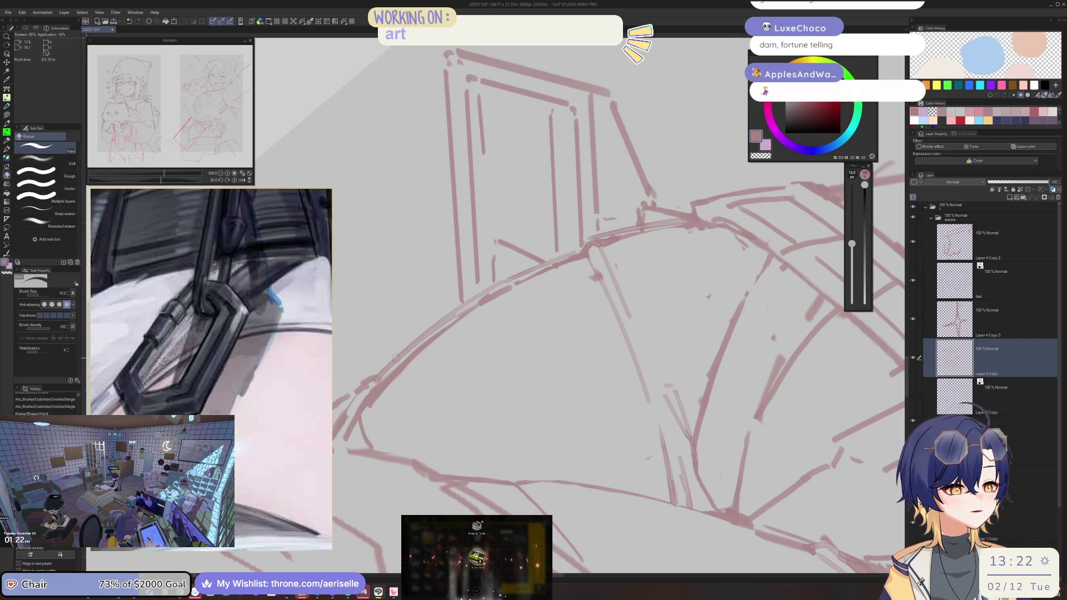
left_click_drag(389, 373, 512, 283)
scroll(511, 283, "down", 4)
scroll(494, 251, "up", 2)
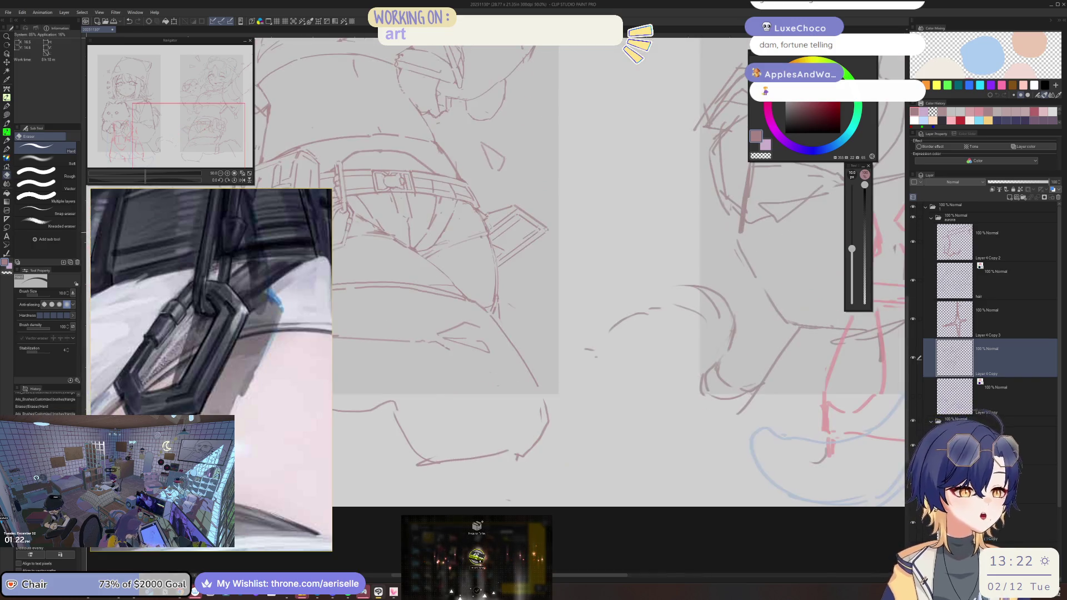
scroll(494, 250, "up", 2)
key("p")
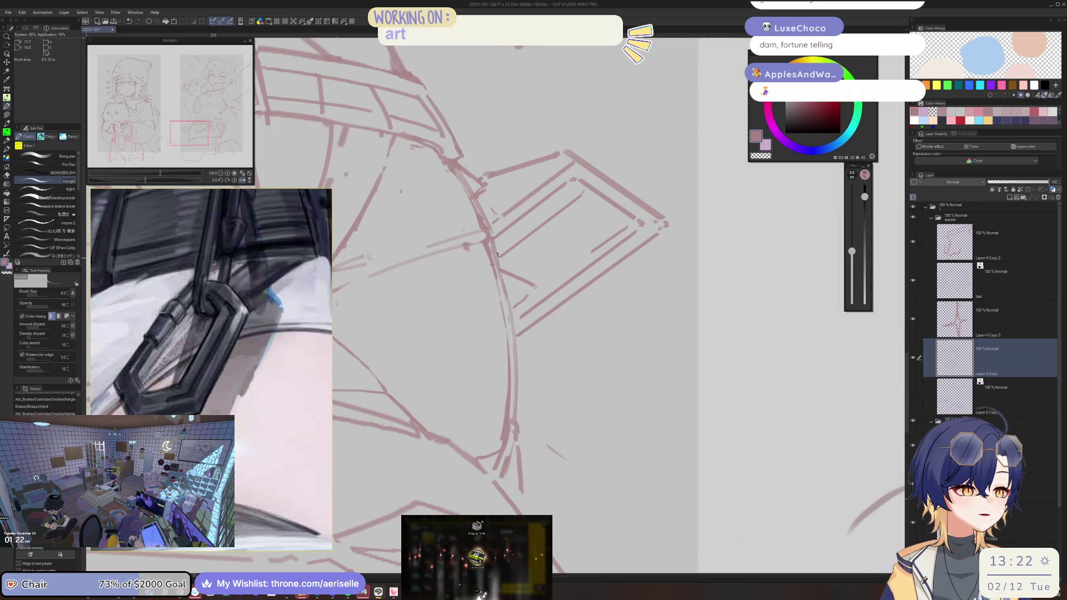
Step: Erase a short stray line on the belt with the Hard eraser
scroll(549, 315, "down", 4)
scroll(548, 315, "up", 3)
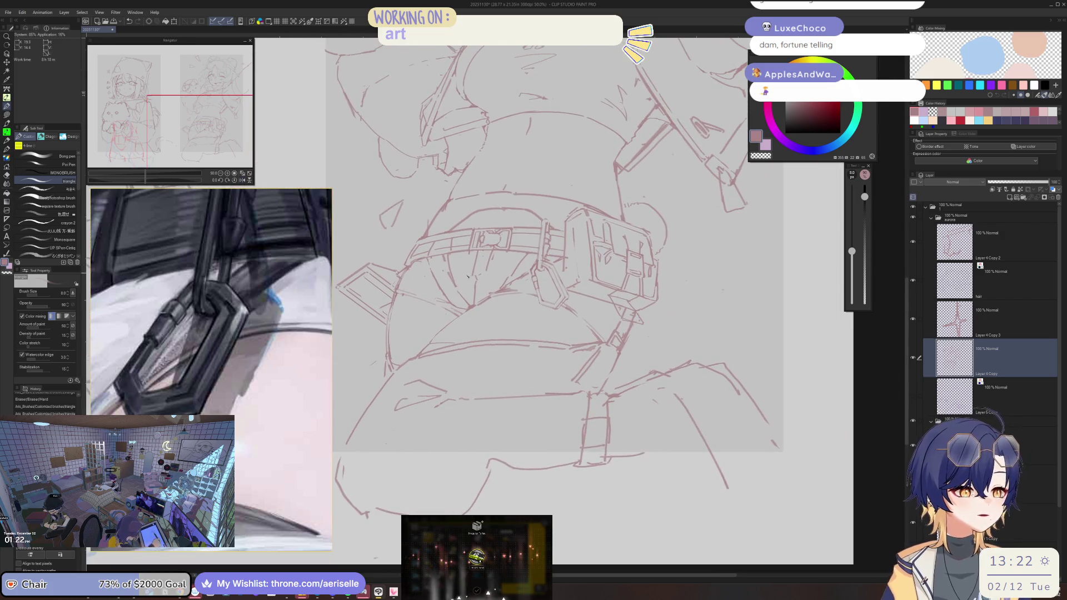
key("e")
left_click_drag(463, 296, 469, 343)
key("p")
scroll(516, 265, "down", 3)
scroll(516, 265, "down", 2)
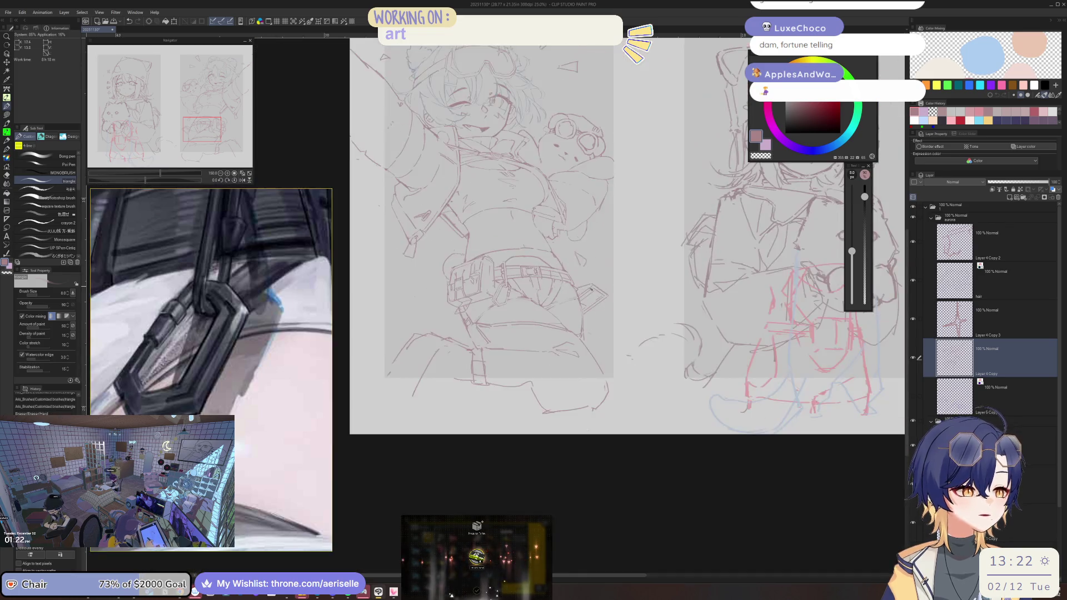
scroll(446, 296, "up", 4)
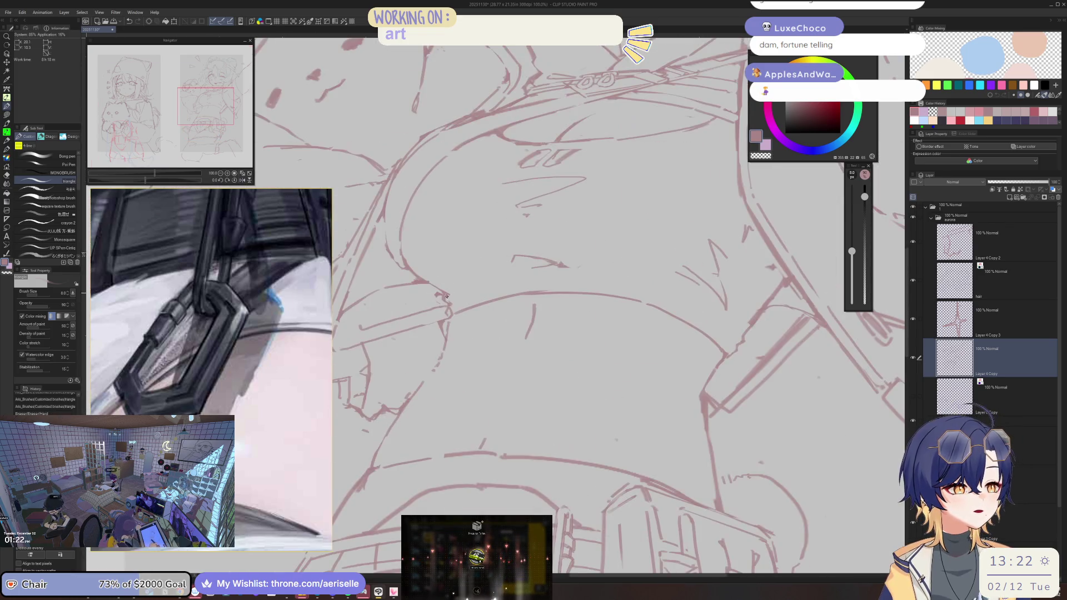
scroll(446, 296, "up", 2)
Step: Erase stray lines around the waist
key("e")
left_click_drag(448, 300, 455, 316)
key("p")
key("e")
Step: Move up to the Layer 4 Copy 2 layer and zoom out to 33.3%
key("alt+]")
scroll(455, 314, "down", 3)
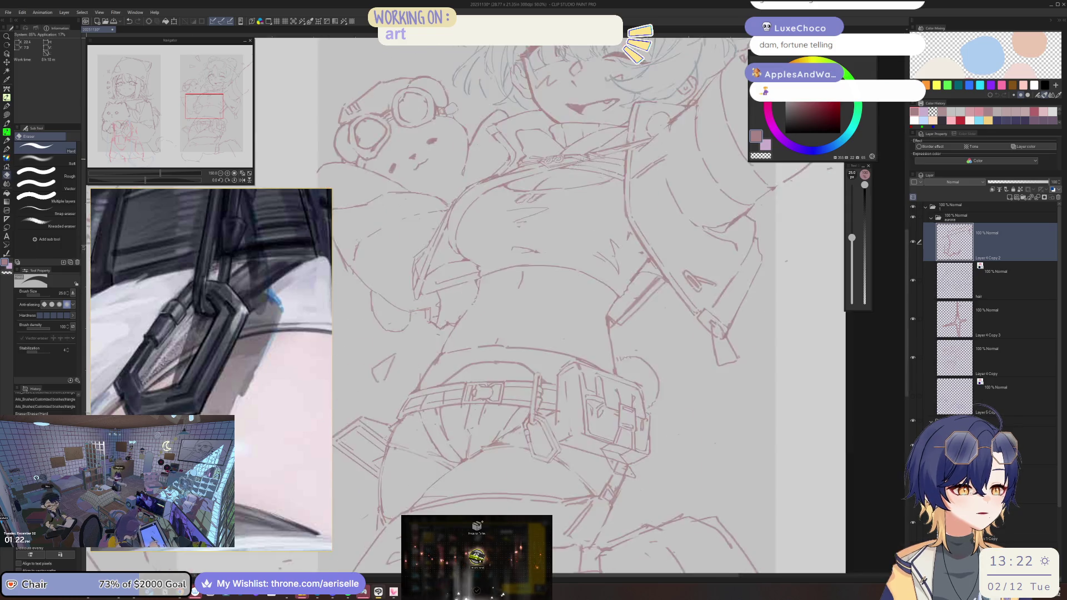
scroll(595, 274, "down", 2)
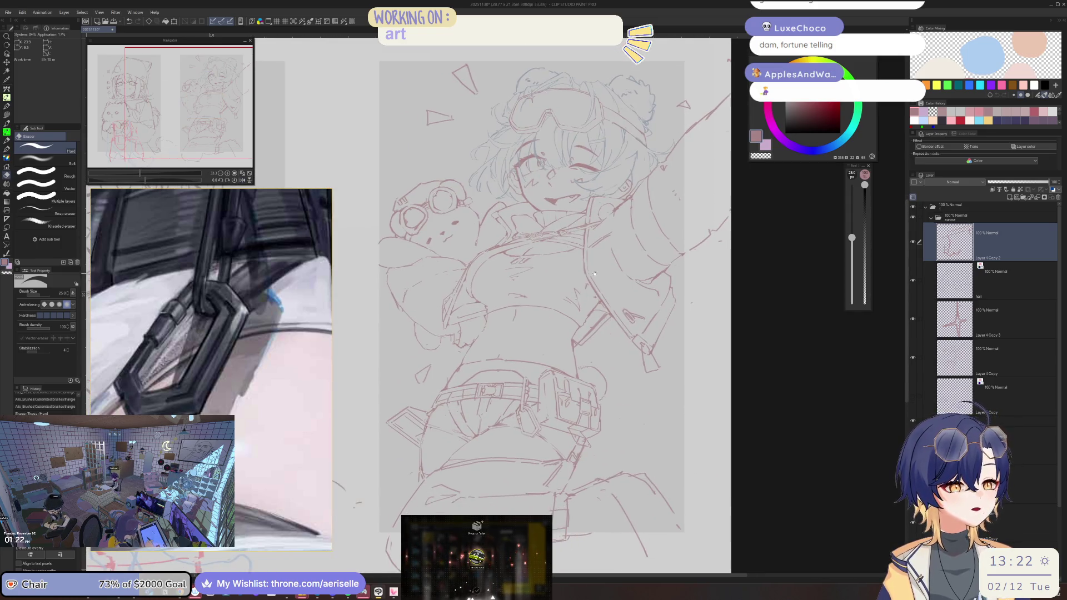
scroll(405, 181, "up", 4)
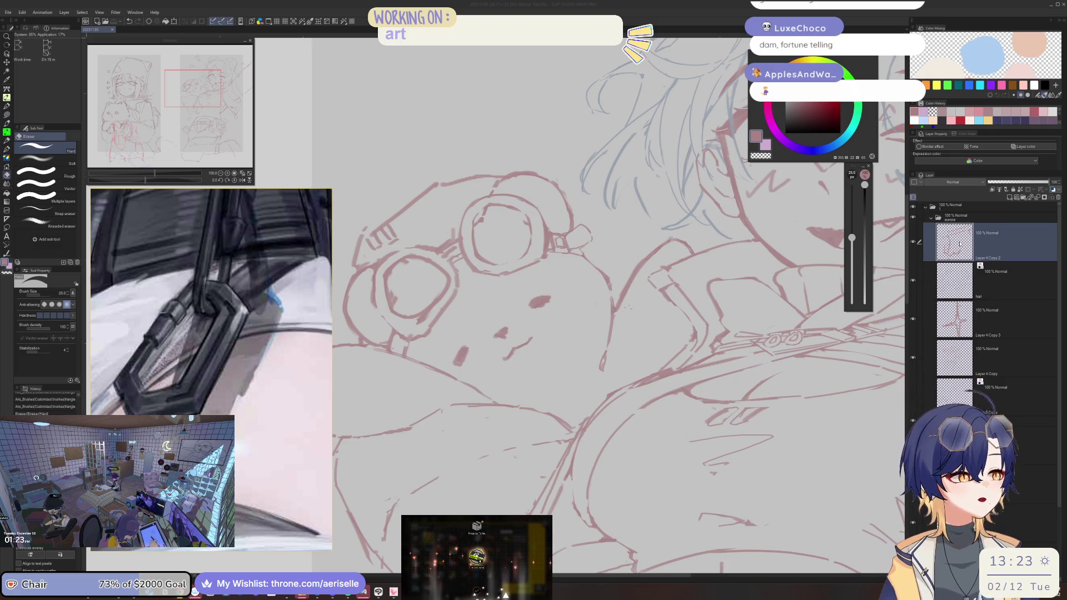
Step: Zoom in on the bear's goggles and tilt the canvas view about 40 degrees
scroll(465, 278, "up", 3)
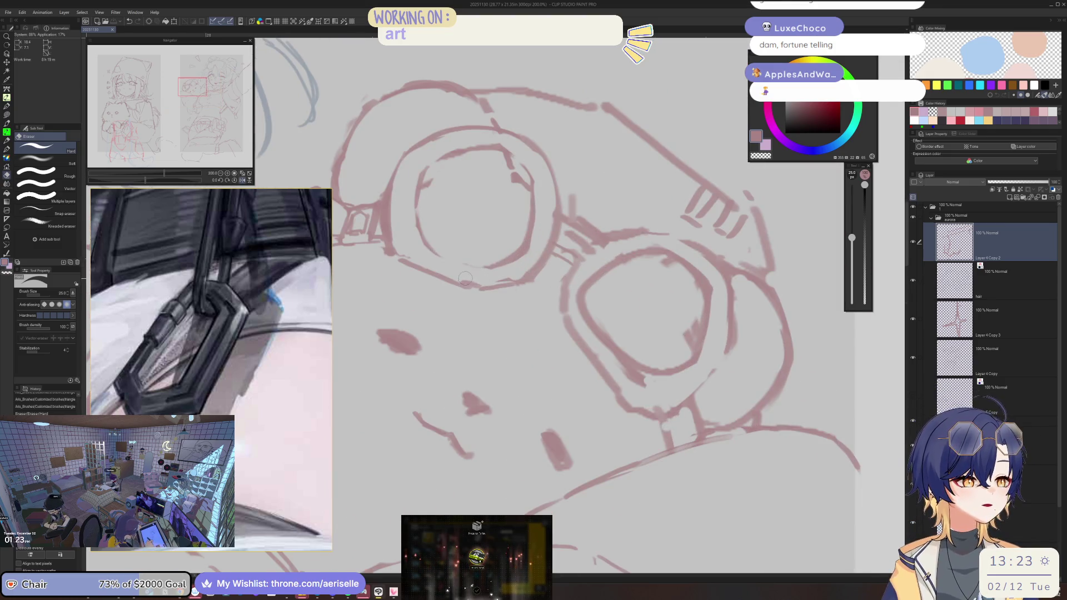
key("o")
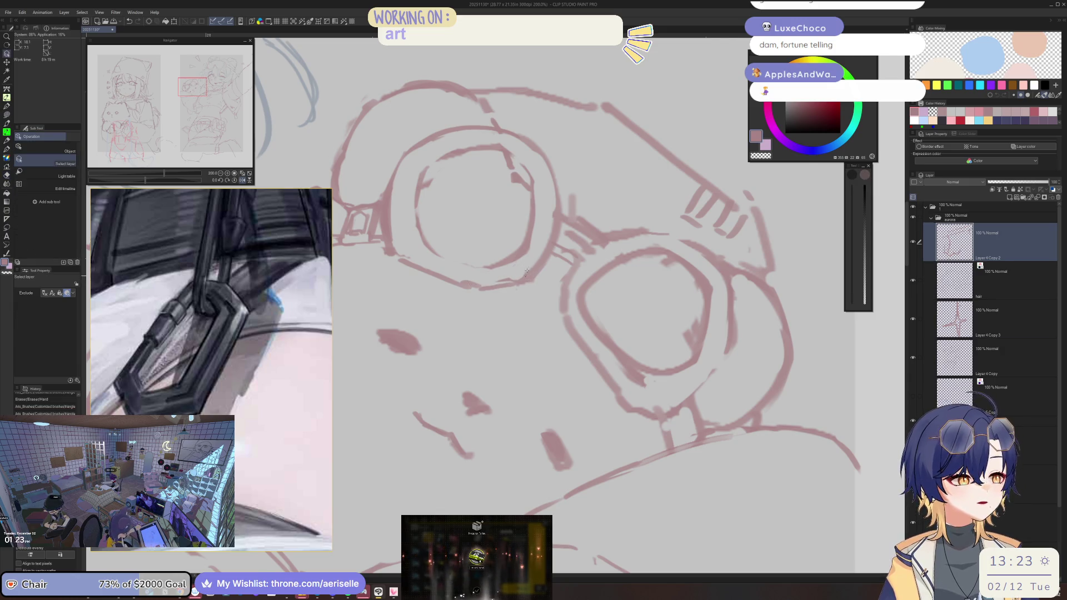
scroll(606, 305, "down", 2)
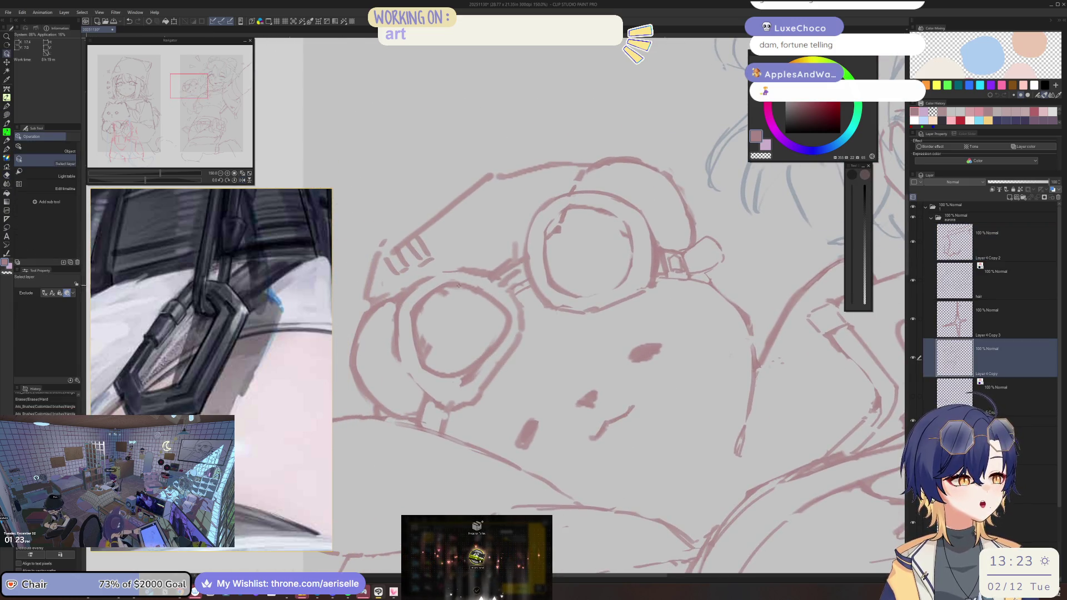
key("b")
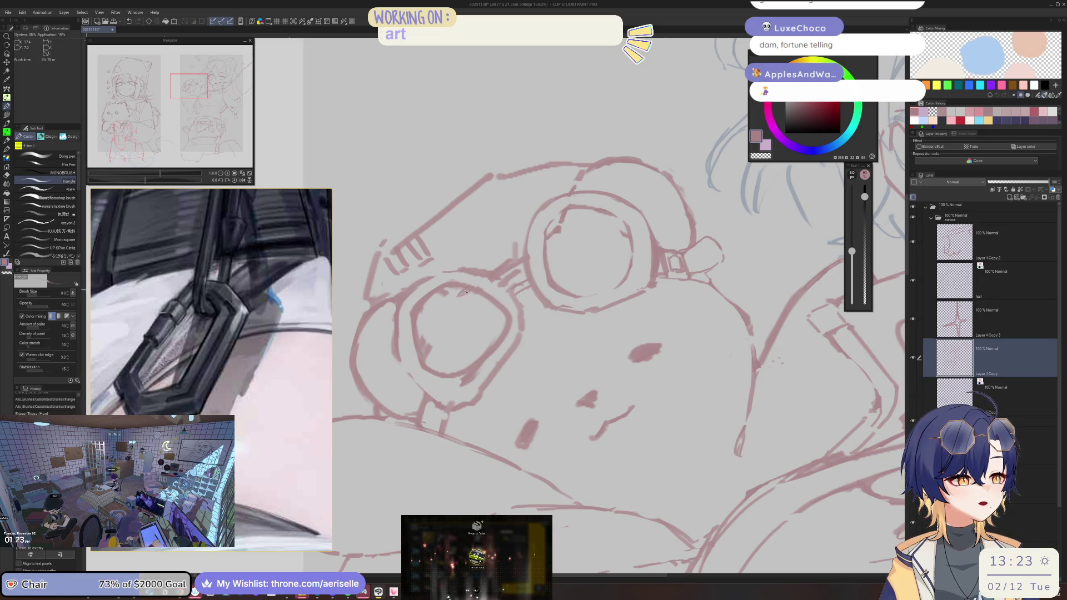
mouse_move(456, 295)
left_mouse_down()
mouse_move(525, 261)
mouse_move(472, 300)
mouse_move(514, 314)
left_mouse_up()
Step: Set the Hard eraser to size 50, fit the whole sketch in view, and add a new raster layer
key("bracketright")
key("e")
key("bracketright")
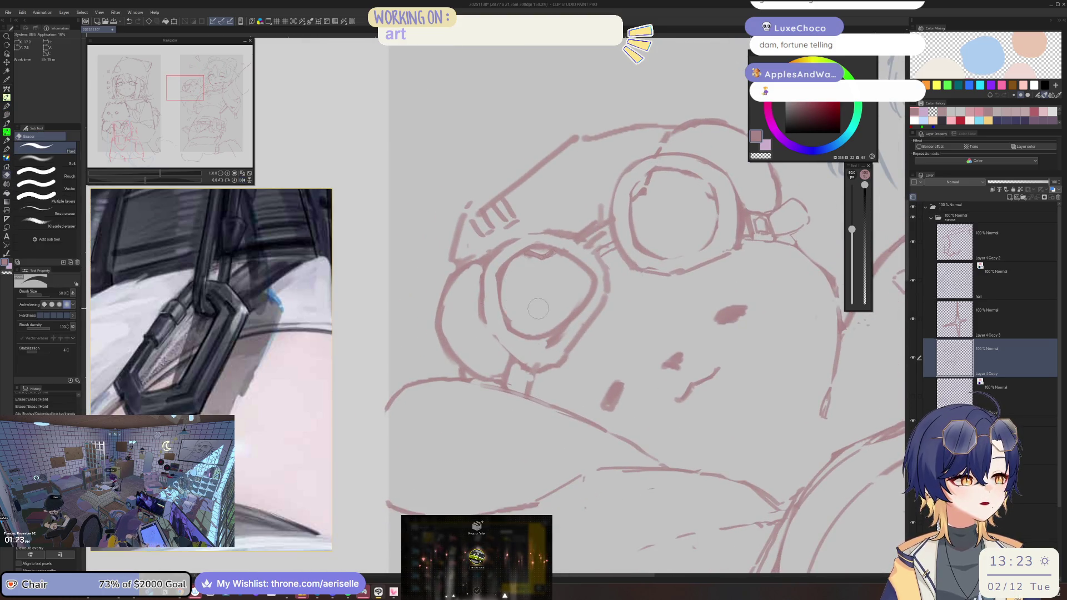
key("ctrl+0")
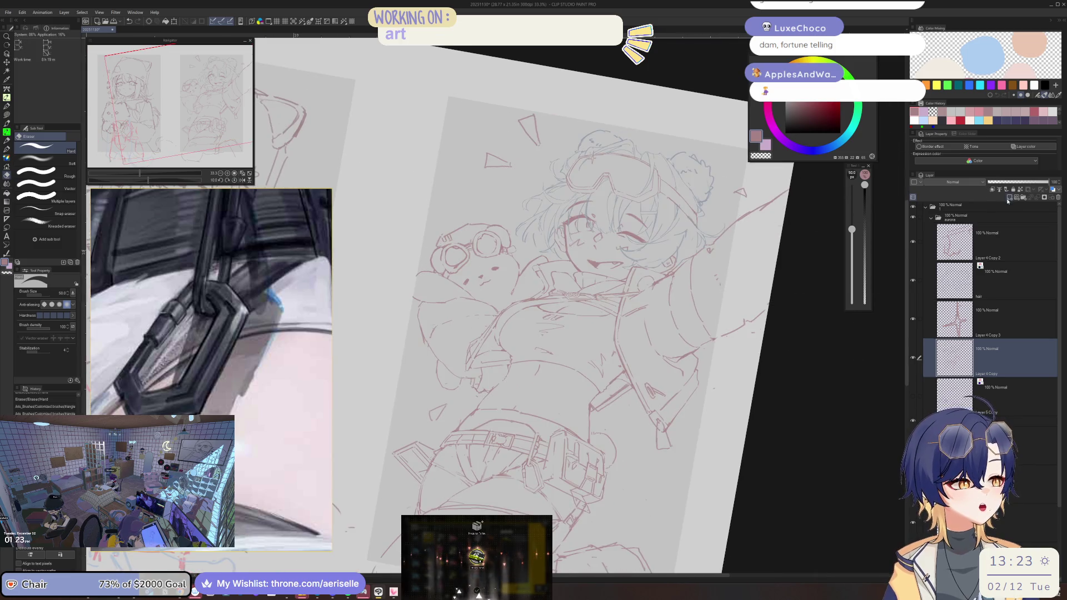
left_click(1007, 195)
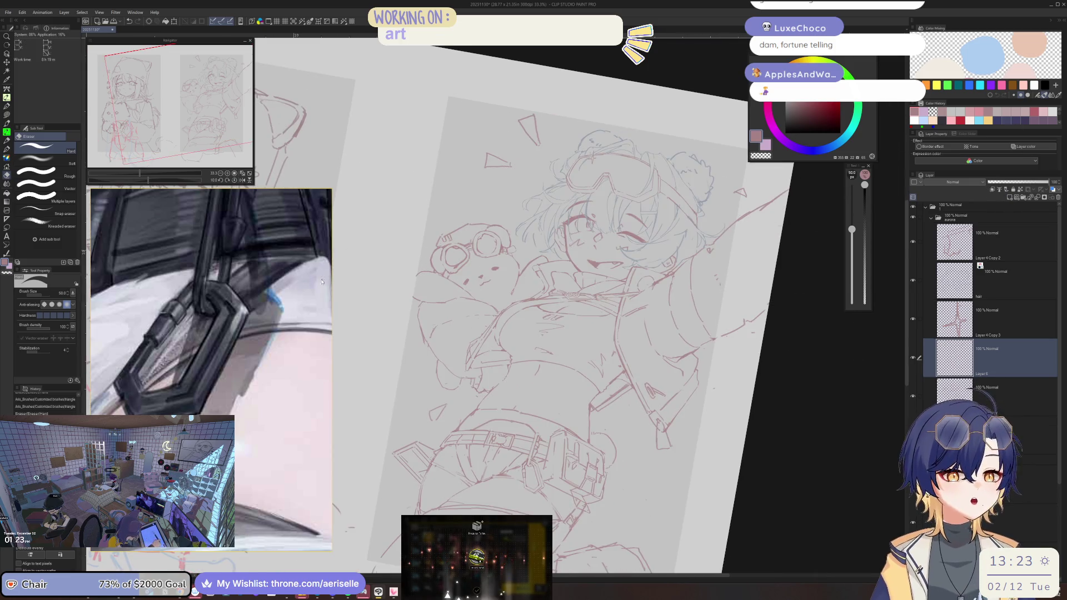
Step: Draw an outline ellipse in layer colour over the bear's left goggle lens
key("u")
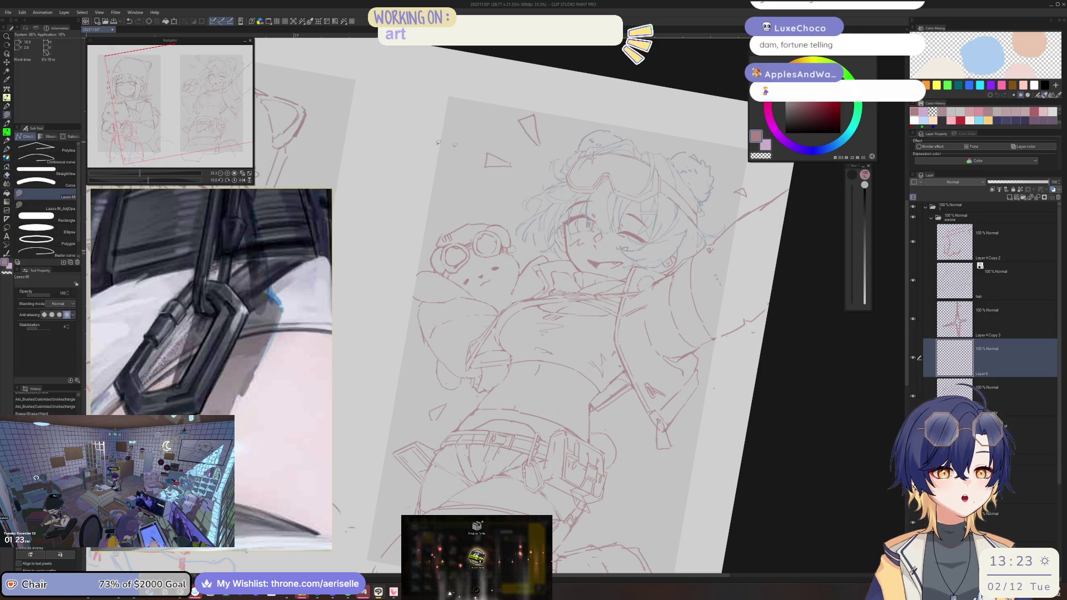
key("u")
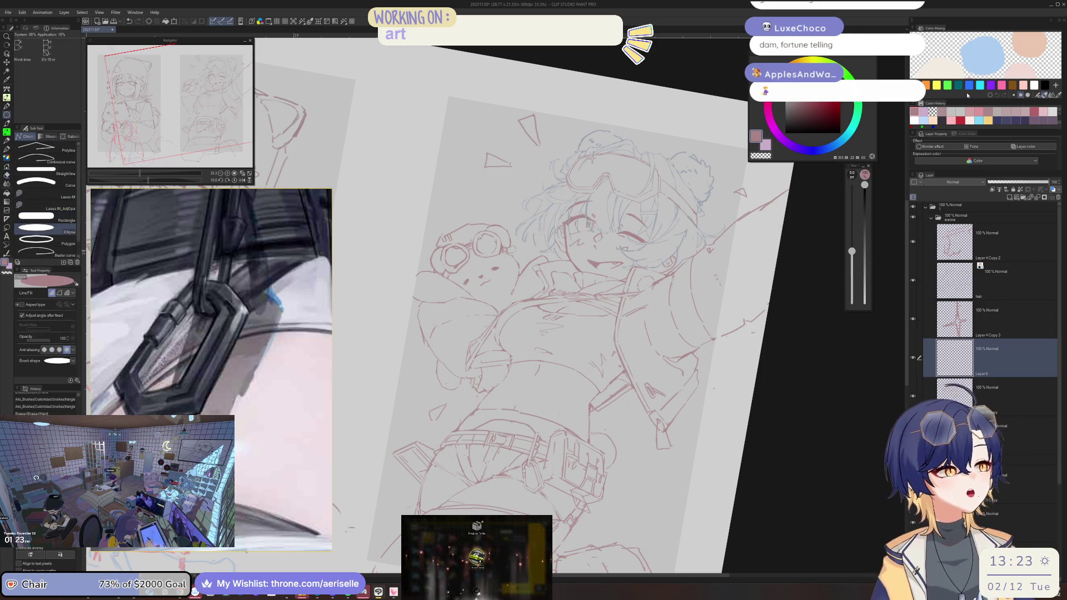
left_click(59, 293)
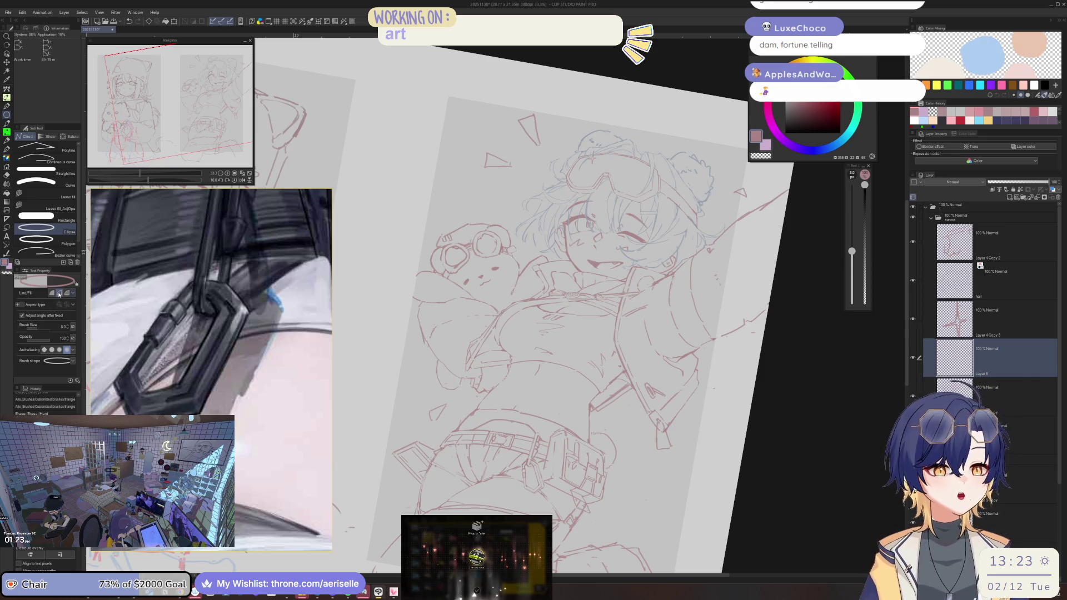
left_click(1042, 148)
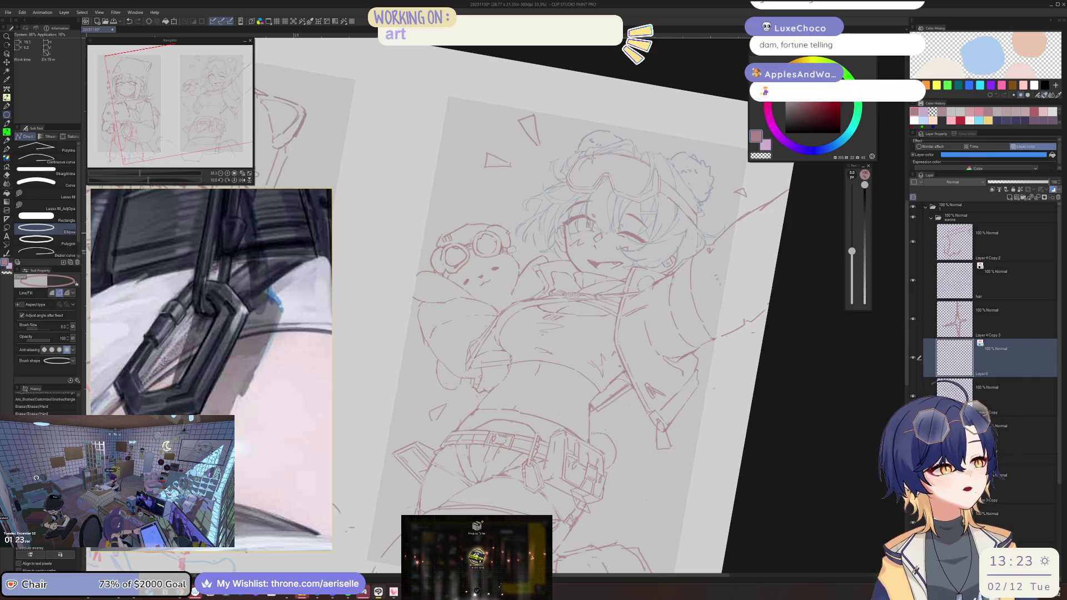
scroll(374, 270, "up", 5)
mouse_move(371, 276)
left_mouse_down()
mouse_move(456, 355)
mouse_move(462, 347)
mouse_move(457, 359)
mouse_move(459, 322)
left_mouse_up()
Step: Copy the ellipse onto the right goggle lens and merge it down into Layer 6
key("k")
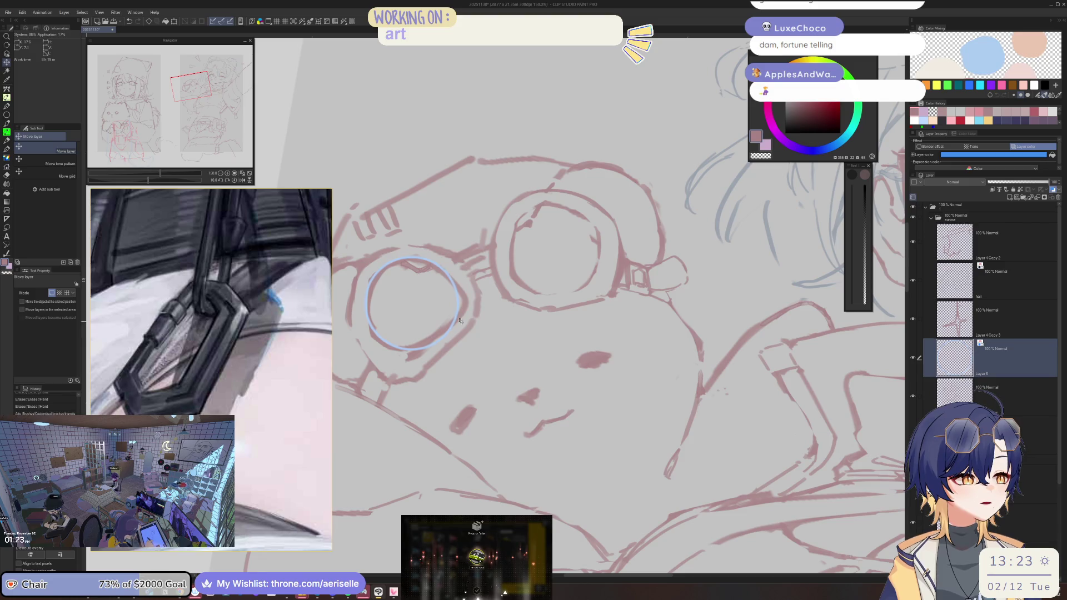
key("ctrl+c")
key("ctrl+v")
left_click_drag(446, 329, 583, 274)
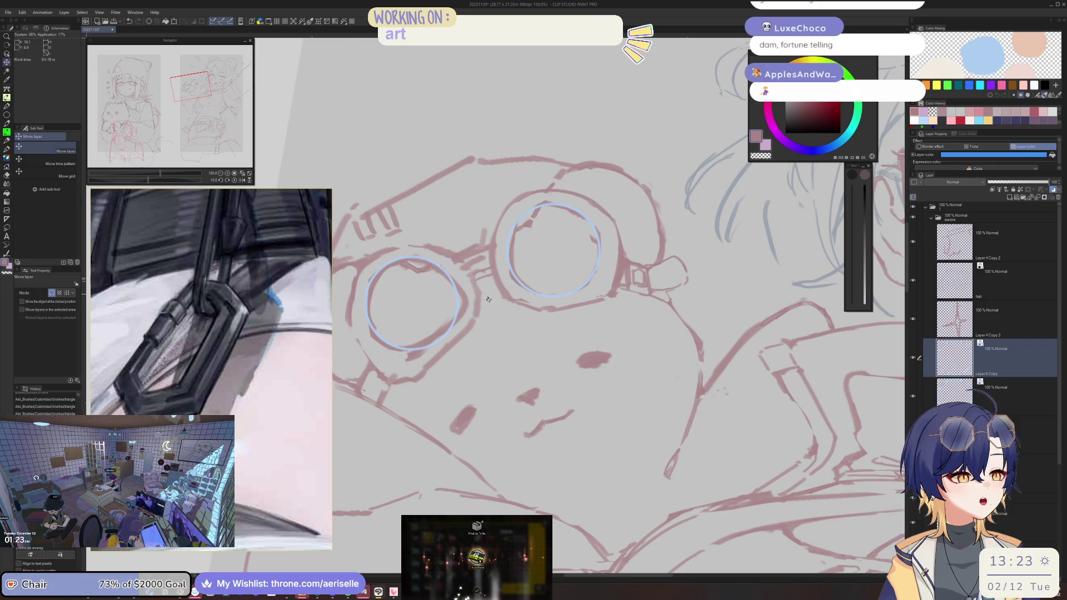
left_click(1038, 199)
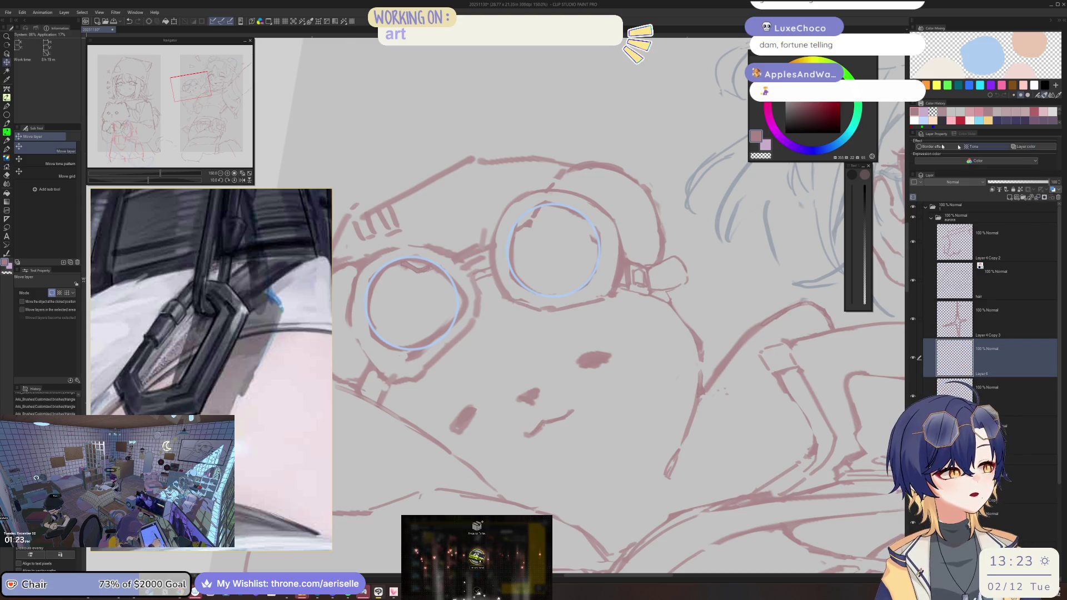
Step: Make Layer 4 Copy the active layer for editing the left goggle
key("l")
left_click_drag(439, 229, 422, 245)
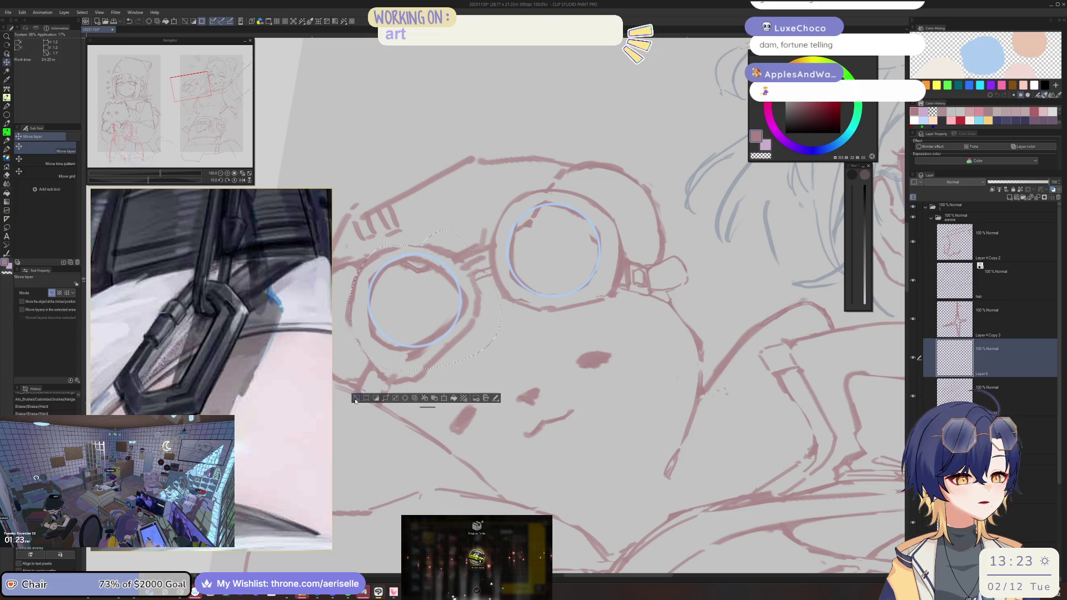
left_click(356, 399)
key("o")
left_click(989, 385)
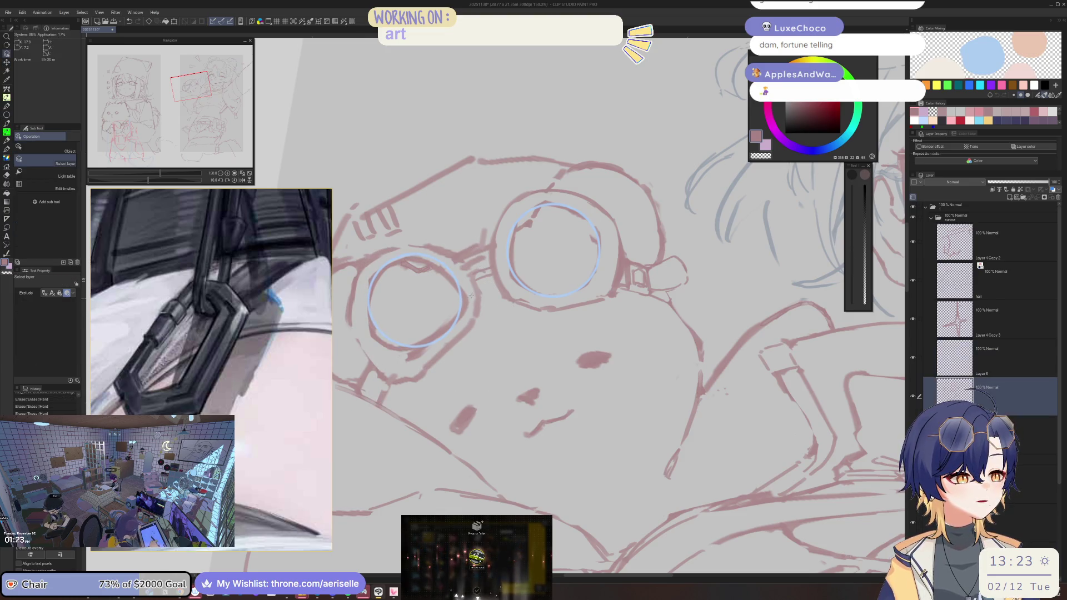
left_click(996, 369)
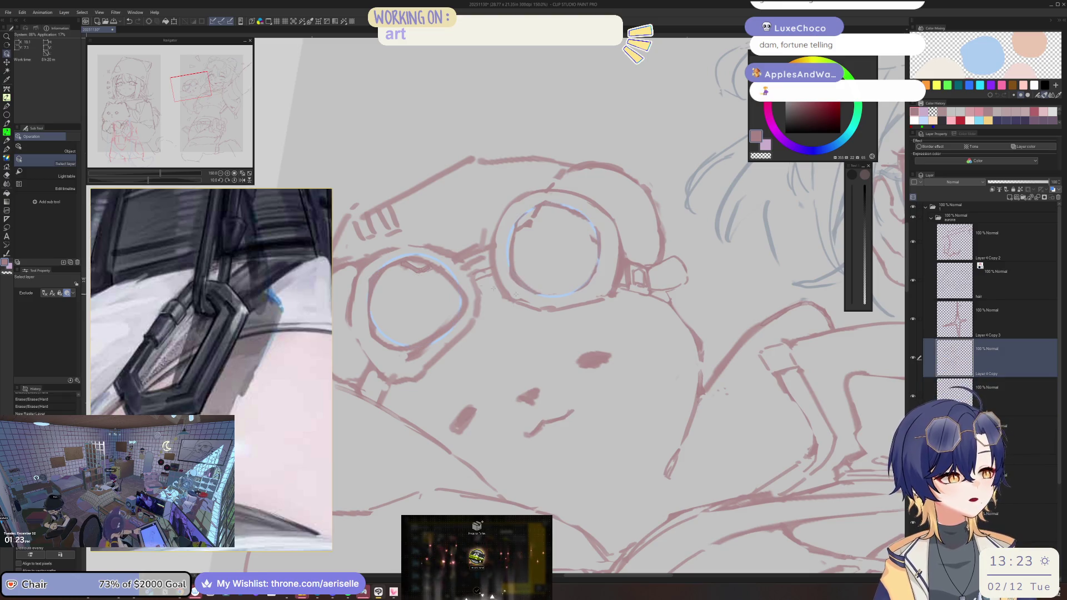
Step: Erase part of the left goggle ring at eraser size 25, undoing the accidental guide erasure
key("e")
key("bracketleft")
key("bracketleft")
key("bracketleft")
key("p")
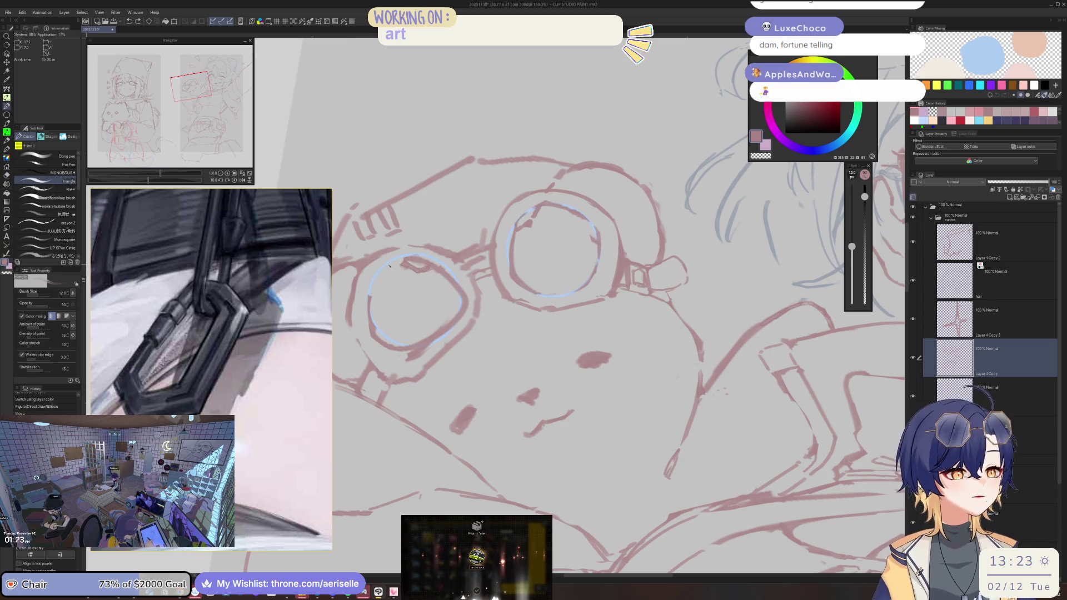
key("e")
left_click_drag(384, 345, 399, 350)
key("p")
key("ctrl+z")
key("ctrl+z")
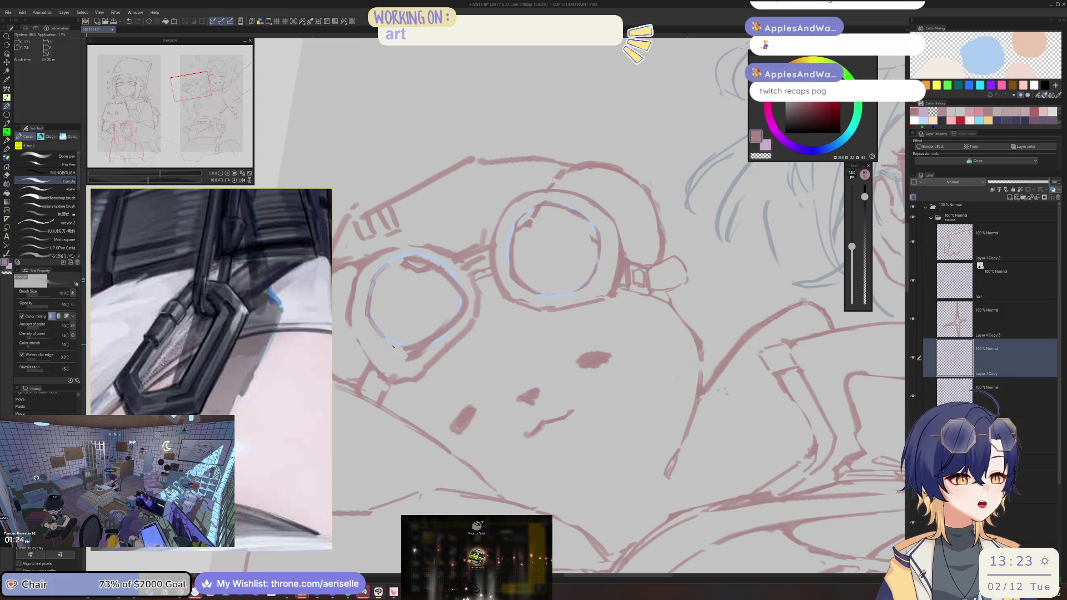
Step: Erase the pink scribble on the left goggle lens with the eraser at size 40
key("e")
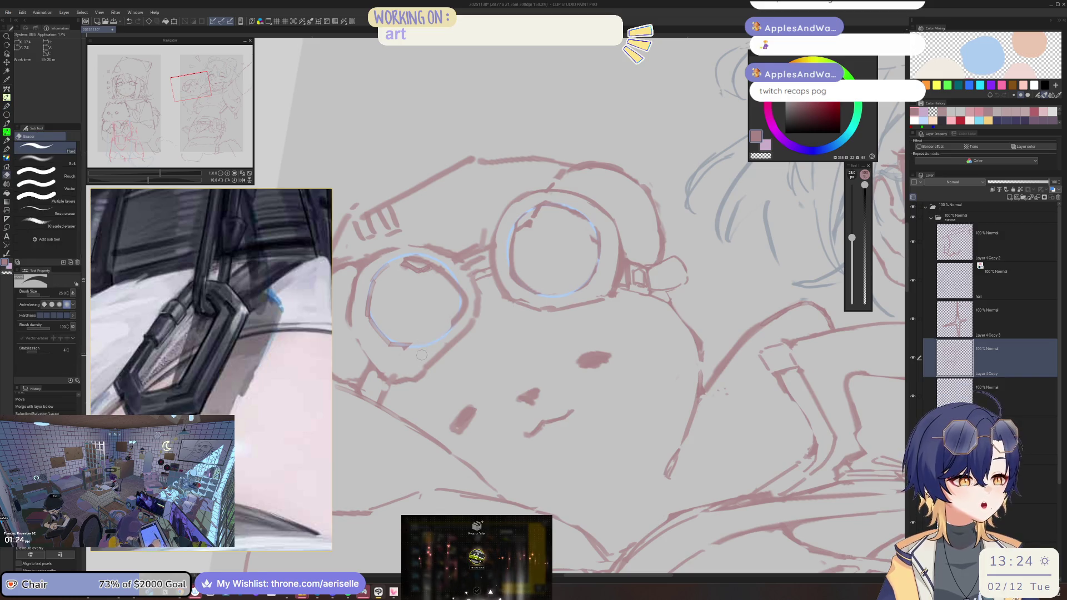
key("bracketright")
key("bracketright")
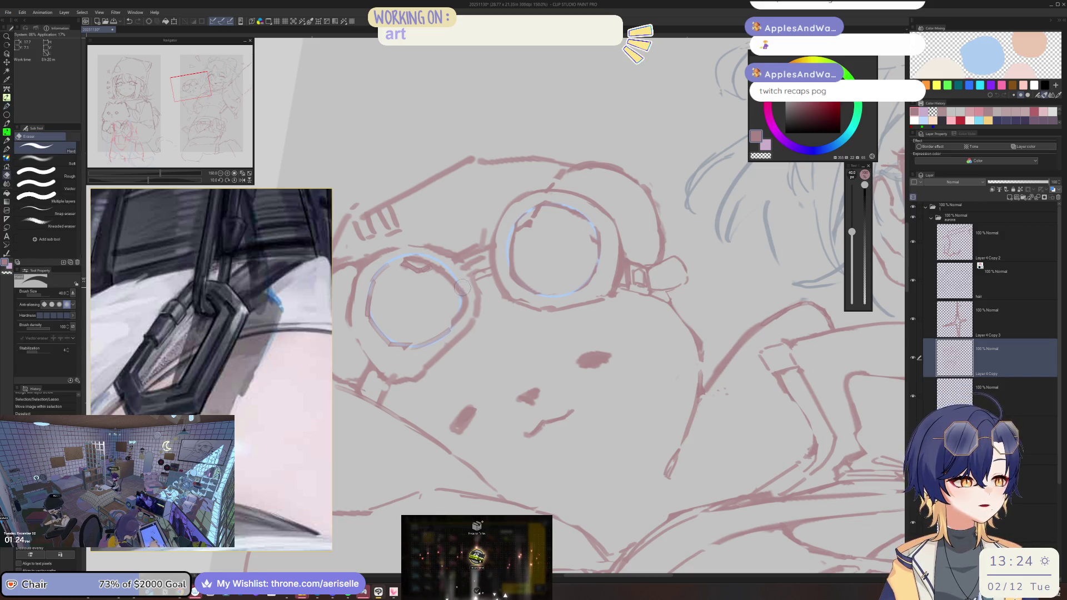
mouse_move(416, 260)
left_mouse_down()
mouse_move(442, 276)
mouse_move(439, 255)
mouse_move(459, 287)
left_mouse_up()
key("p")
key("ctrl+z")
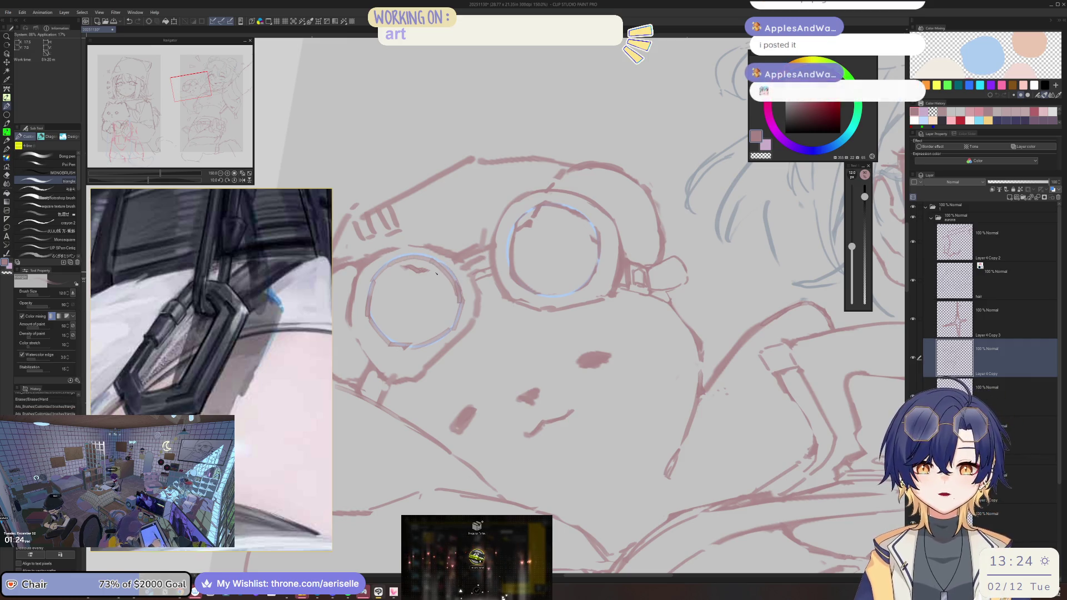
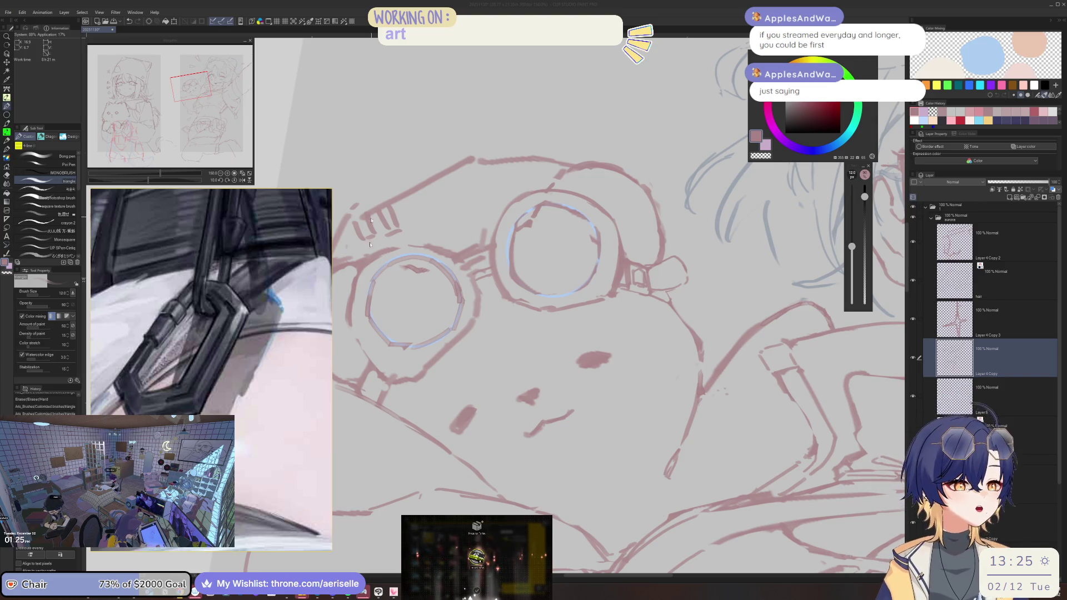
Step: Add strokes to the left goggle lens's edge and upper-left rim arc, shrinking the eraser to 20
left_click_drag(445, 336, 454, 331)
scroll(454, 331, "down", 5)
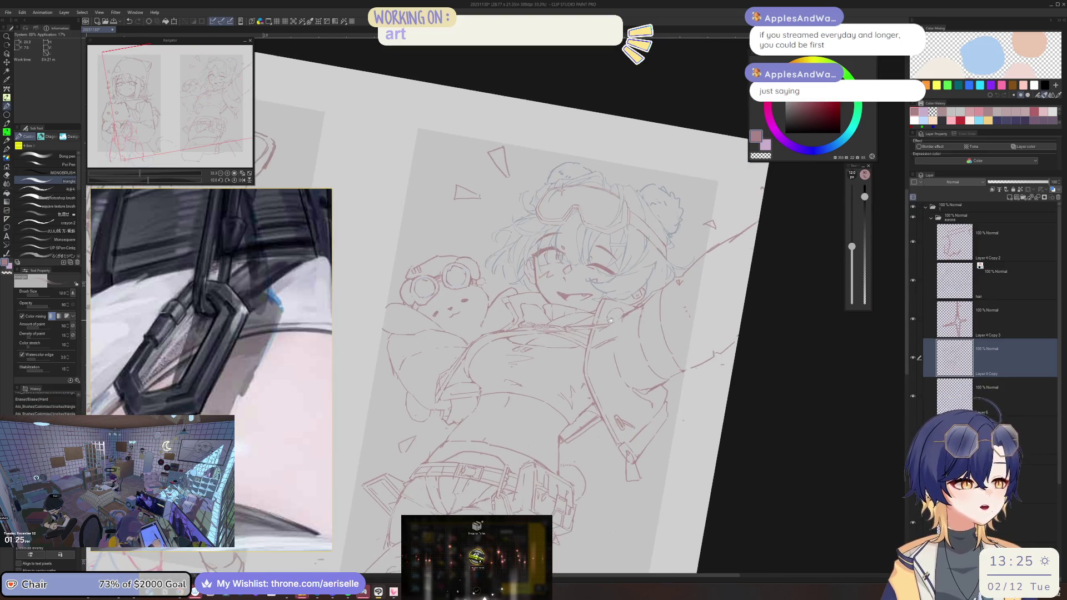
scroll(454, 298, "up", 5)
key("e")
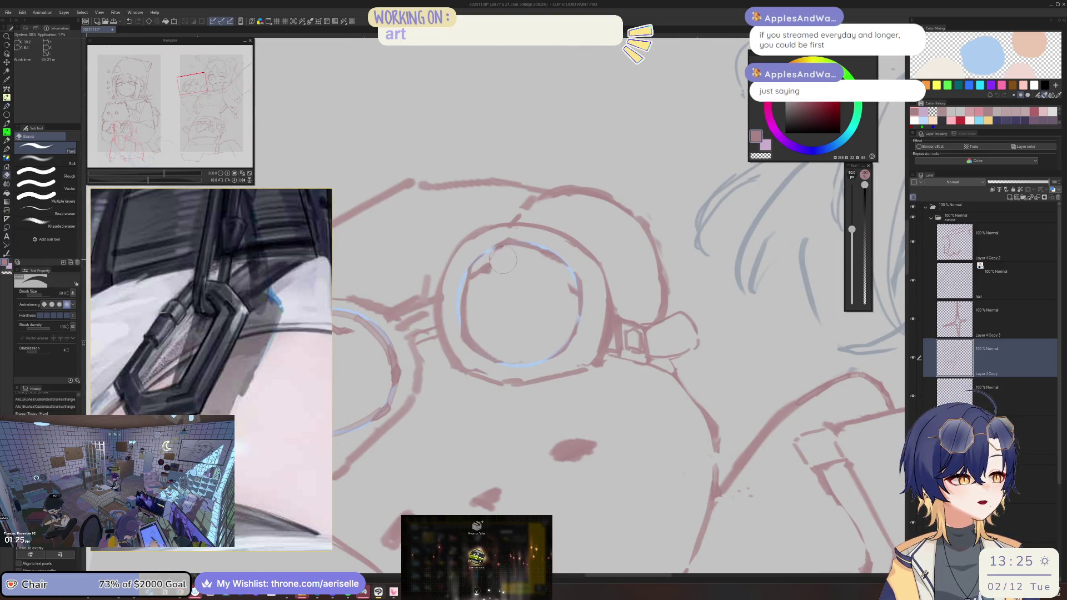
key("bracketleft")
key("bracketleft")
key("bracketleft")
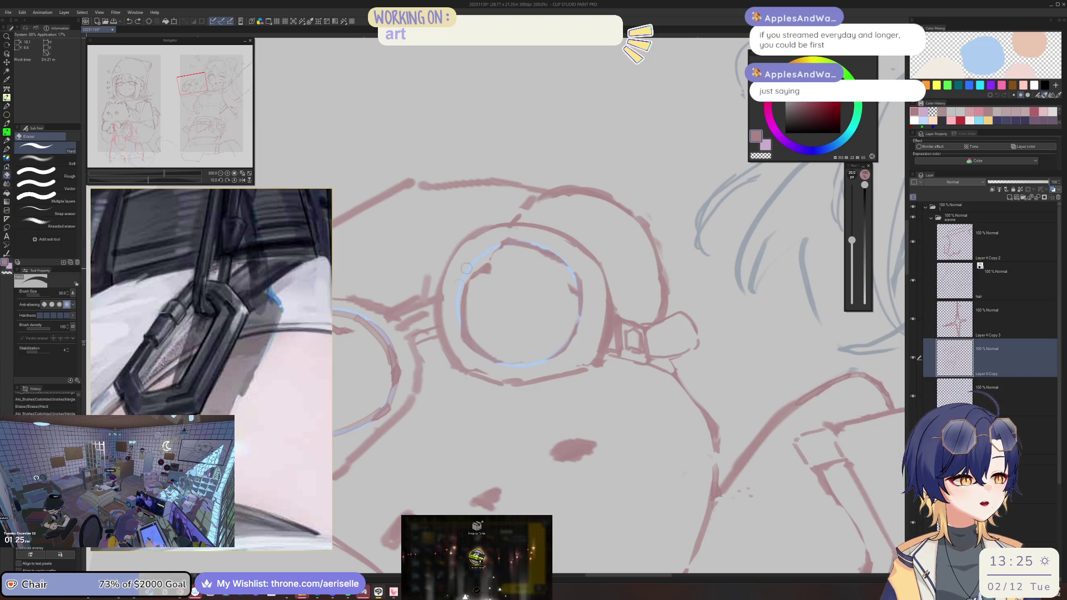
key("b")
mouse_move(459, 289)
left_mouse_down()
mouse_move(471, 343)
mouse_move(520, 368)
mouse_move(559, 363)
left_mouse_up()
mouse_move(468, 274)
left_mouse_down()
mouse_move(502, 245)
mouse_move(562, 258)
mouse_move(569, 272)
left_mouse_up()
Step: Retrace the lens rim's upper-right and top arcs, undoing the strokes that went wrong
key("e")
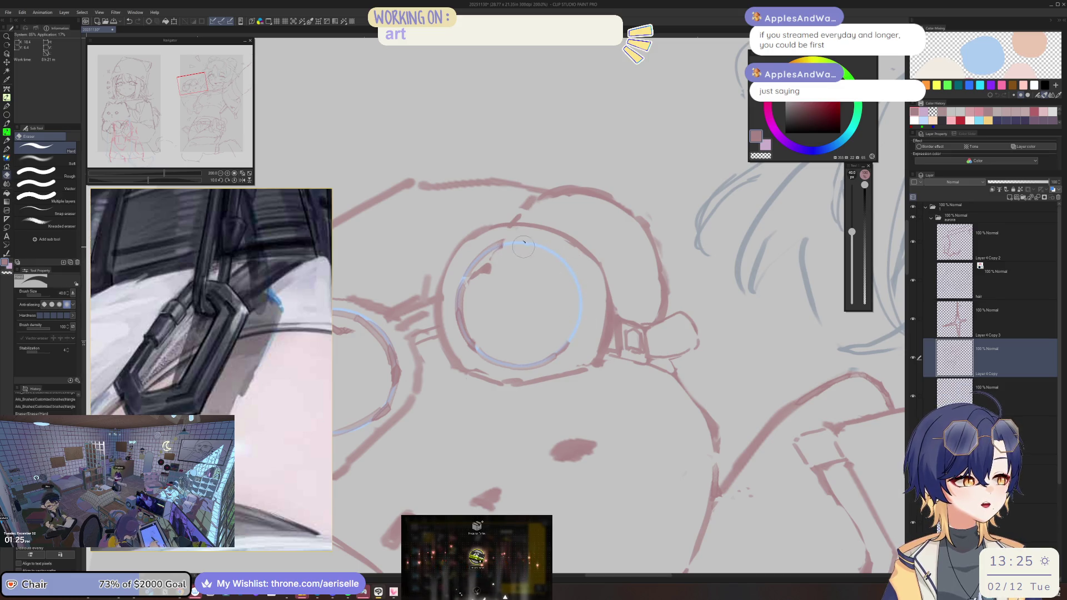
key("p")
mouse_move(510, 243)
left_mouse_down()
mouse_move(567, 263)
mouse_move(572, 327)
left_mouse_up()
key("ctrl+z")
mouse_move(497, 245)
left_mouse_down()
mouse_move(551, 250)
mouse_move(581, 320)
mouse_move(550, 359)
left_mouse_up()
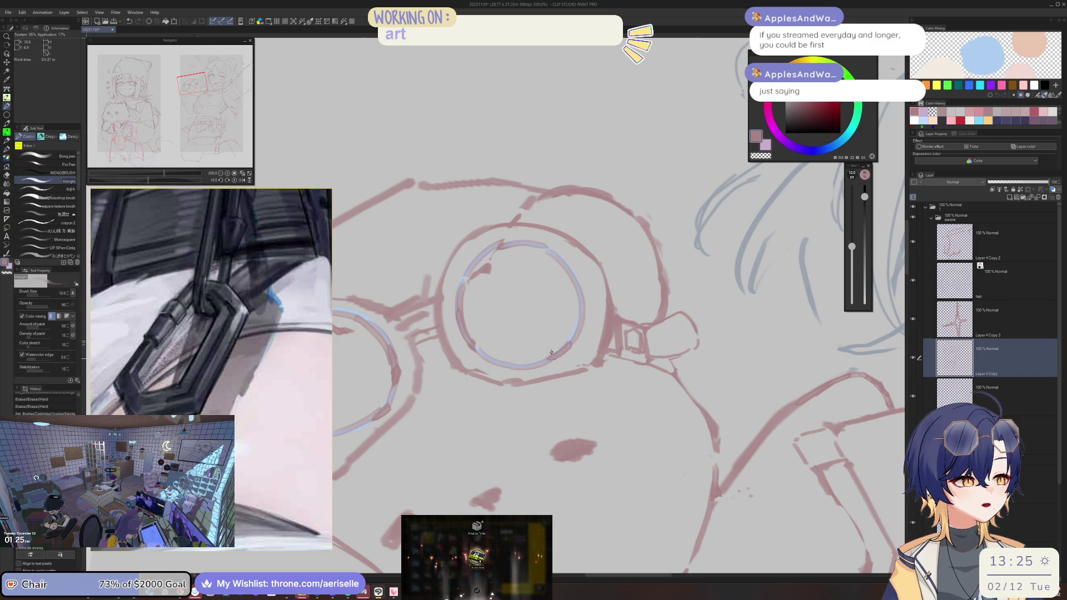
scroll(524, 236, "down", 4)
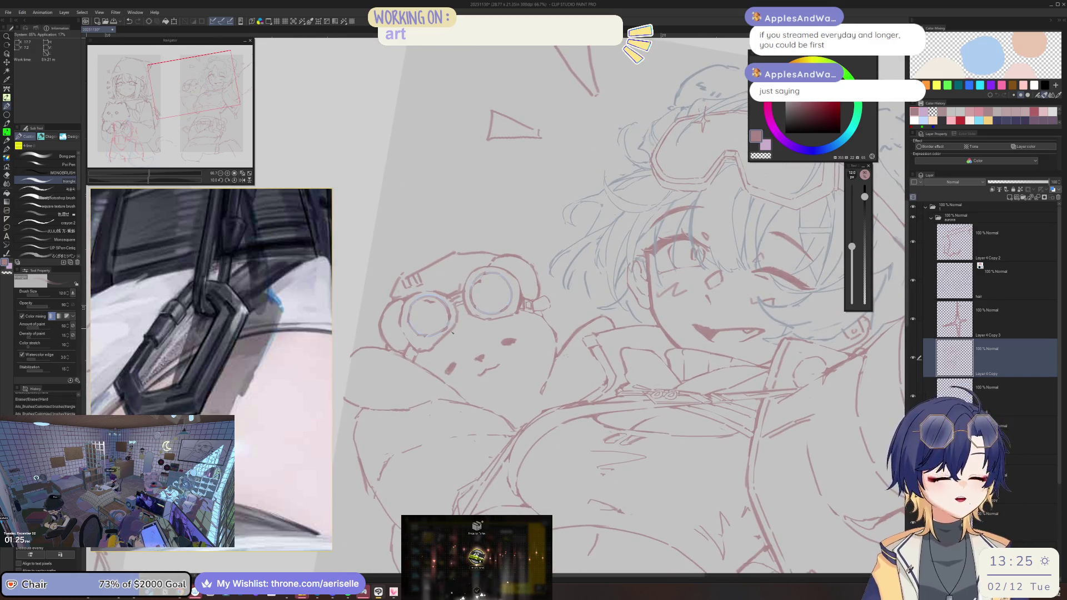
scroll(473, 305, "up", 4)
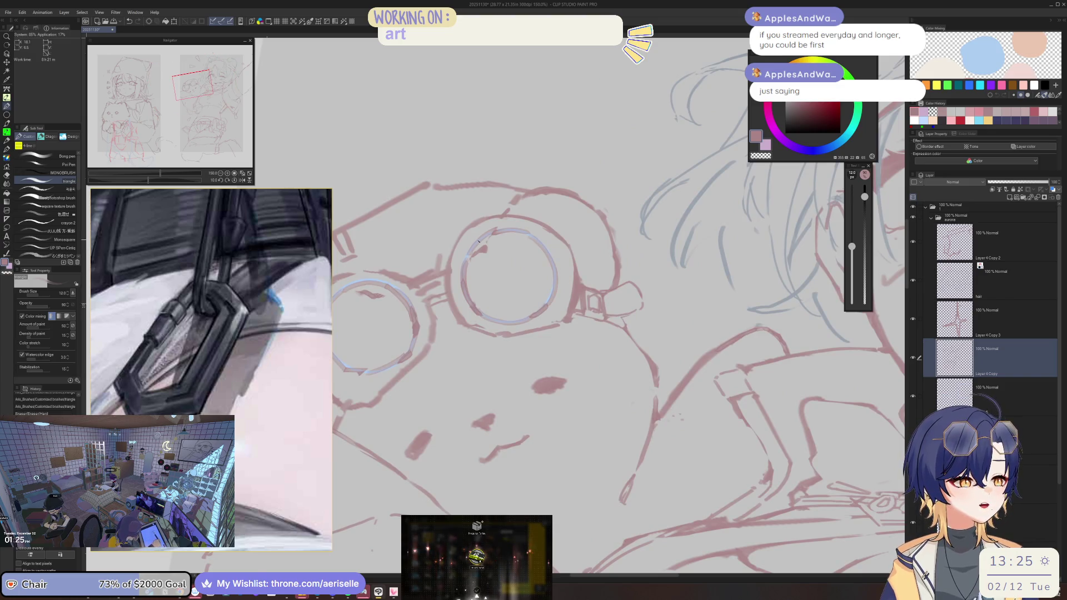
key("ctrl+z")
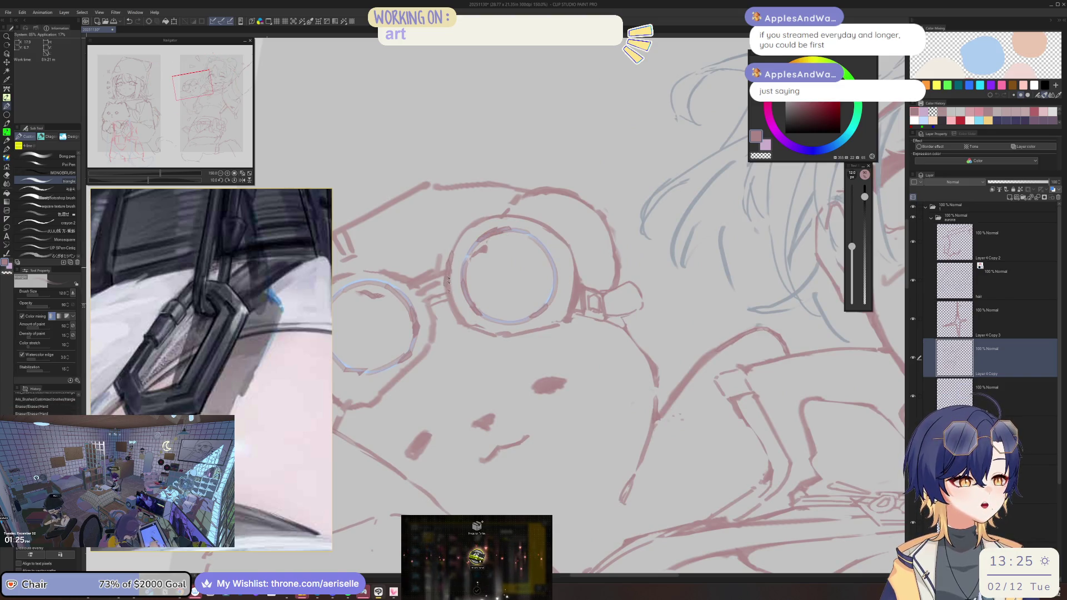
Step: Add a short stroke inside the bear's left goggle lens
scroll(488, 283, "down", 4)
scroll(488, 284, "up", 2)
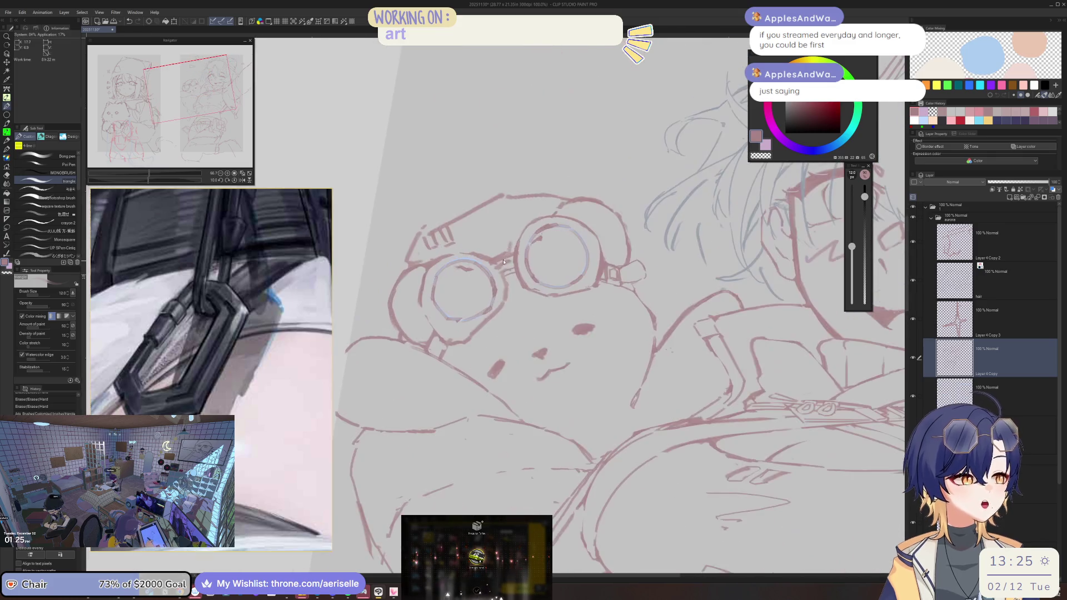
key("e")
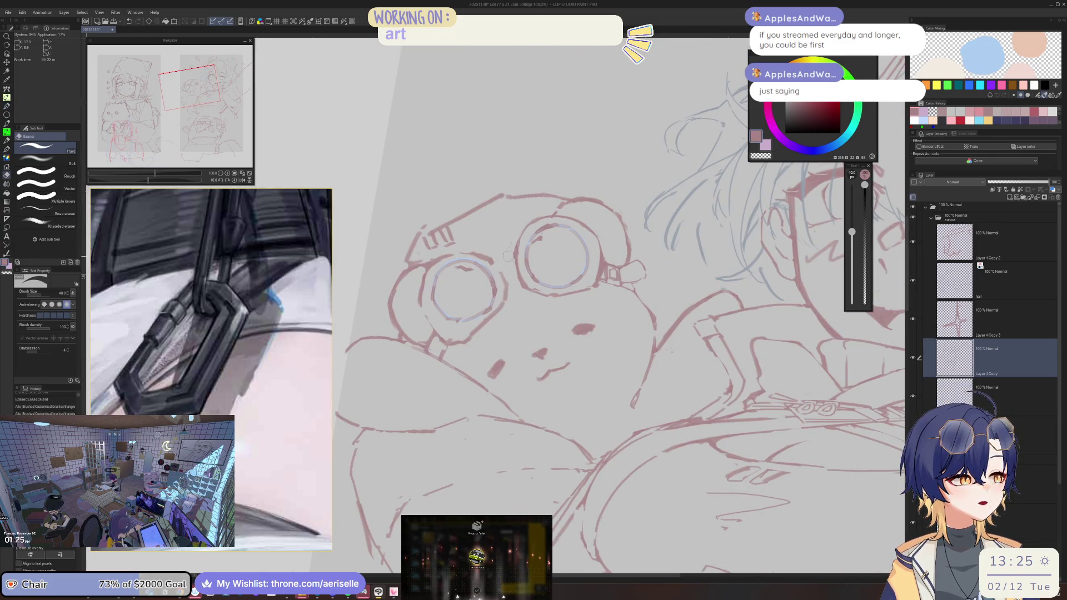
key("p")
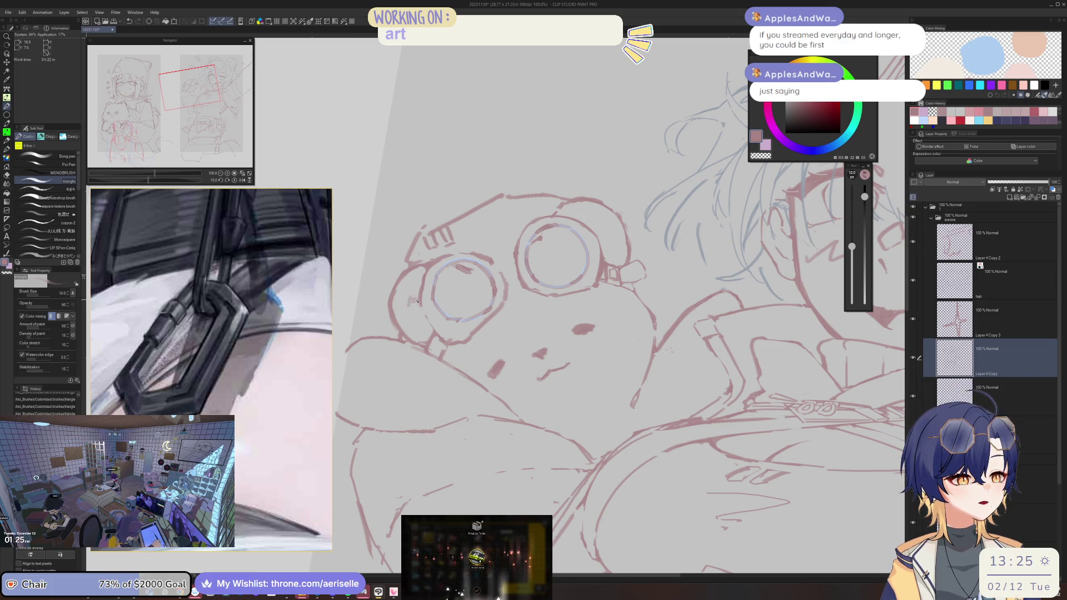
left_click_drag(439, 290, 446, 296)
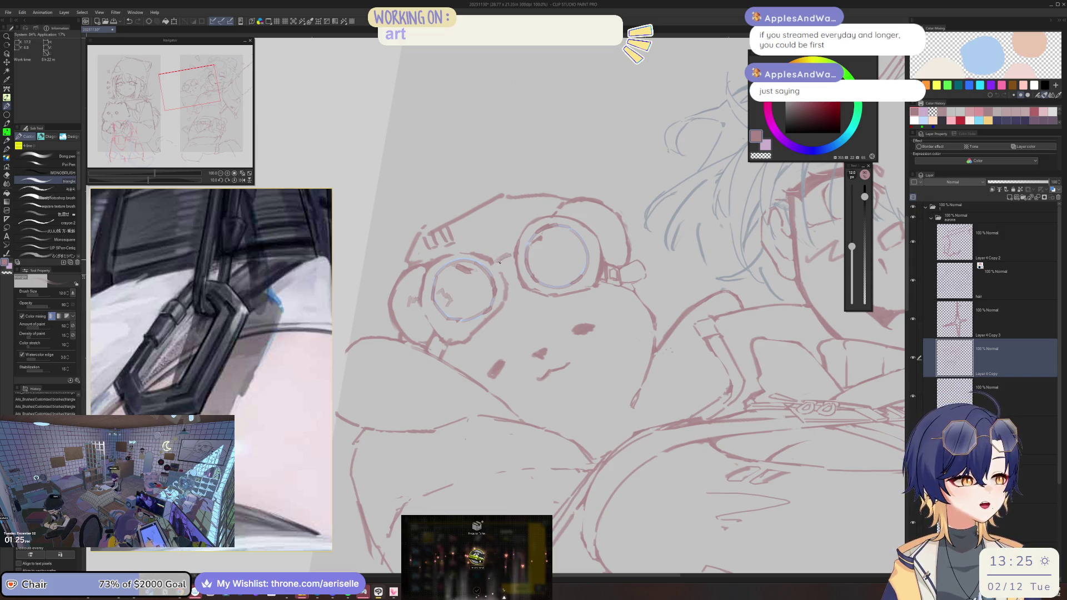
scroll(646, 123, "down", 2)
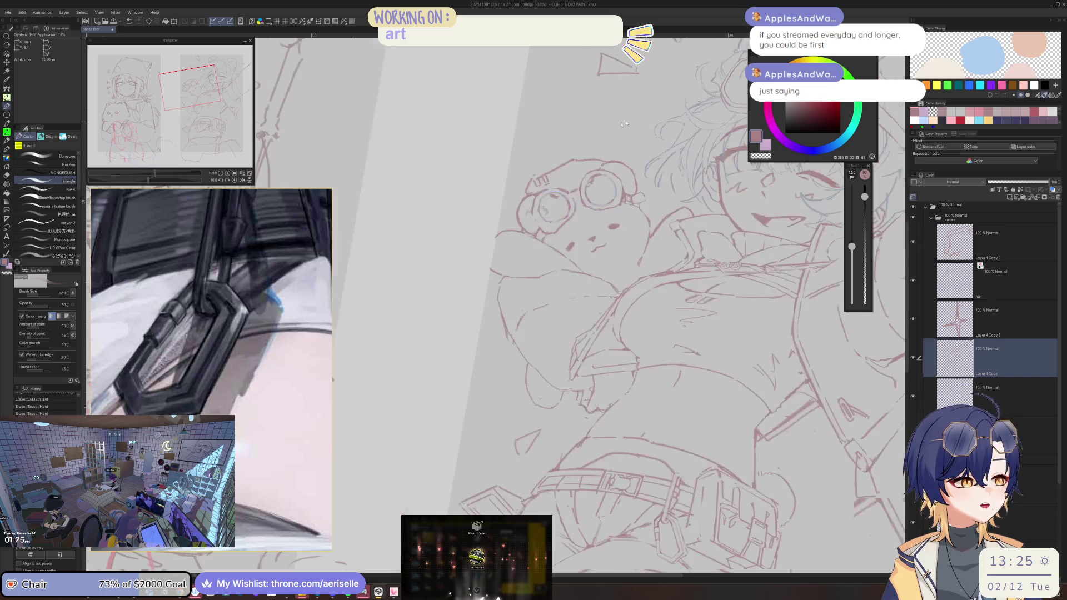
Step: Rotate the canvas about 45° and darken the left goggle's edge, erasing a small mark beside it
scroll(439, 275, "up", 2)
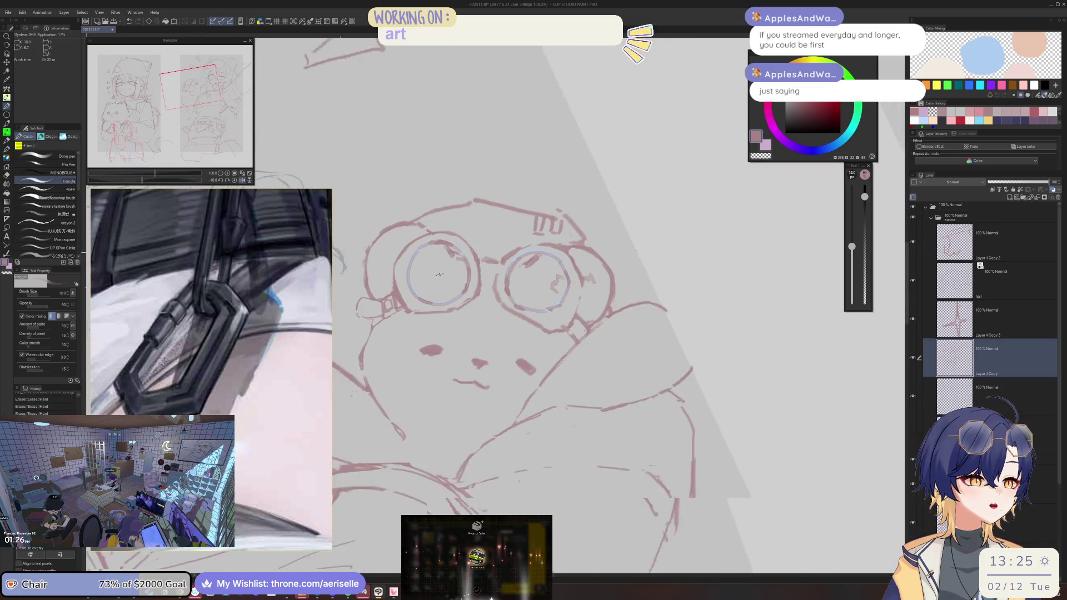
mouse_move(439, 275)
left_mouse_down()
mouse_move(383, 258)
mouse_move(387, 271)
mouse_move(516, 285)
mouse_move(508, 264)
left_mouse_up()
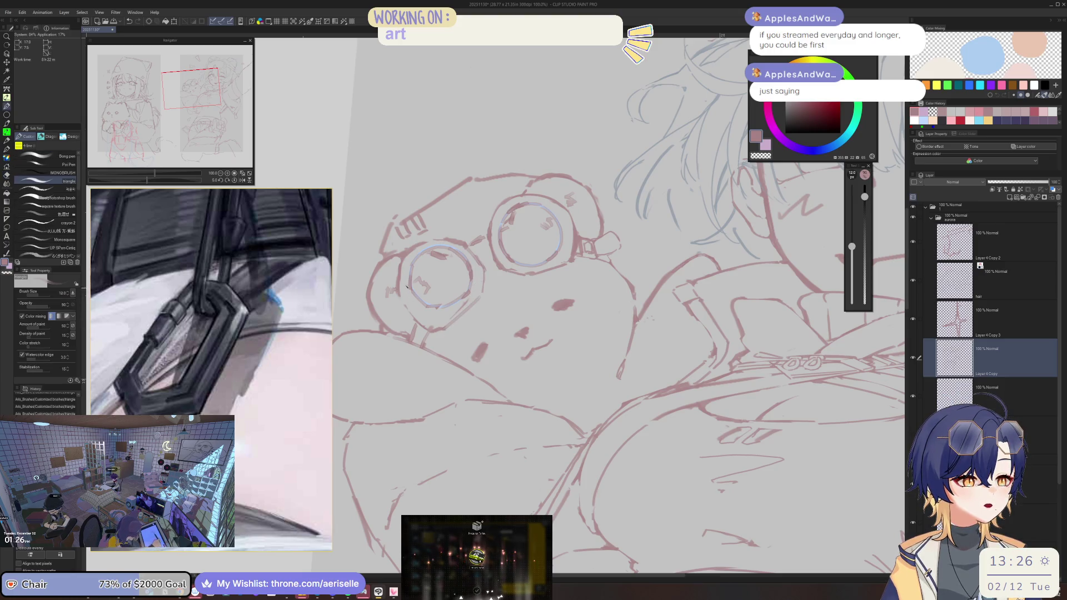
left_click_drag(399, 293, 442, 323)
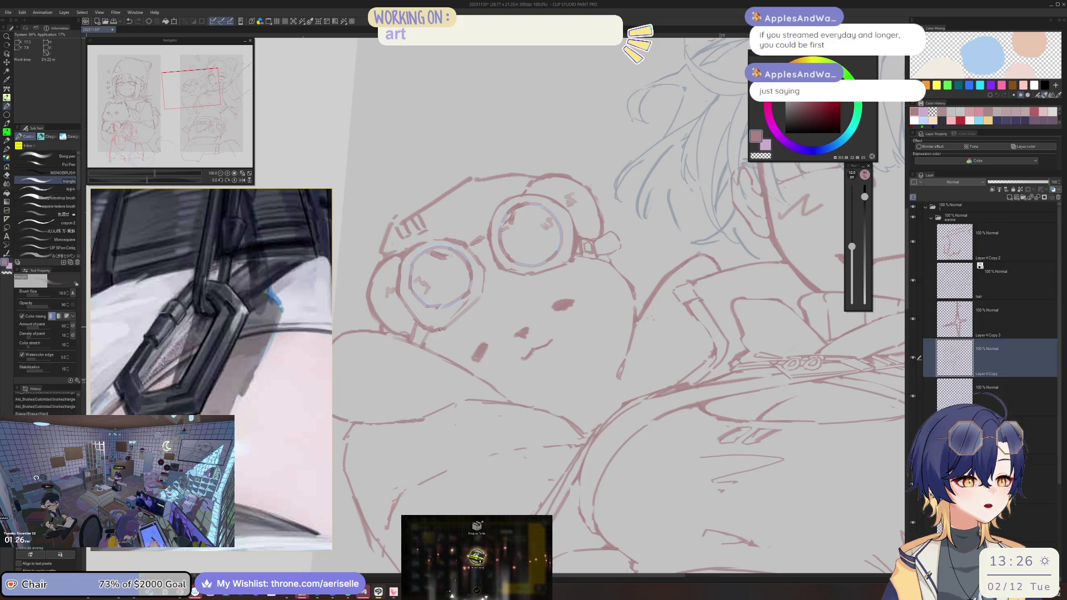
key("minus")
key("minus")
key("minus")
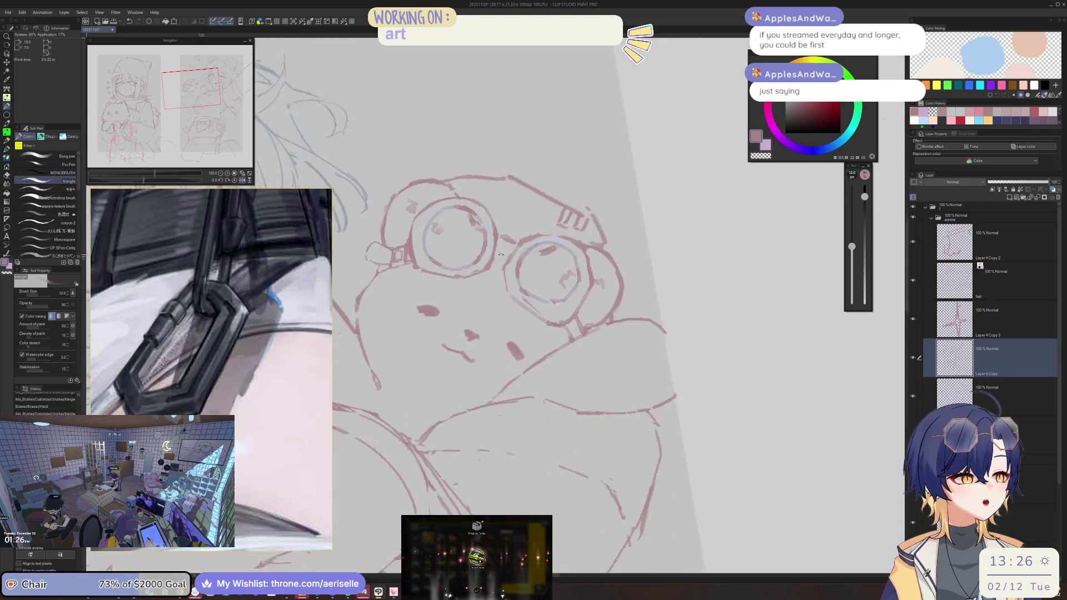
scroll(422, 292, "up", 1)
left_click_drag(418, 289, 419, 268)
Step: Erase stray bits near the goggle strap with a size 40 eraser and add marks on the strap
key("e")
mouse_move(437, 307)
left_mouse_down()
mouse_move(427, 311)
mouse_move(475, 303)
left_mouse_up()
key("p")
key("minus")
key("e")
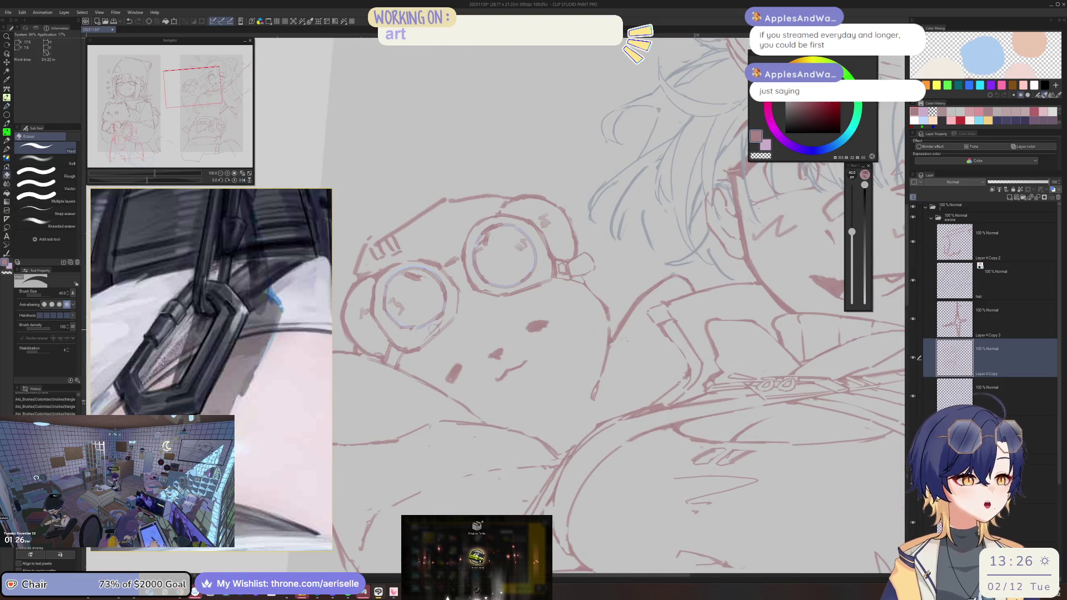
key("p")
mouse_move(452, 279)
left_mouse_down()
mouse_move(461, 272)
mouse_move(466, 293)
mouse_move(614, 196)
left_mouse_up()
scroll(457, 285, "down", 2)
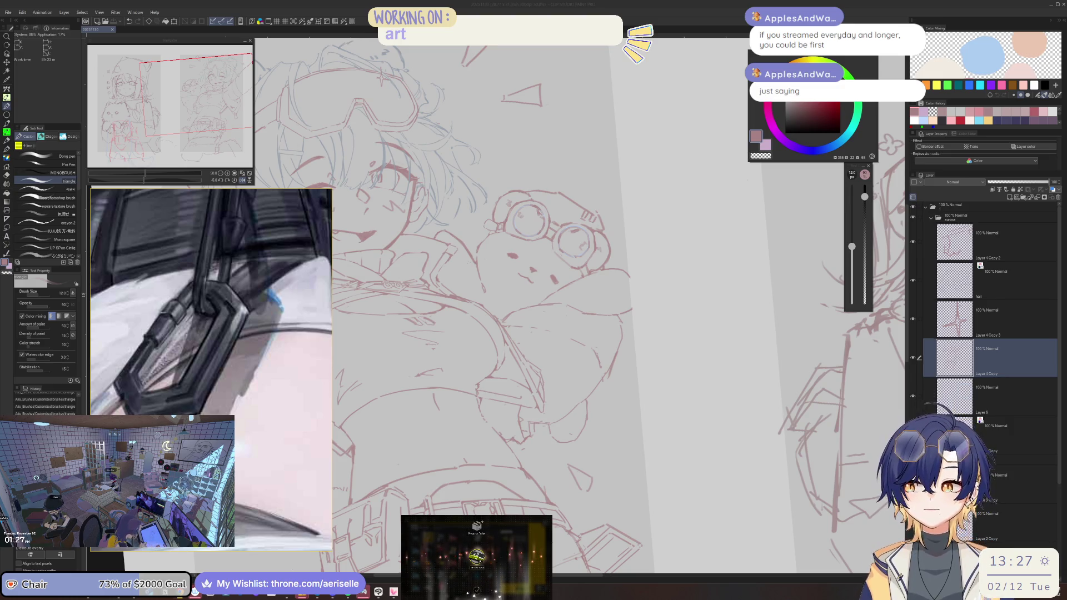
Step: Erase the stray marks near the bear's left cheek and the top of the stray blob
left_click(715, 320)
scroll(488, 235, "up", 5)
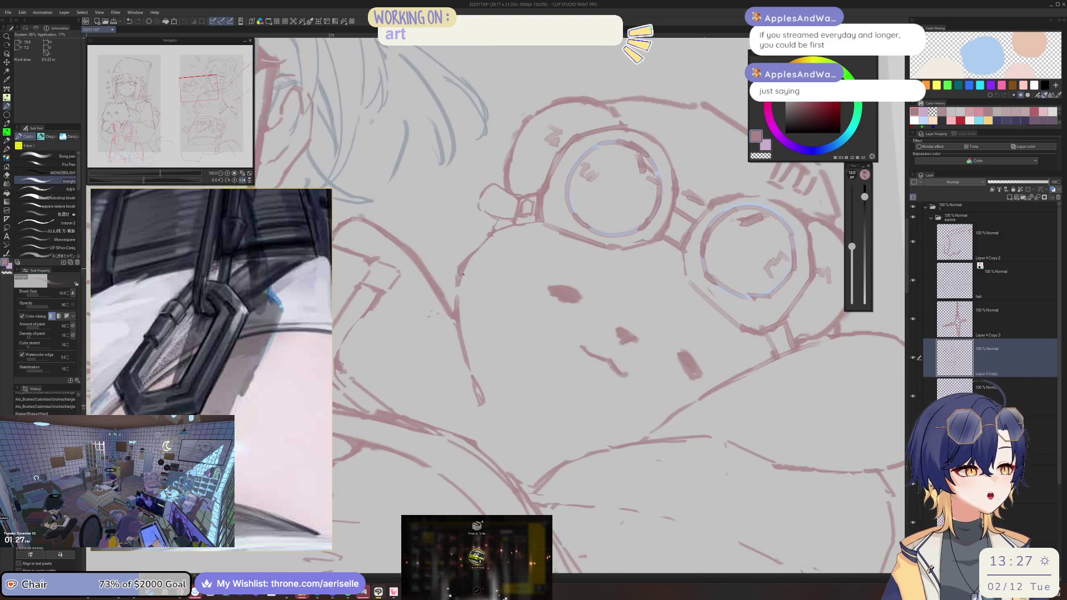
left_click_drag(458, 271, 450, 308)
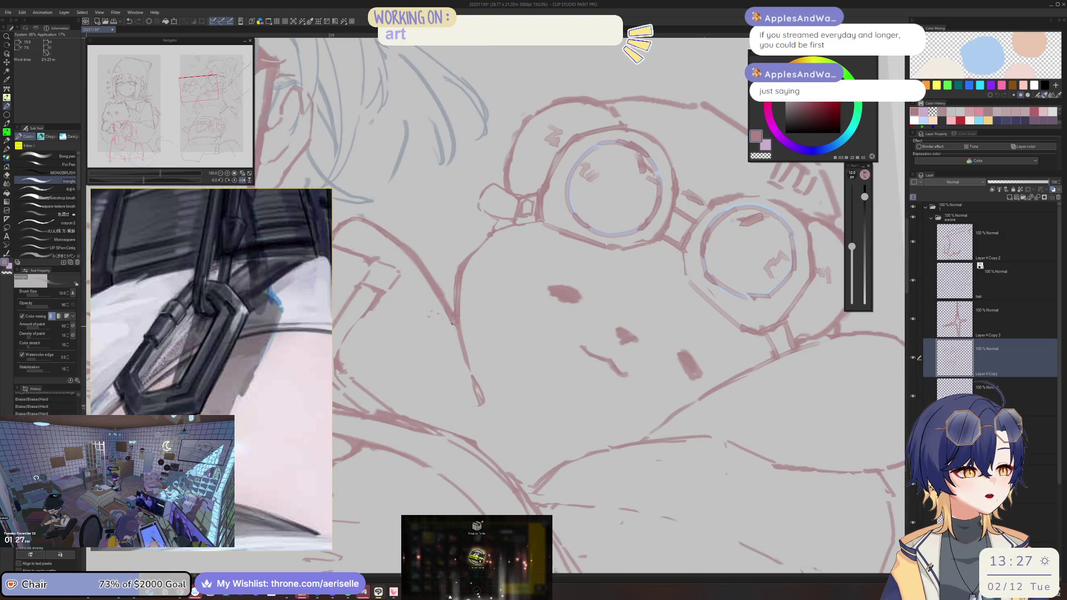
key("e")
scroll(446, 331, "down", 5)
scroll(500, 289, "up", 5)
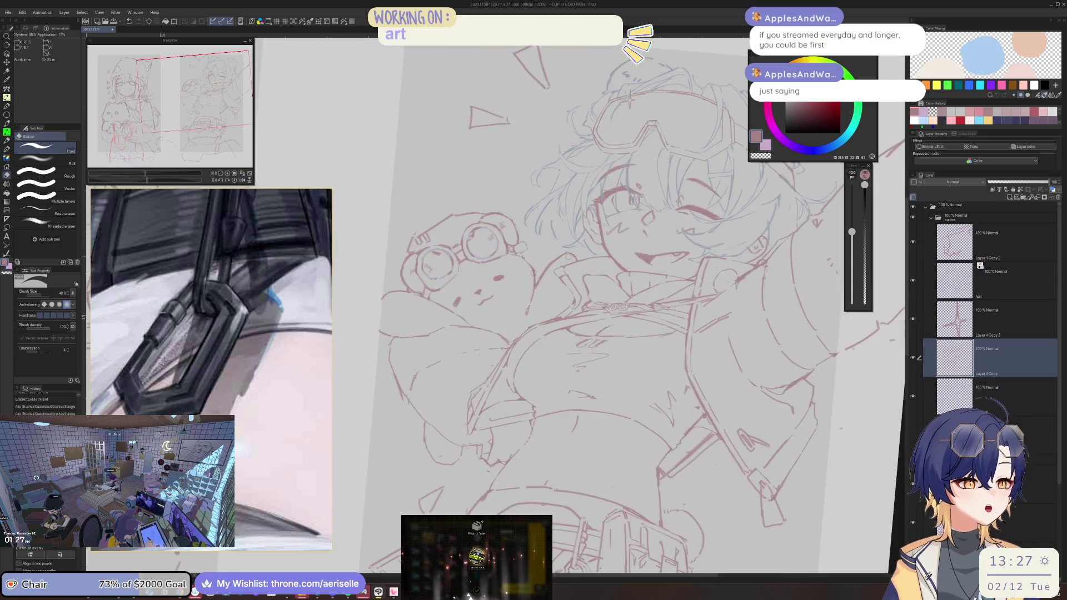
key("p")
key("e")
left_click_drag(542, 253, 570, 259)
key("p")
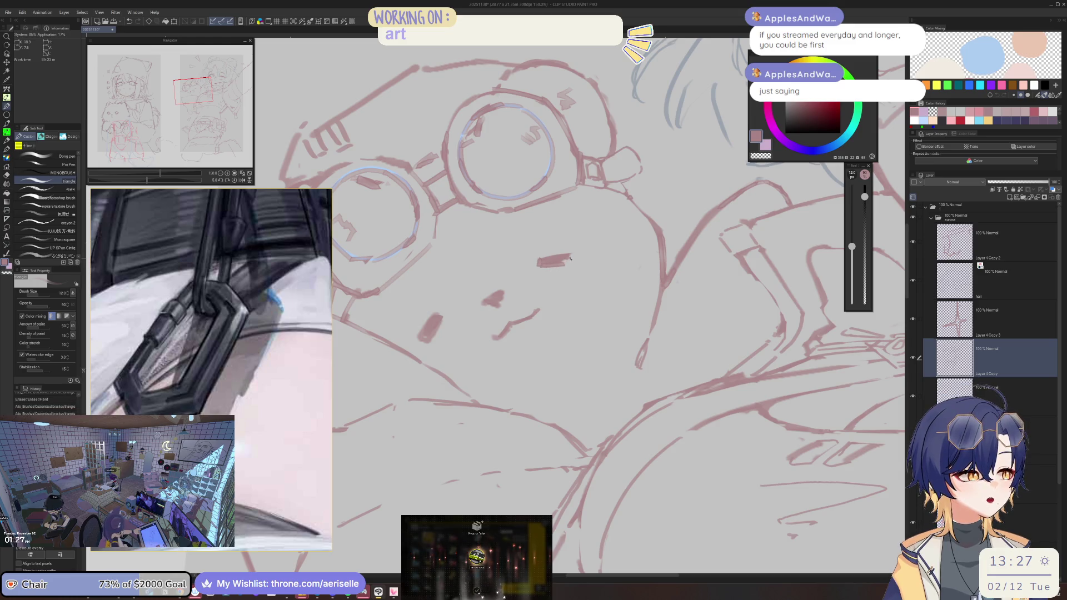
Step: Rotate the canvas back toward level and zoom the reference board to the white goggled bear
scroll(568, 258, "down", 5)
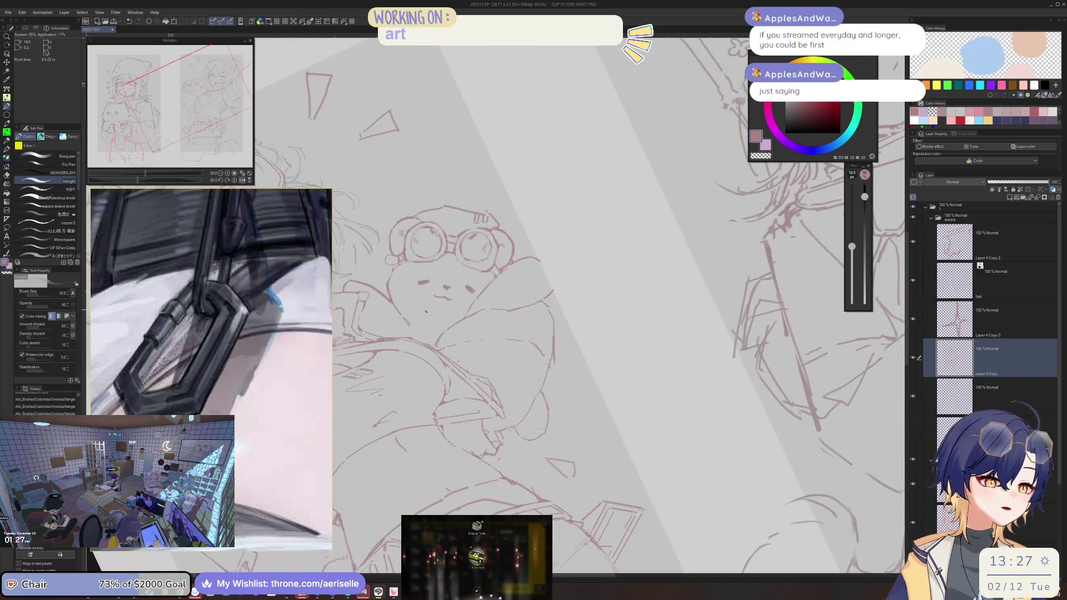
left_click_drag(556, 233, 518, 210)
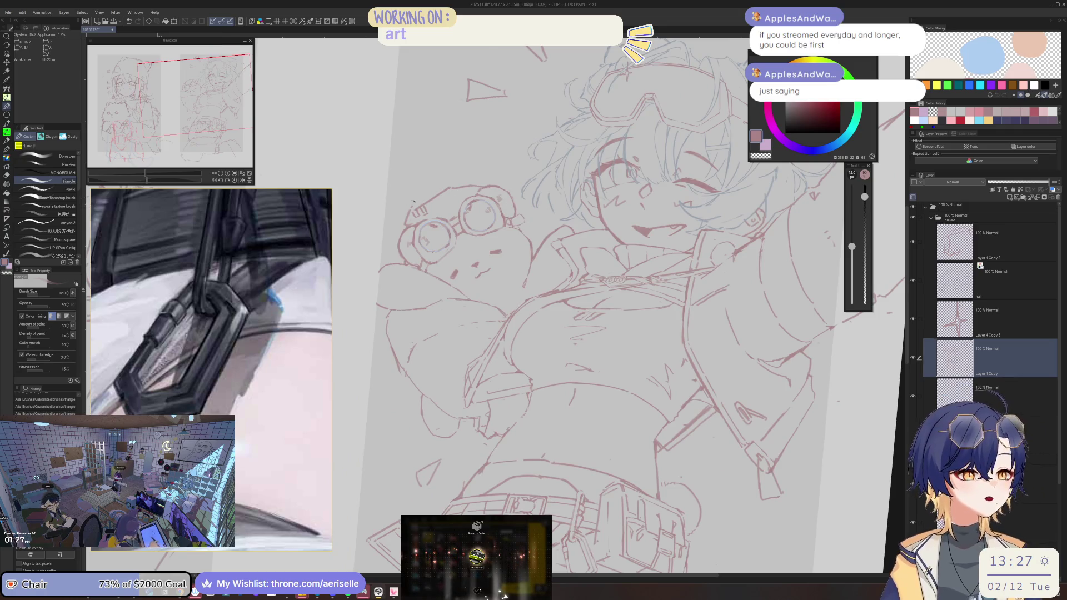
scroll(411, 201, "up", 1)
scroll(255, 359, "down", 4)
scroll(255, 360, "up", 2)
scroll(188, 233, "up", 5)
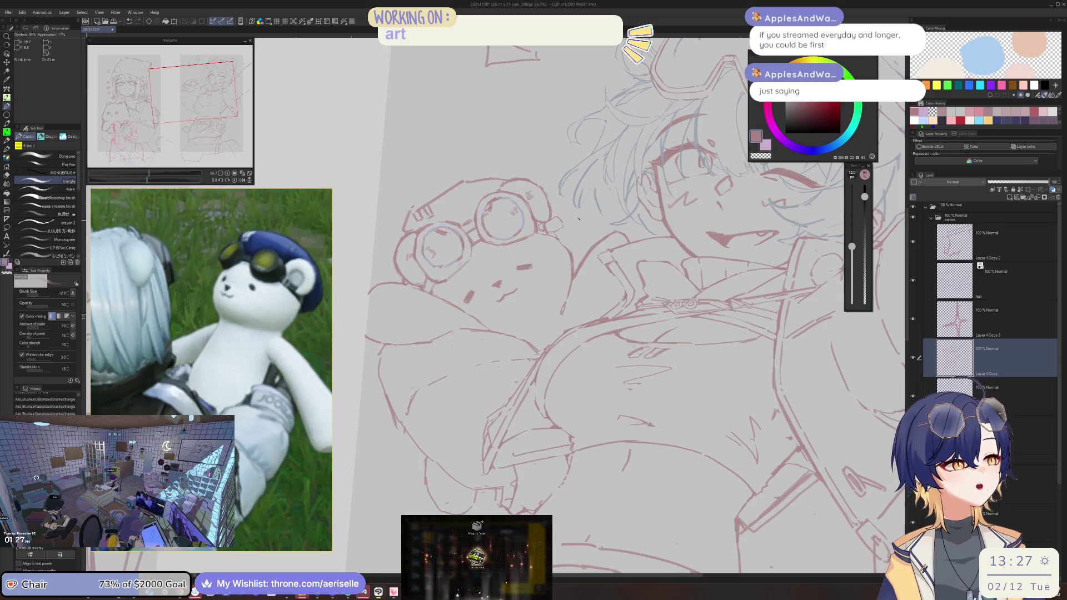
Step: Redraw the goggle bridge's inner rectangle and its right edge
scroll(515, 233, "up", 4)
scroll(557, 245, "up", 2)
key("e")
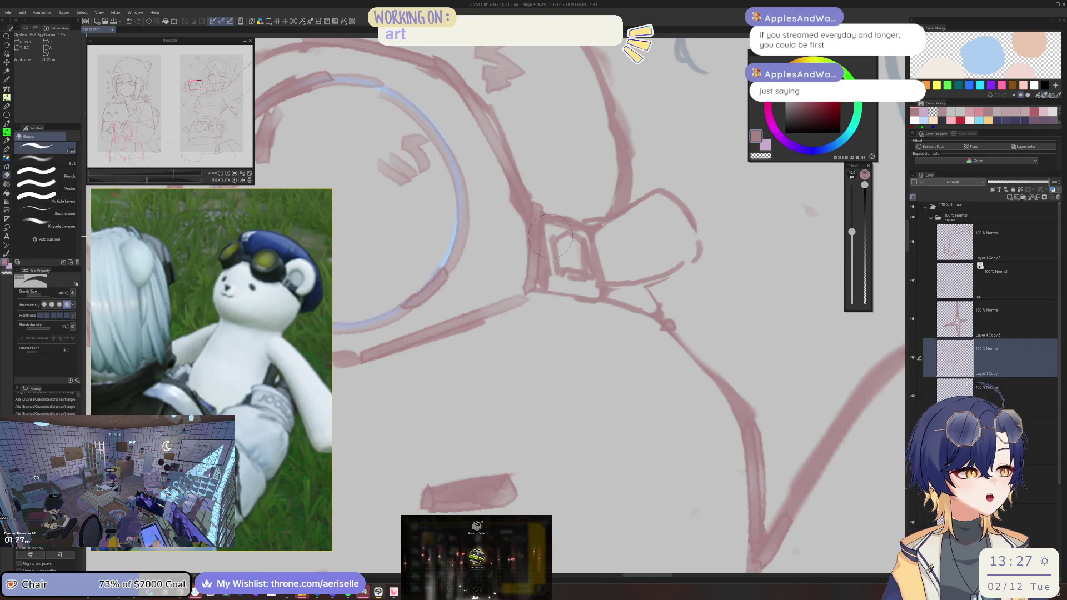
key("p")
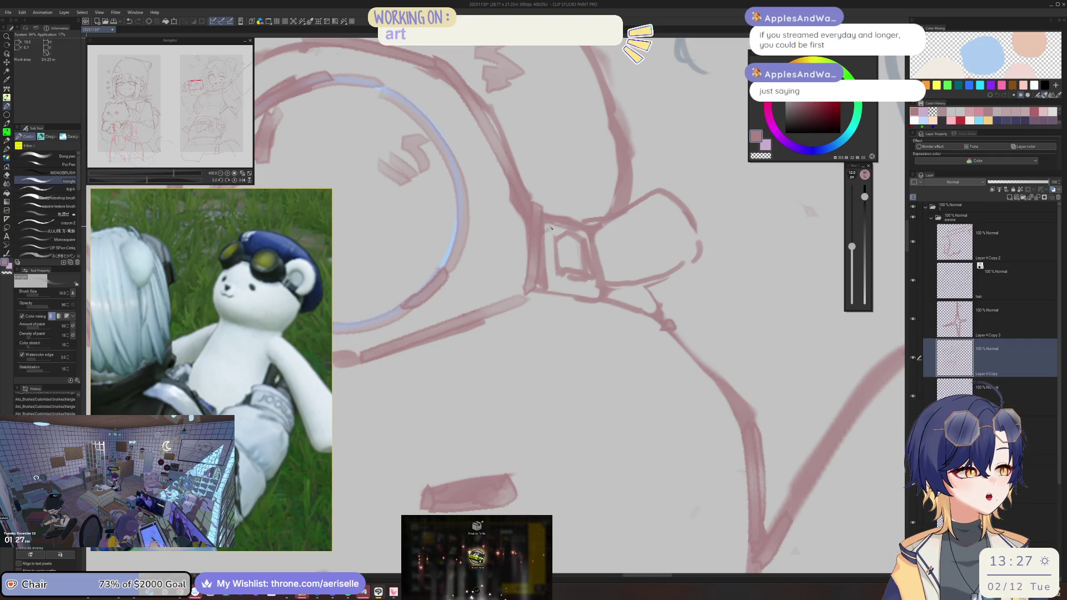
mouse_move(557, 228)
left_mouse_down()
mouse_move(553, 284)
mouse_move(586, 277)
mouse_move(580, 233)
mouse_move(564, 272)
mouse_move(588, 274)
left_mouse_up()
key("e")
key("p")
left_click_drag(589, 232, 597, 285)
Step: Clean up the bridge's right edge with a slightly smaller eraser
key("e")
key("[")
left_click_drag(588, 233, 599, 294)
key("p")
mouse_move(600, 249)
left_mouse_down()
mouse_move(434, 277)
mouse_move(416, 248)
left_mouse_up()
key("e")
key("p")
scroll(389, 253, "down", 3)
scroll(590, 220, "up", 5)
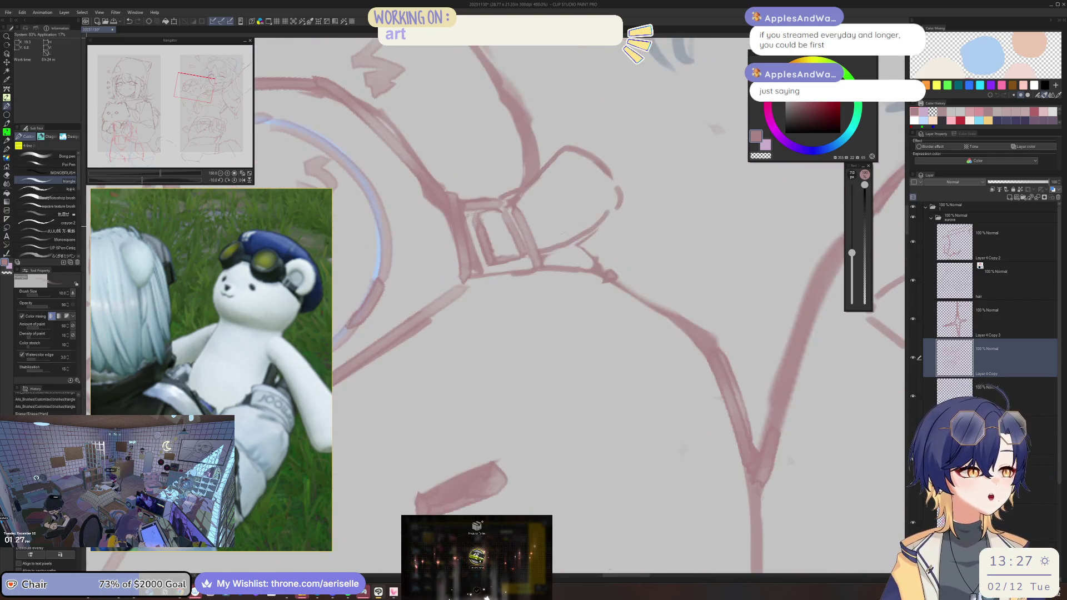
Step: Redraw two lines along the goggle strap and erase the stray bits around it
key("e")
mouse_move(536, 260)
left_mouse_down()
mouse_move(609, 207)
mouse_move(567, 262)
left_mouse_up()
key("p")
key("ctrl+z")
left_click_drag(619, 202, 557, 262)
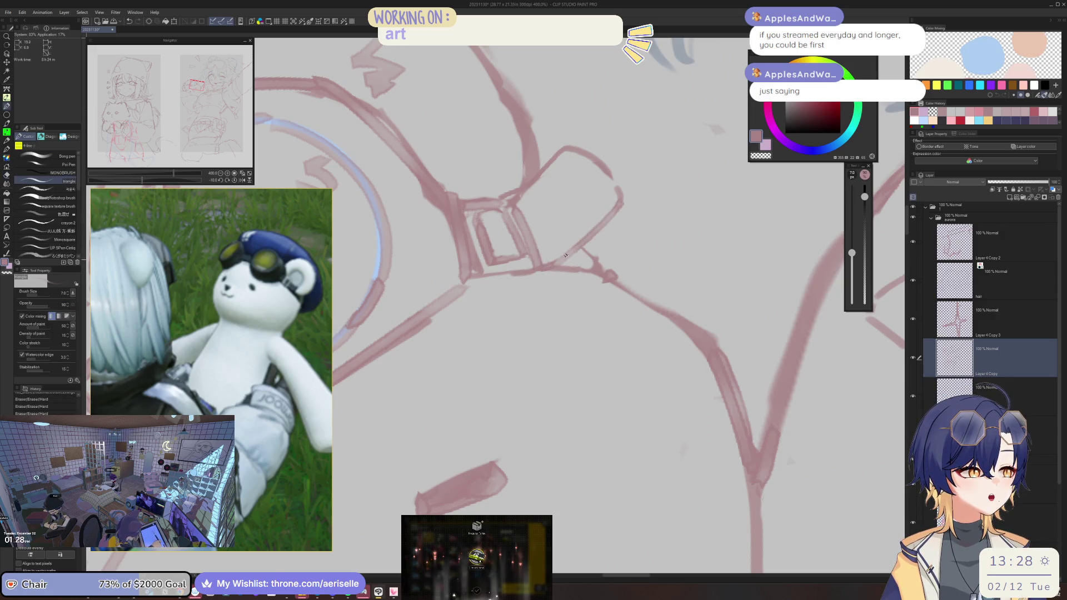
left_click_drag(611, 195, 560, 249)
key("e")
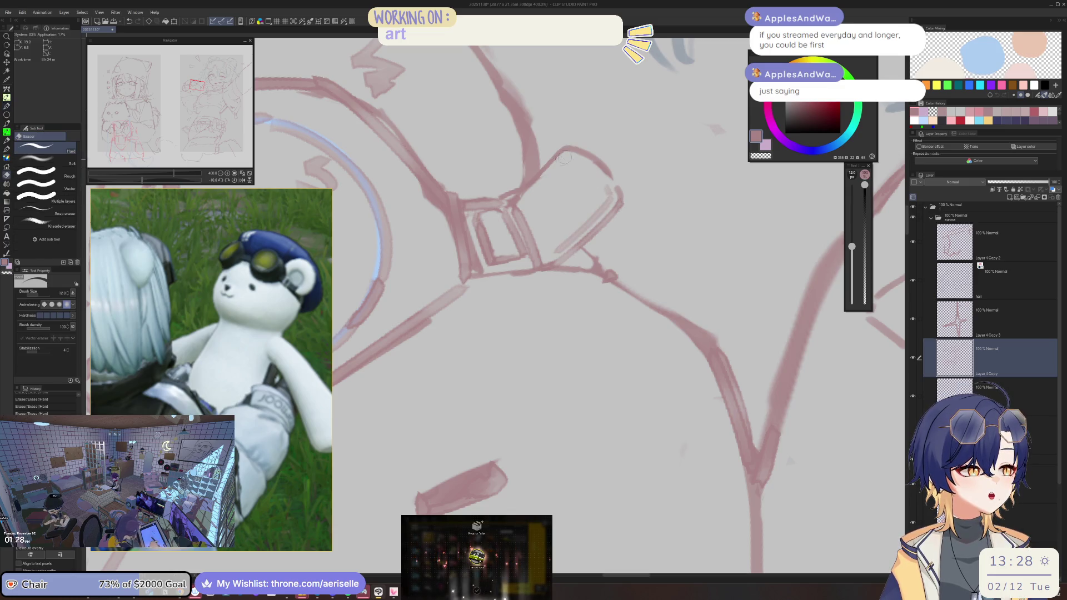
left_click_drag(537, 193, 495, 198)
scroll(607, 221, "down", 3)
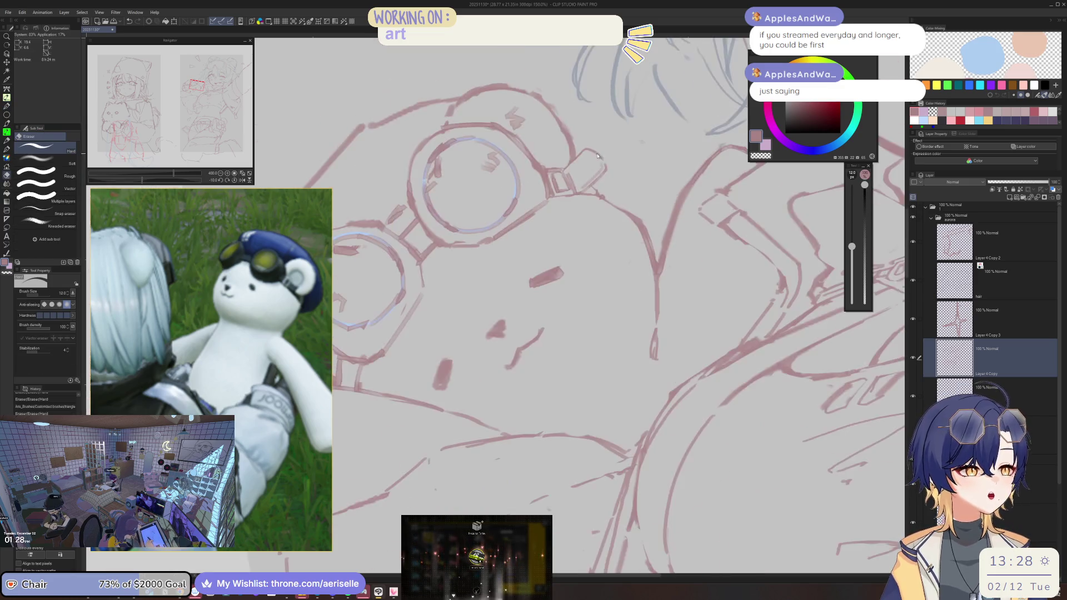
Step: Redraw the left outline of the bear's head on a tilted canvas
scroll(608, 221, "up", 2)
key("minus")
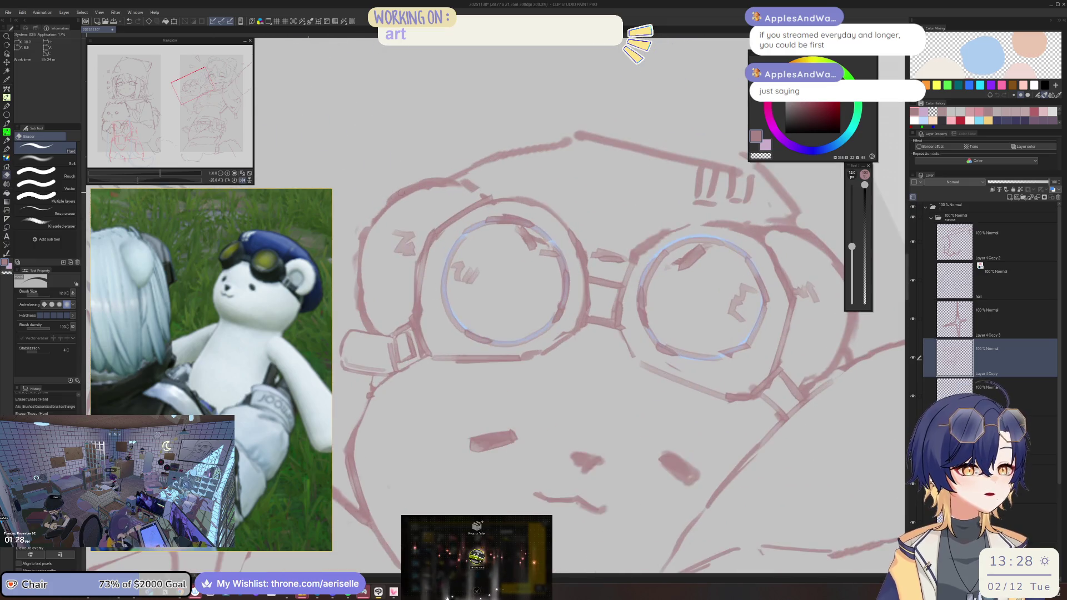
key("p")
left_click_drag(387, 203, 348, 263)
key("ctrl+z")
left_click_drag(382, 209, 351, 265)
Step: Add a short line on the left goggle rim and clean the stray lines beside it
key("e")
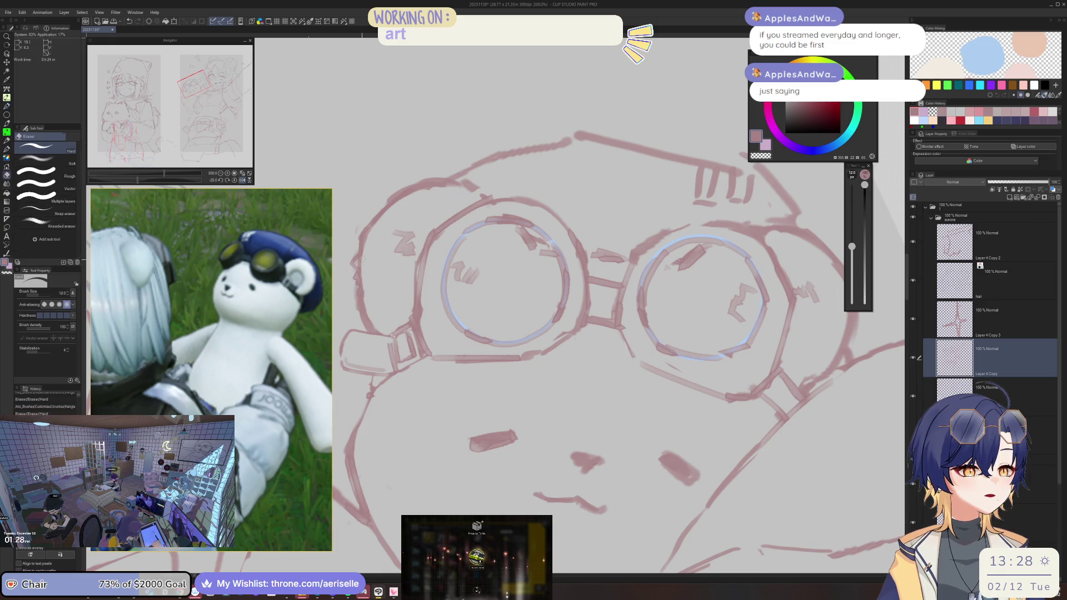
scroll(364, 247, "down", 4)
scroll(454, 254, "up", 4)
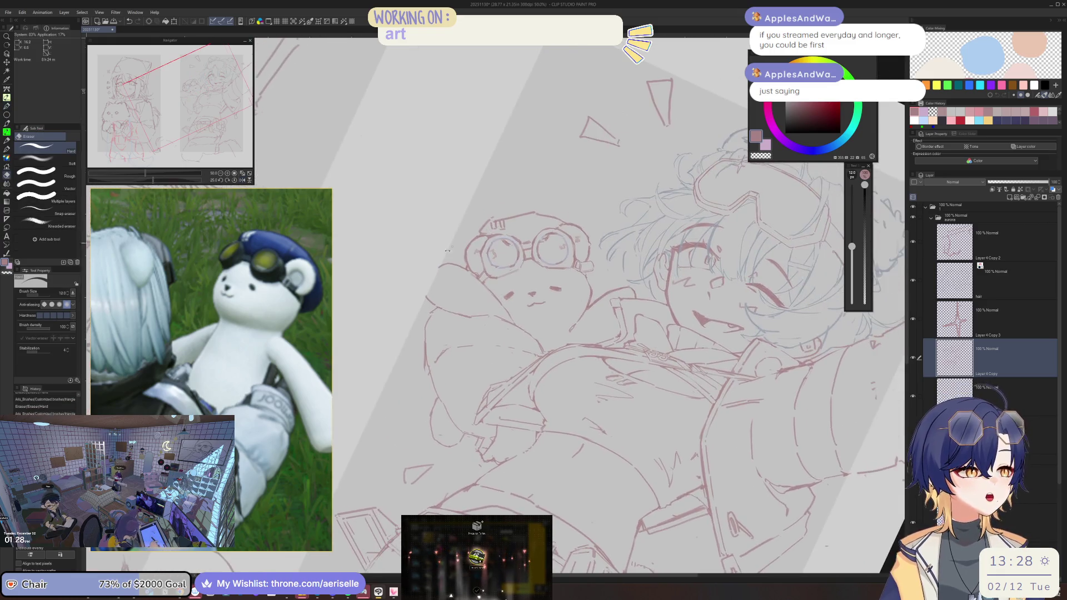
key("p")
left_click_drag(448, 287, 462, 301)
key("e")
key("p")
left_click_drag(462, 301, 467, 314)
scroll(464, 313, "down", 3)
scroll(447, 225, "up", 3)
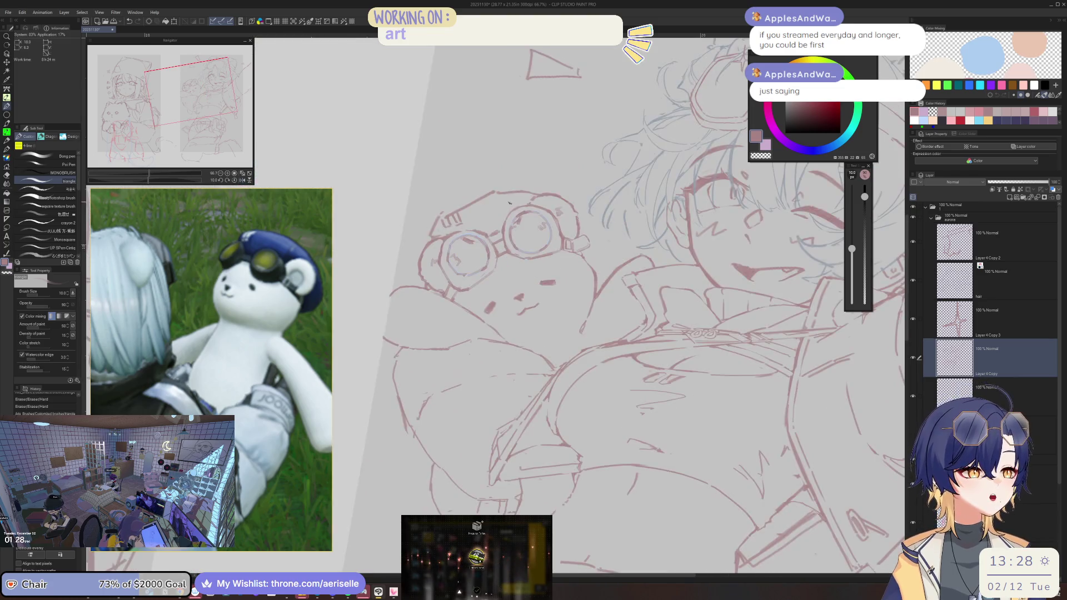
Step: Enlarge the eraser to 60 and clear tick marks by the left strap and top-left of the head
left_click_drag(422, 223, 389, 278)
key("e")
left_click_drag(410, 227, 386, 271)
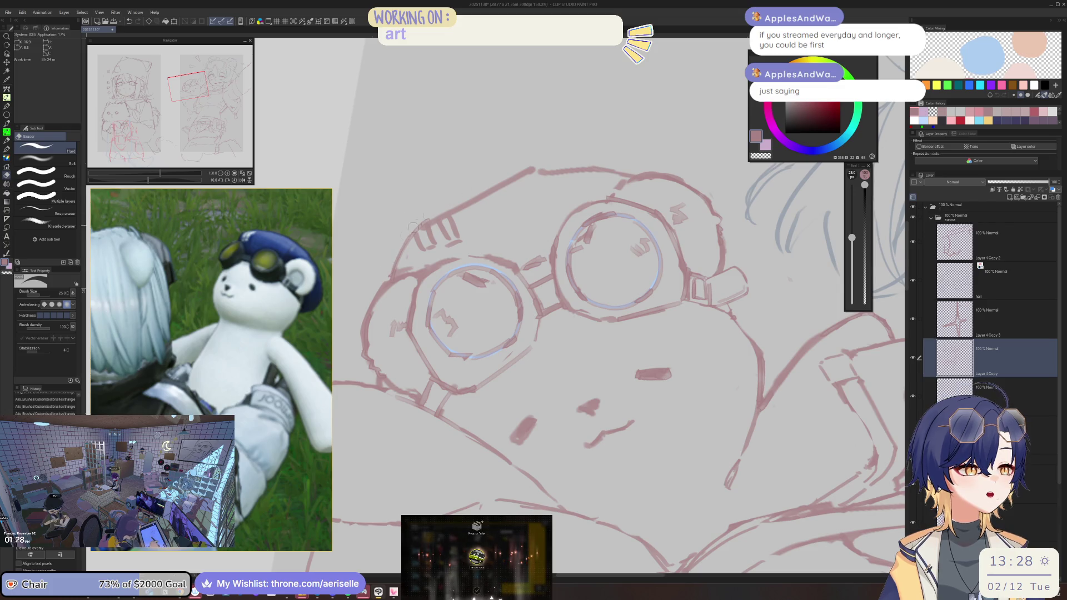
left_click_drag(851, 237, 852, 227)
left_click_drag(428, 239, 488, 207)
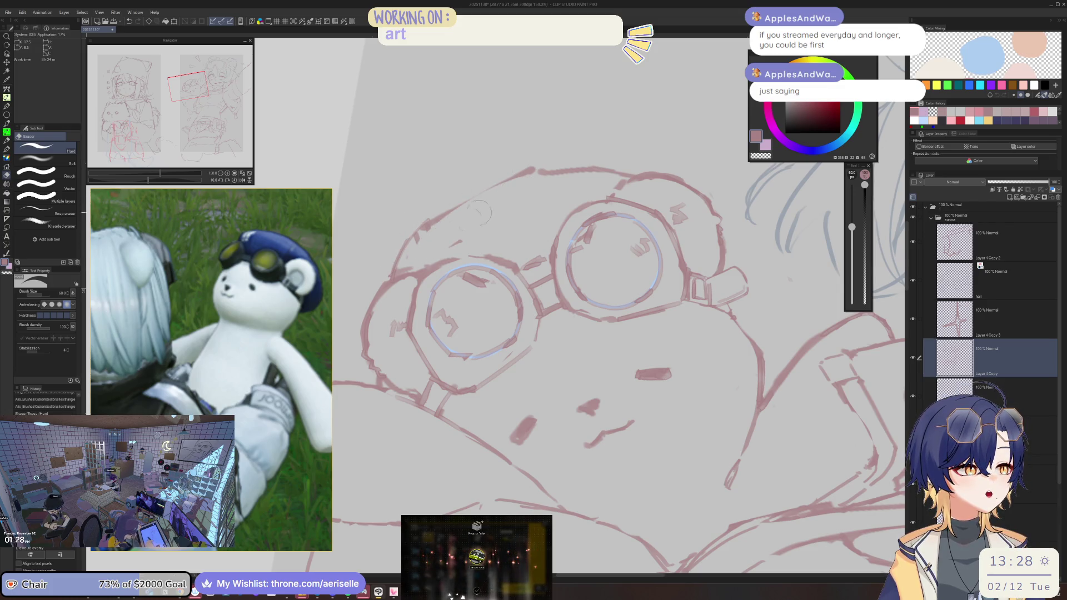
left_click_drag(422, 228, 528, 177)
Step: Redraw the top-left outline of the bear's head
key("minus")
key("p")
mouse_move(417, 230)
left_mouse_down()
mouse_move(496, 172)
mouse_move(583, 142)
left_mouse_up()
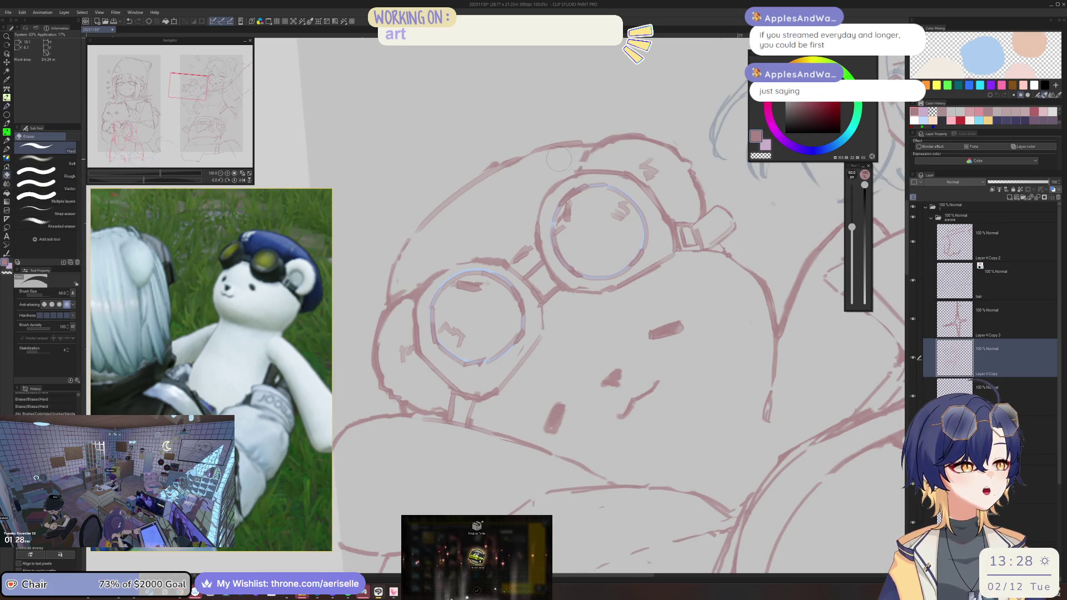
scroll(596, 142, "down", 3)
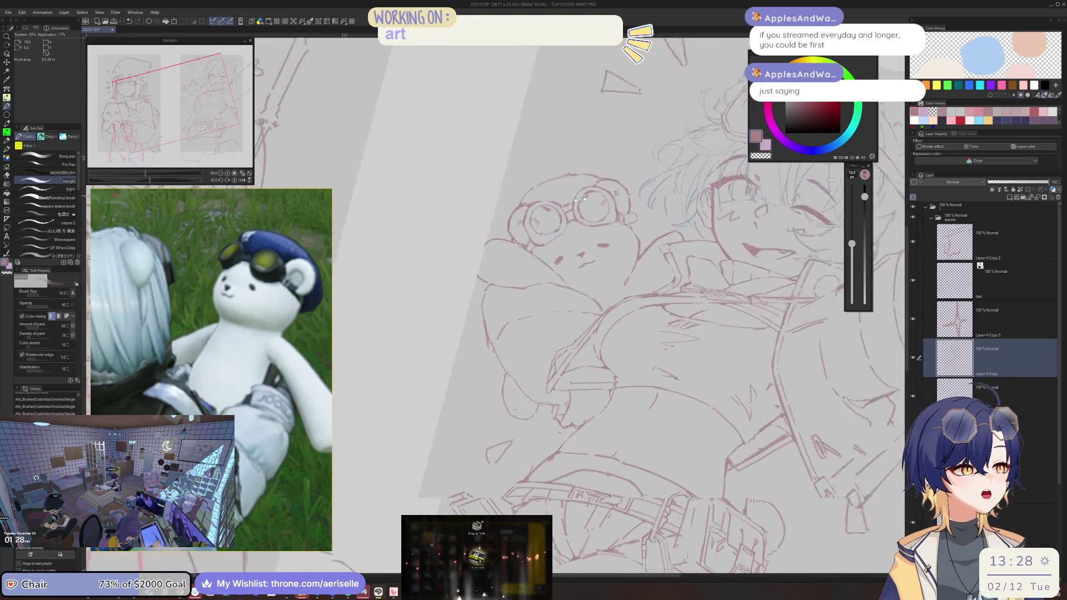
key("minus")
scroll(429, 231, "up", 3)
Step: Erase small bits near the goggles, draw new strap lines, and shrink the eraser to 17
key("e")
left_click_drag(359, 253, 366, 242)
mouse_move(380, 264)
left_mouse_down()
mouse_move(365, 269)
mouse_move(390, 277)
mouse_move(383, 273)
left_mouse_up()
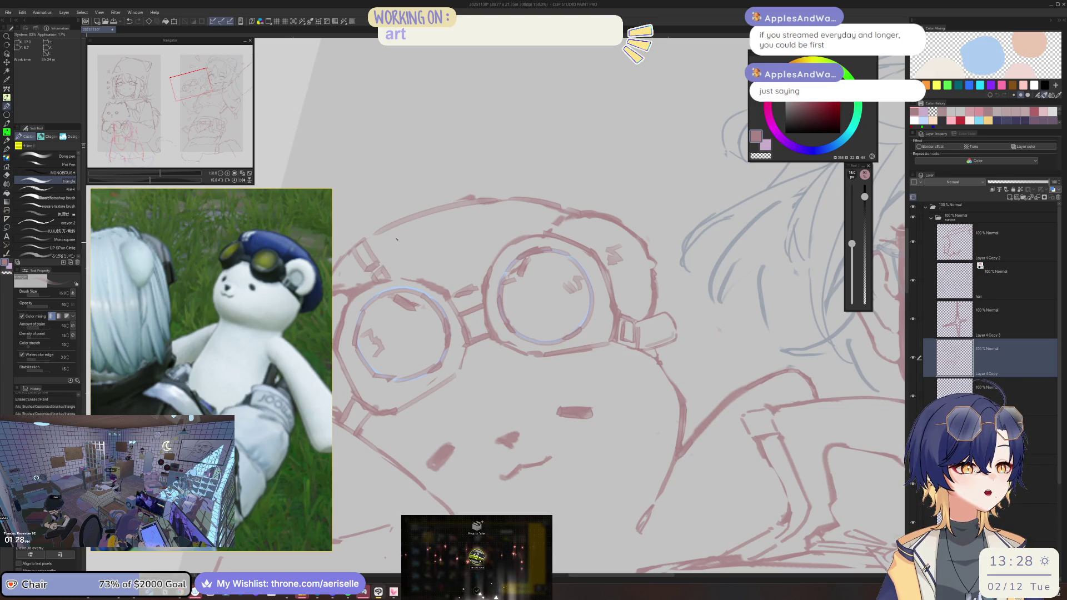
mouse_move(380, 235)
left_mouse_down()
mouse_move(389, 260)
mouse_move(402, 261)
mouse_move(388, 252)
mouse_move(401, 281)
left_mouse_up()
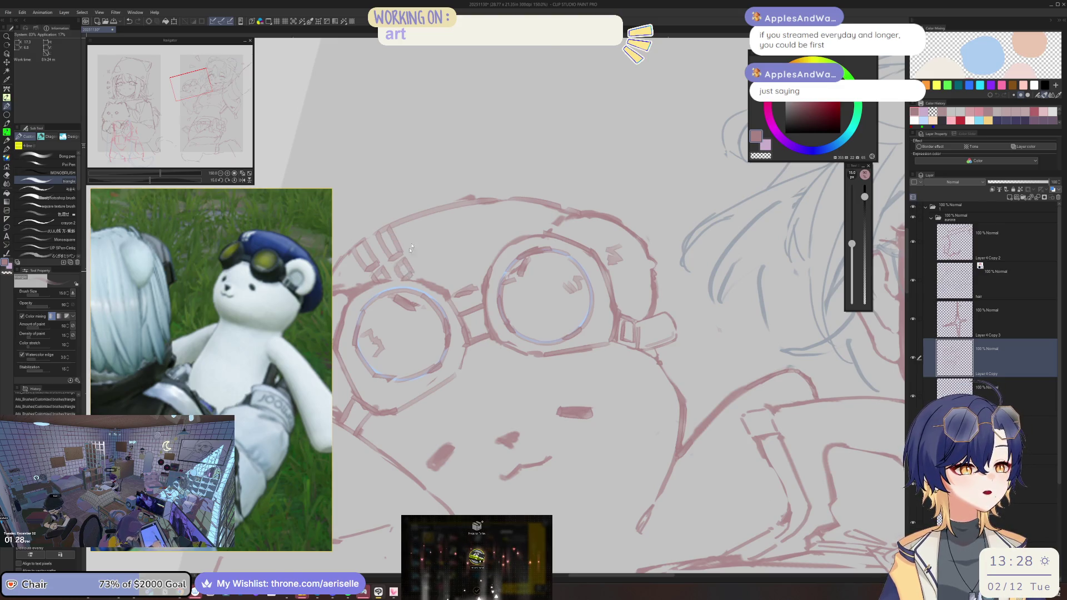
key("ctrl+minus")
key("ctrl+minus")
key("ctrl+minus")
key("ctrl+plus")
key("ctrl+plus")
key("ctrl+plus")
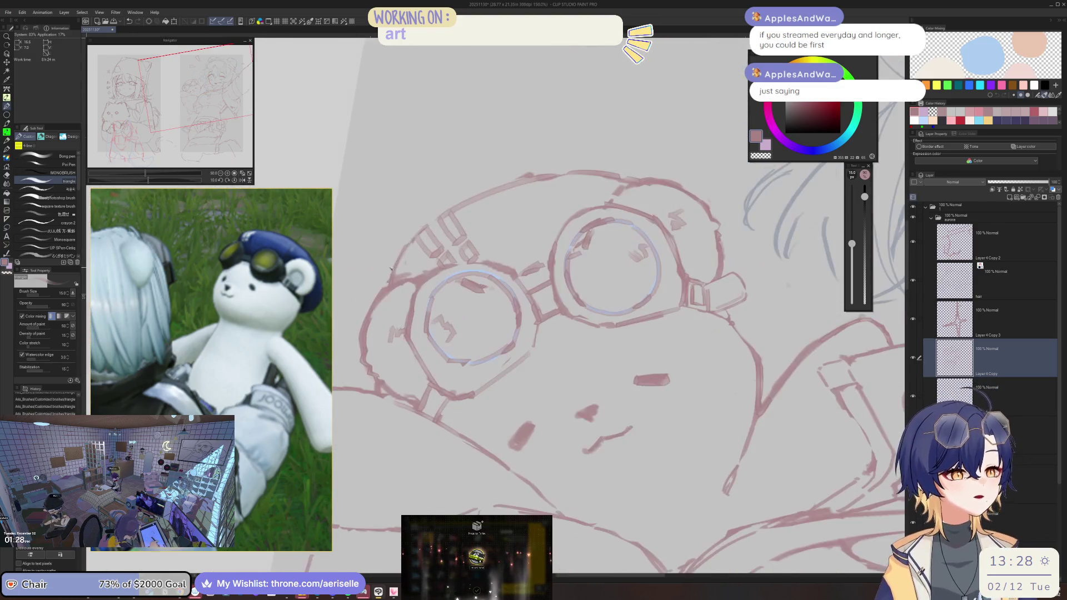
key("e")
key("bracketleft")
key("bracketleft")
key("bracketleft")
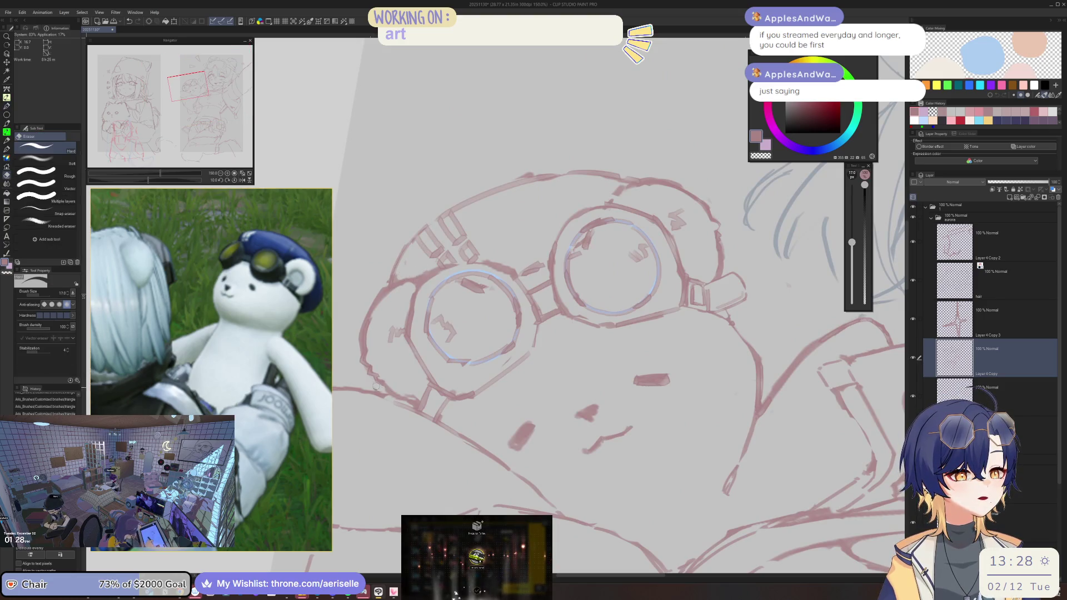
key("p")
Step: Zoom out and rotate the view 15° to show the girl's jacket beside the bear
key("ctrl+minus")
key("ctrl+minus")
left_click_drag(496, 311, 495, 173)
key("ctrl+plus")
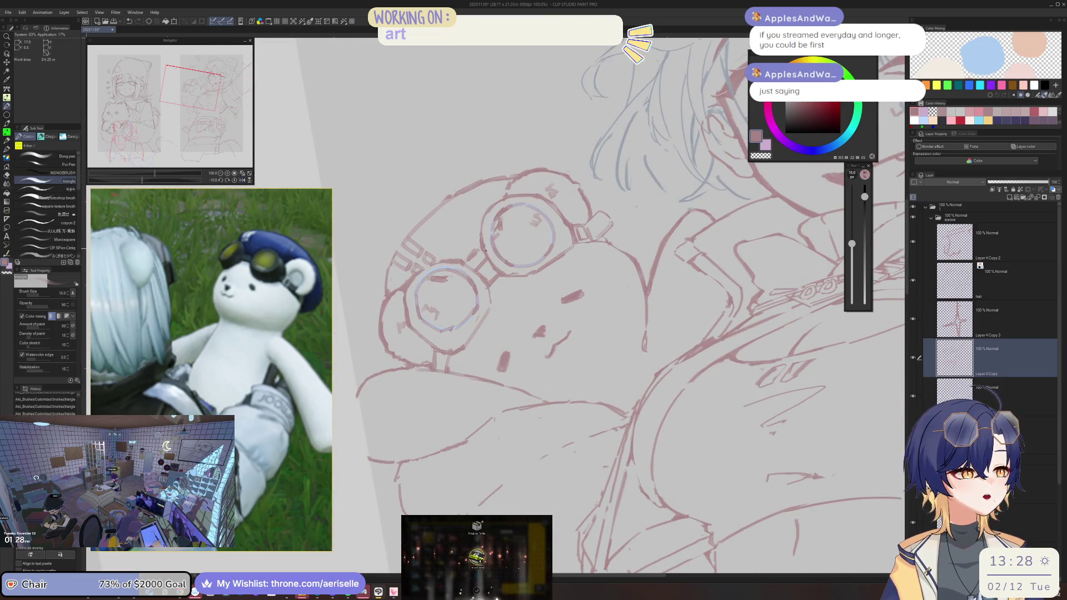
key("ctrl+minus")
key("ctrl+minus")
key("ctrl+minus")
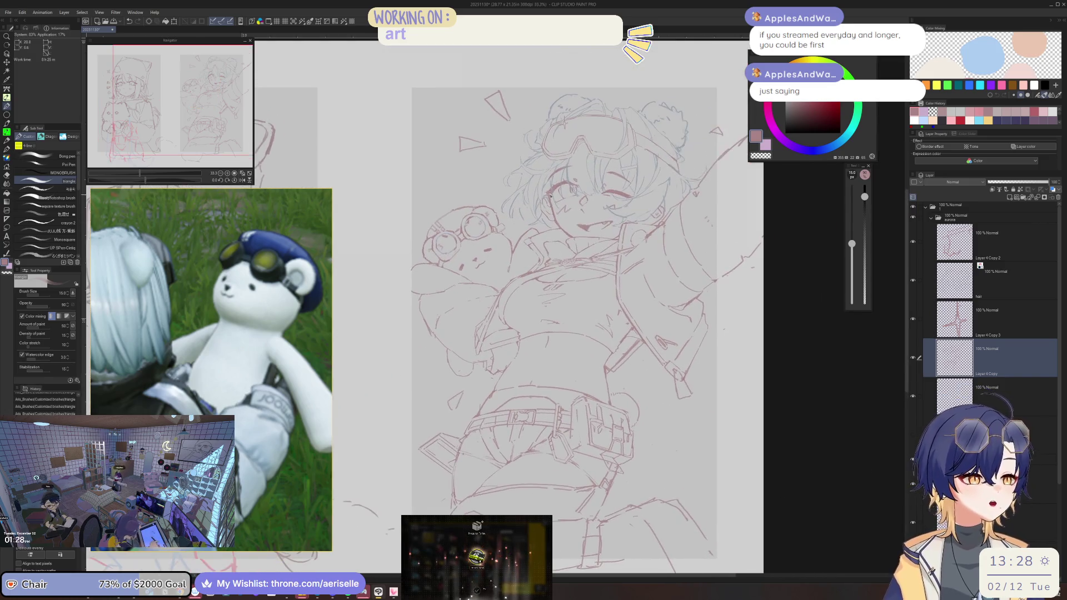
scroll(491, 272, "up", 4)
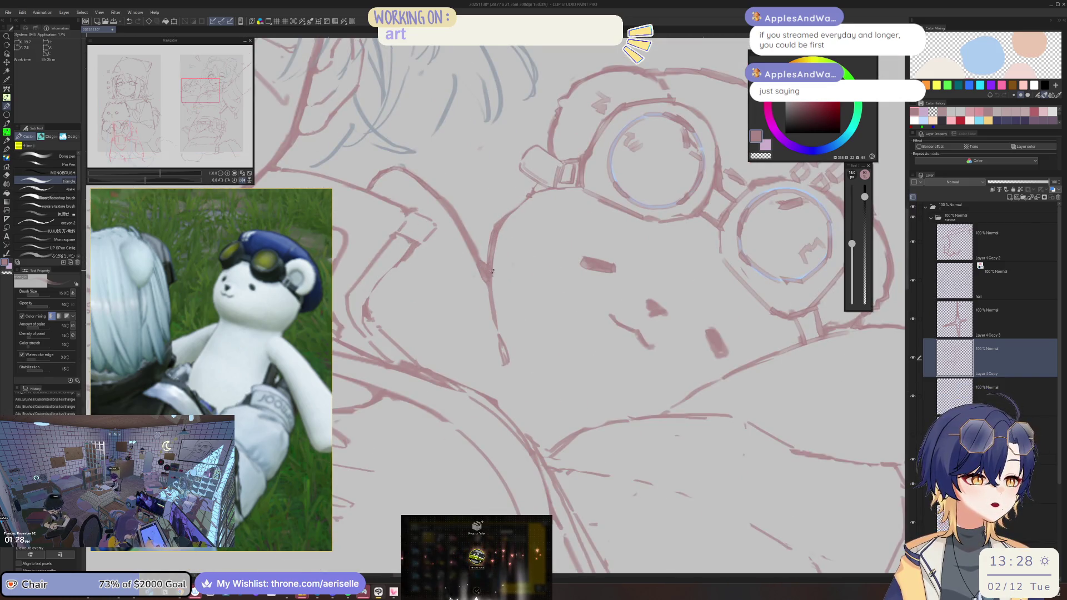
scroll(492, 272, "down", 2)
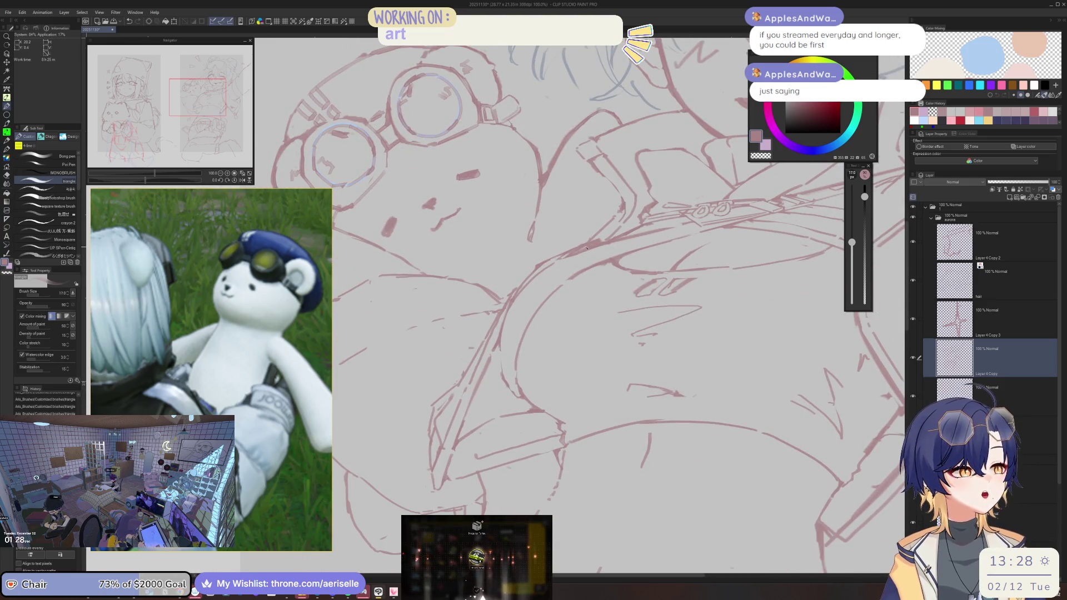
key("minus")
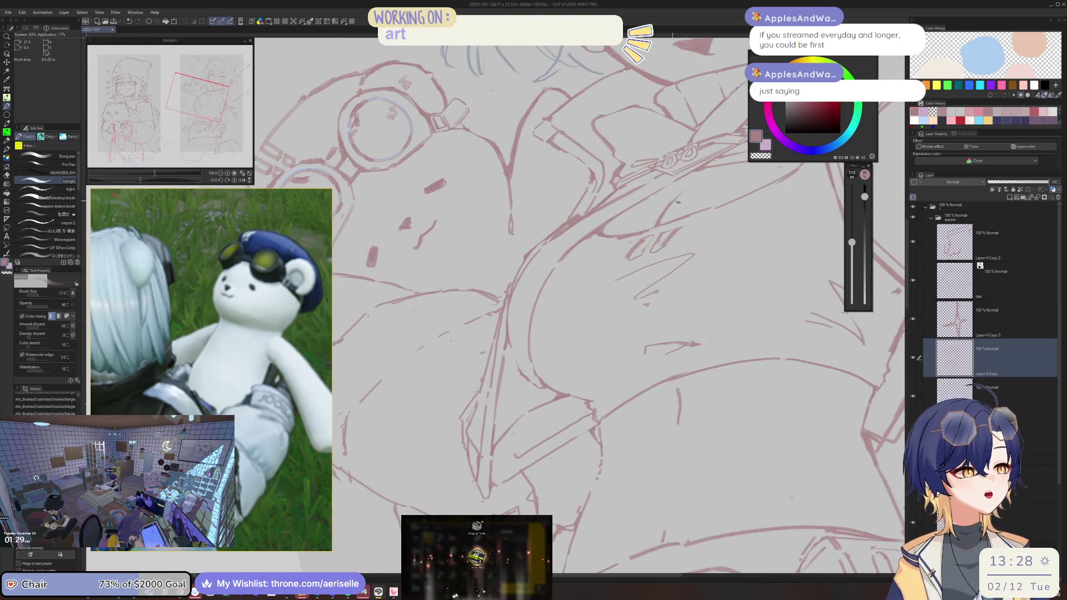
left_click_drag(674, 203, 620, 227)
Step: Shrink the pen to size 10 and add a short line to the sketch
key("e")
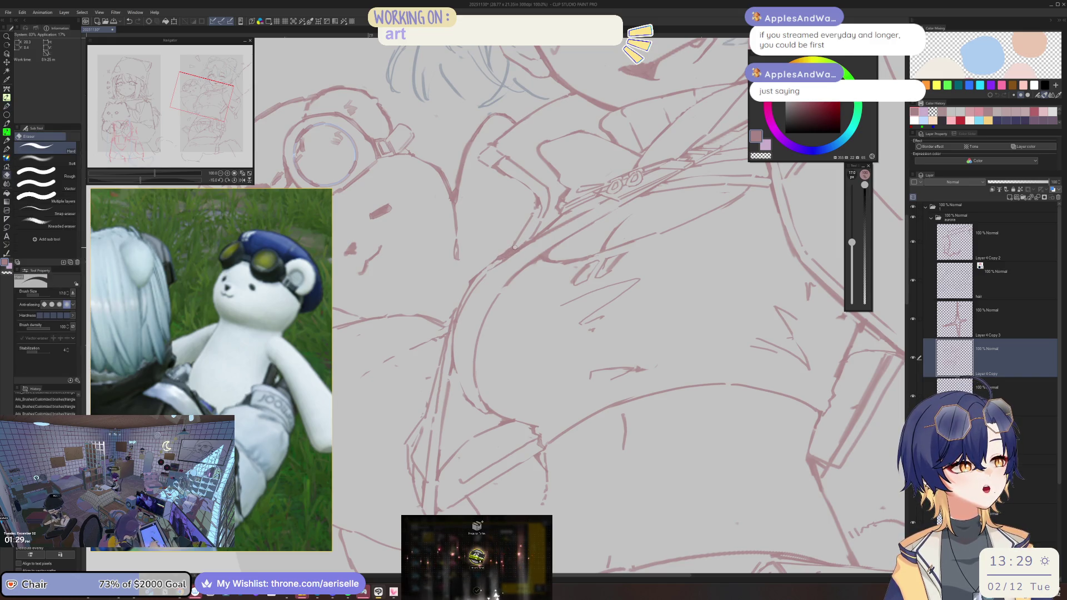
key("p")
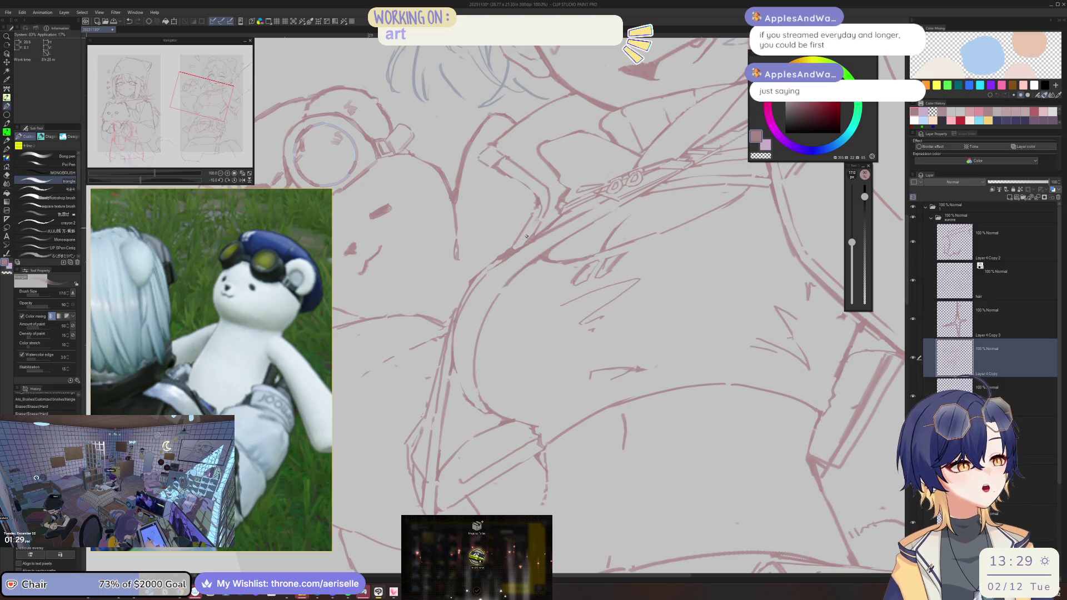
key("bracketleft")
left_click_drag(512, 245, 499, 259)
key("e")
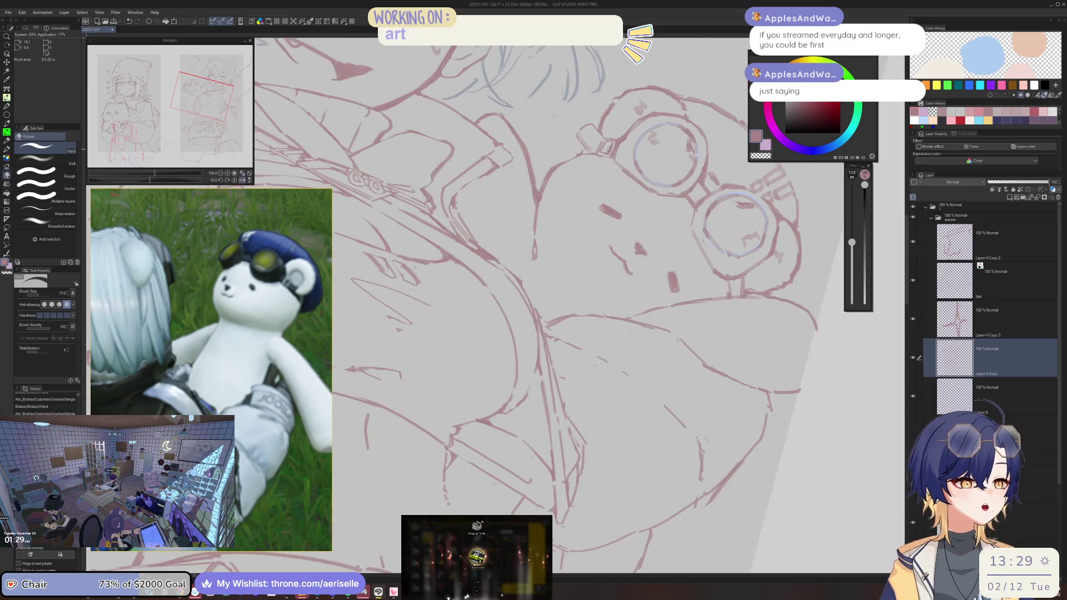
key("ctrl+minus")
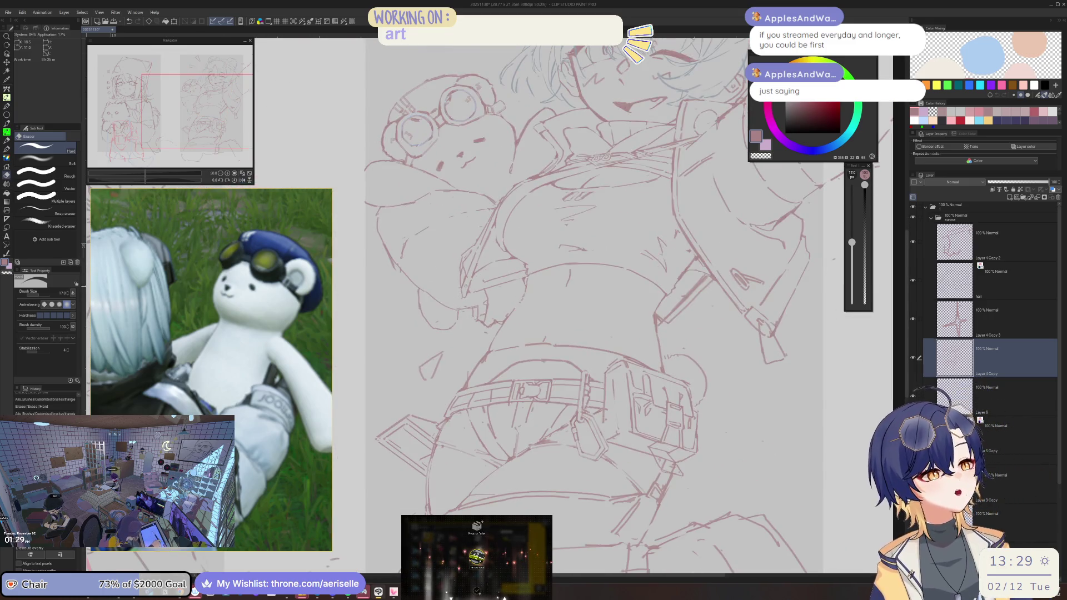
key("ctrl+plus")
key("ctrl+plus")
key("ctrl+plus")
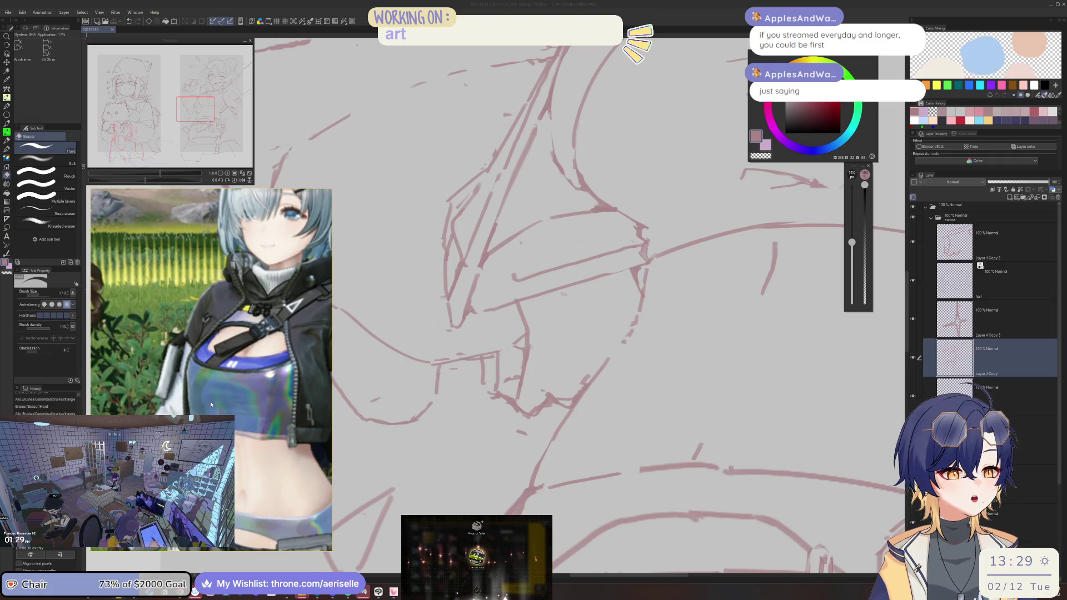
Step: Draw, erase and redo short sketch lines on the jacket beside the arm
left_click(545, 237)
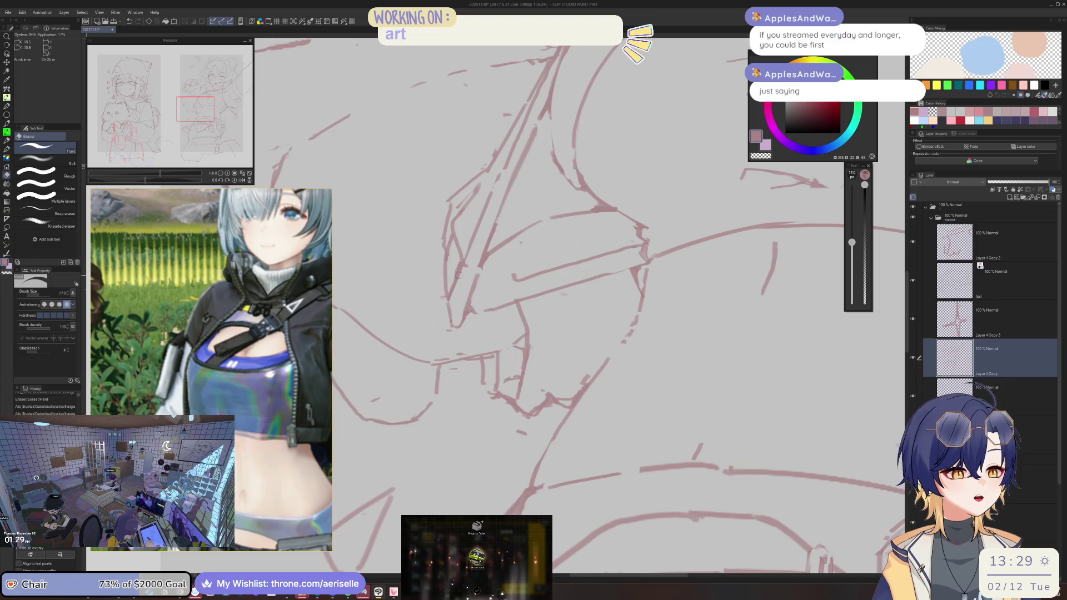
key("p")
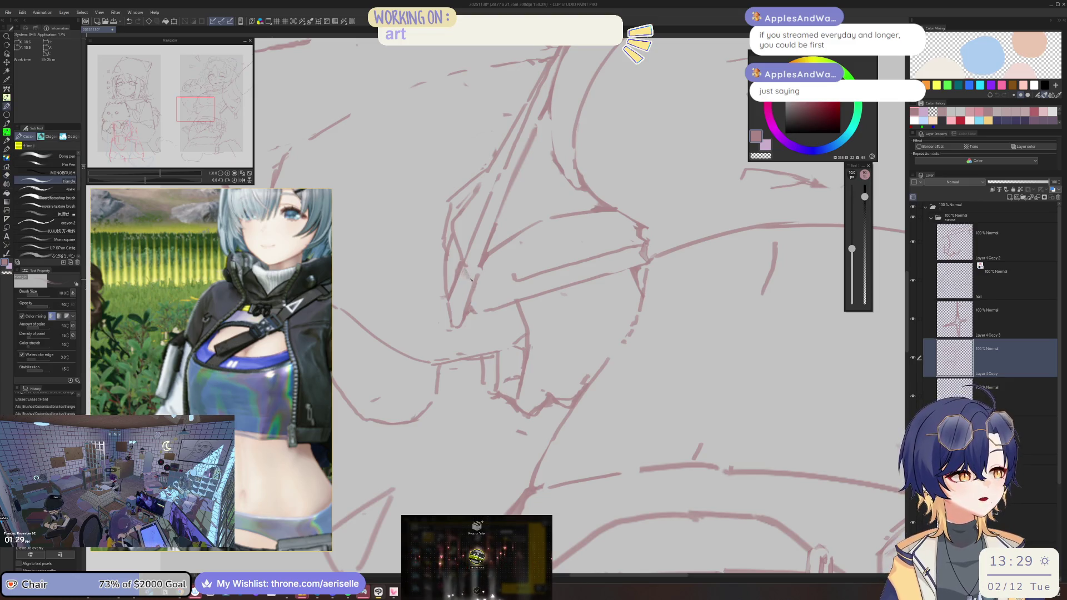
left_click_drag(466, 295, 454, 325)
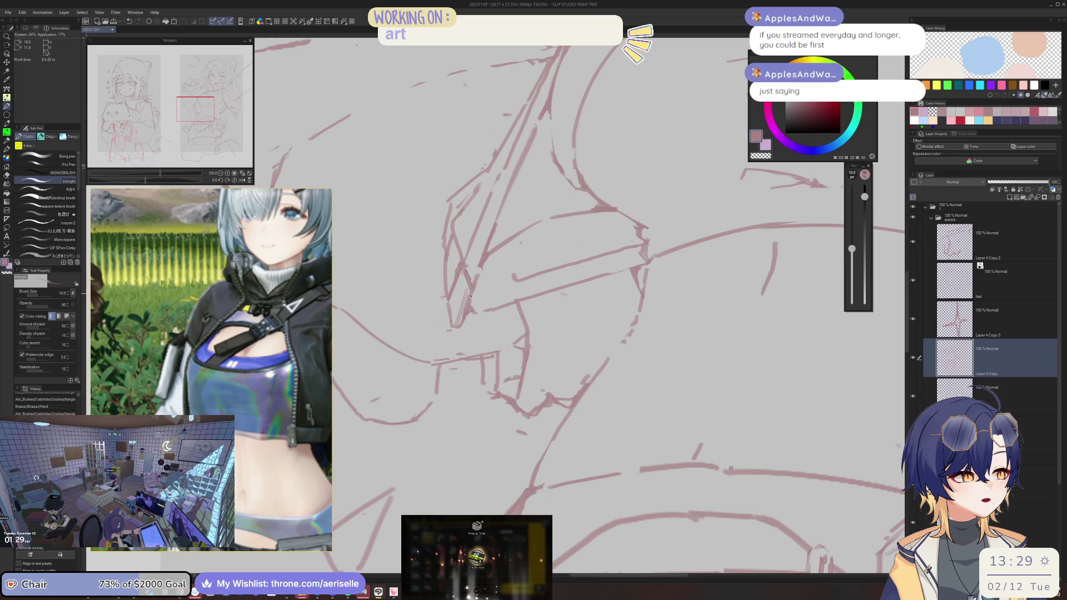
key("e")
left_click_drag(469, 289, 462, 322)
key("p")
key("e")
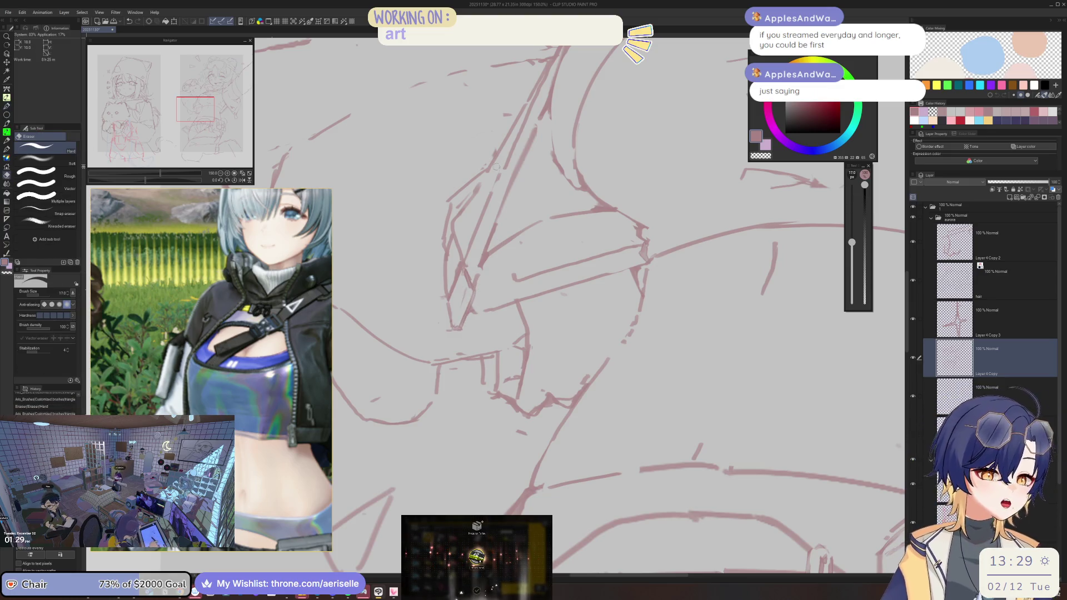
key("p")
mouse_move(479, 253)
left_mouse_down()
mouse_move(470, 267)
mouse_move(522, 131)
left_mouse_up()
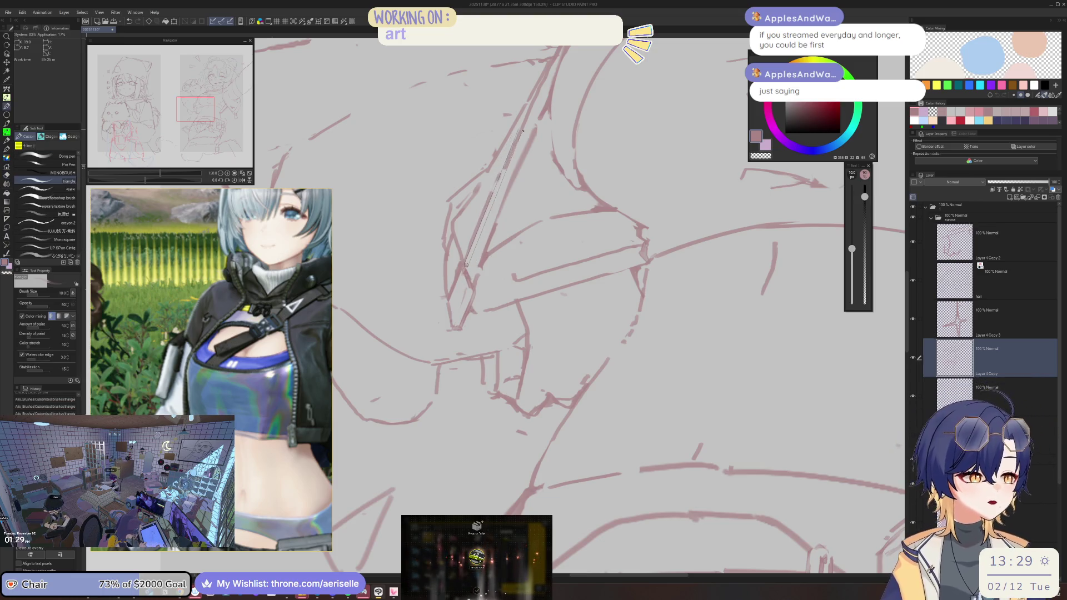
Step: Erase stray sketch lines on the arm with an enlarged eraser
key("e")
left_click_drag(483, 207, 464, 254)
scroll(542, 157, "down", 2)
scroll(541, 158, "down", 2)
key("bracketright")
key("bracketright")
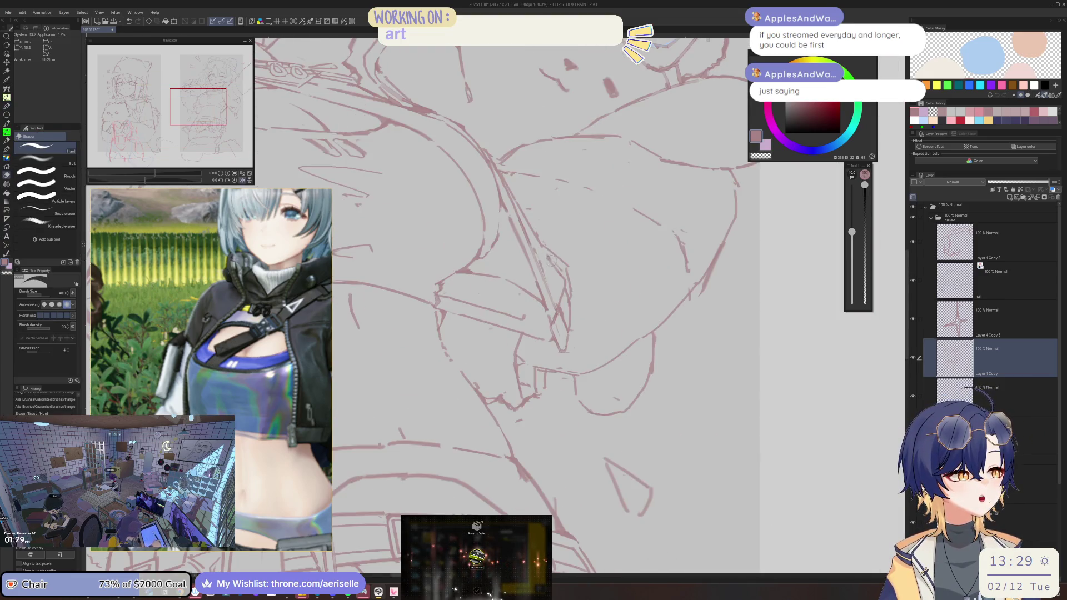
key("p")
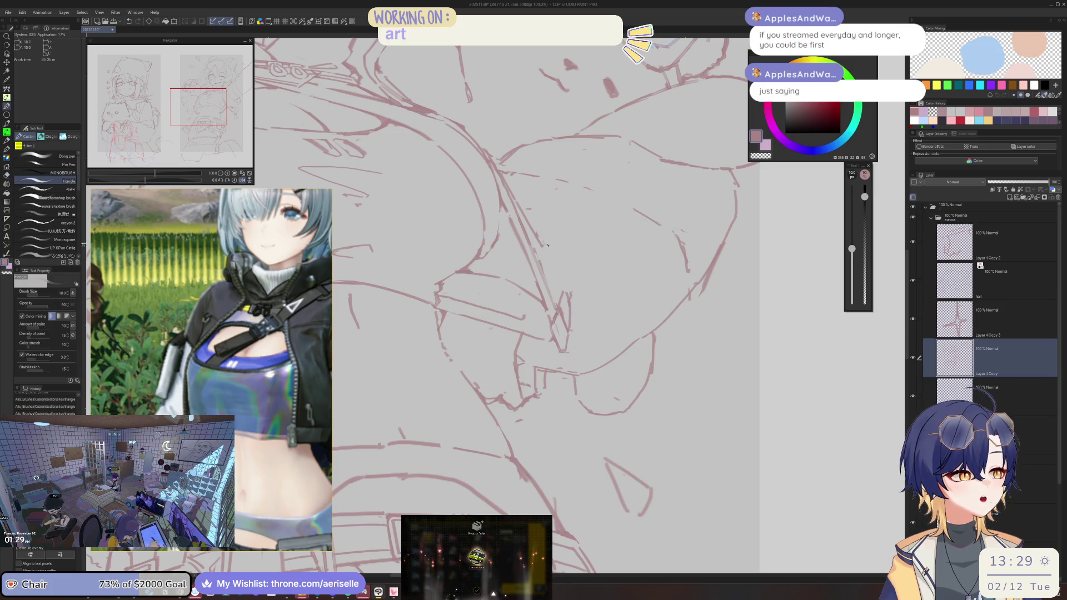
mouse_move(527, 222)
left_mouse_down()
mouse_move(560, 259)
mouse_move(569, 299)
left_mouse_up()
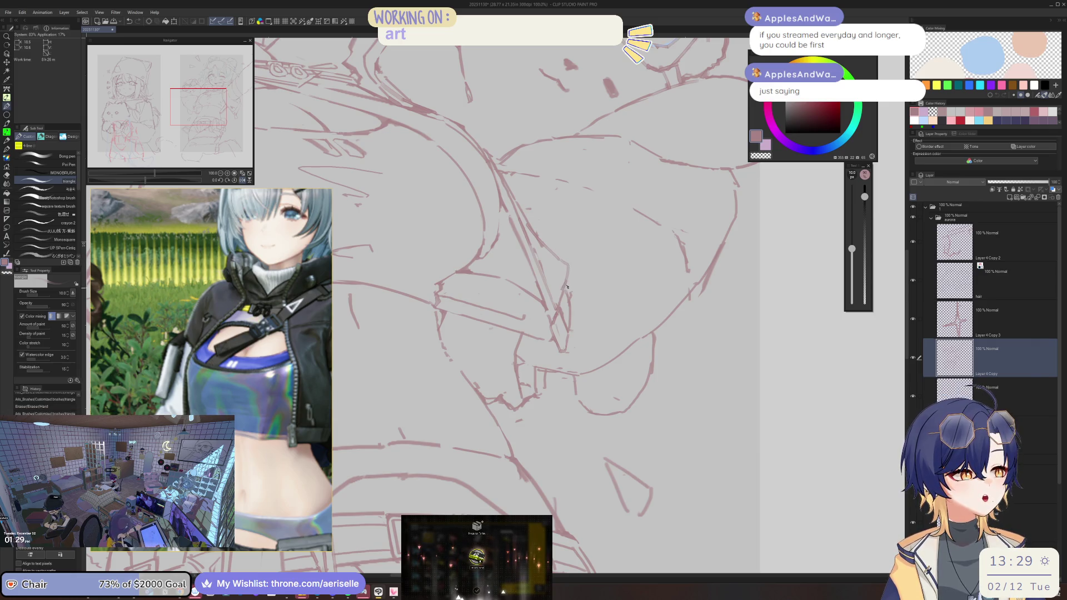
key("e")
scroll(659, 210, "down", 2)
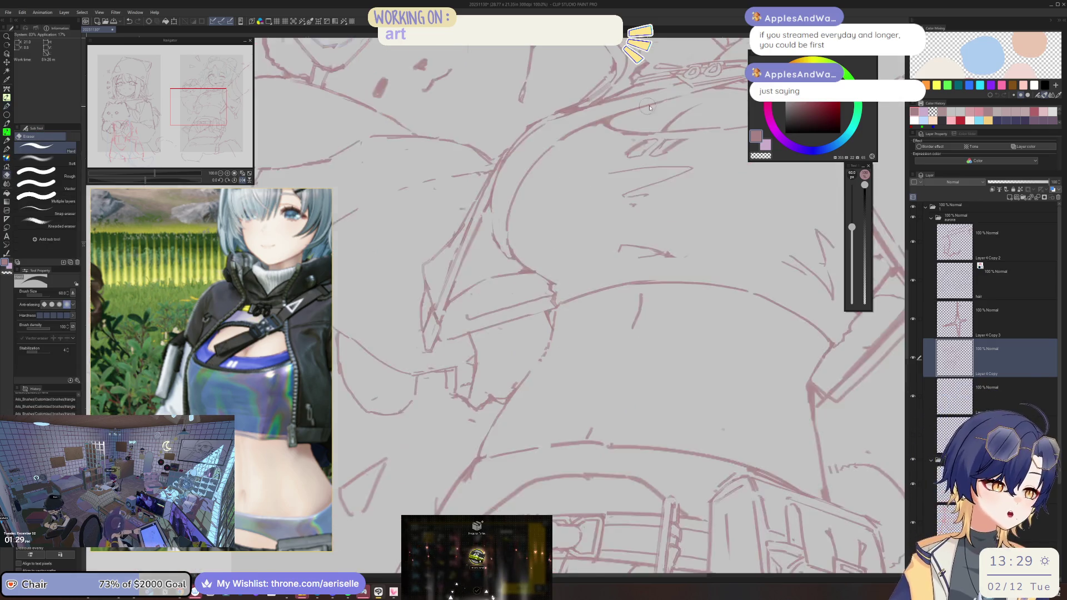
scroll(659, 210, "up", 1)
scroll(500, 229, "up", 1)
Step: Erase straight stretches and leftover marks of the arm line, then zoom out to the whole figure
key("p")
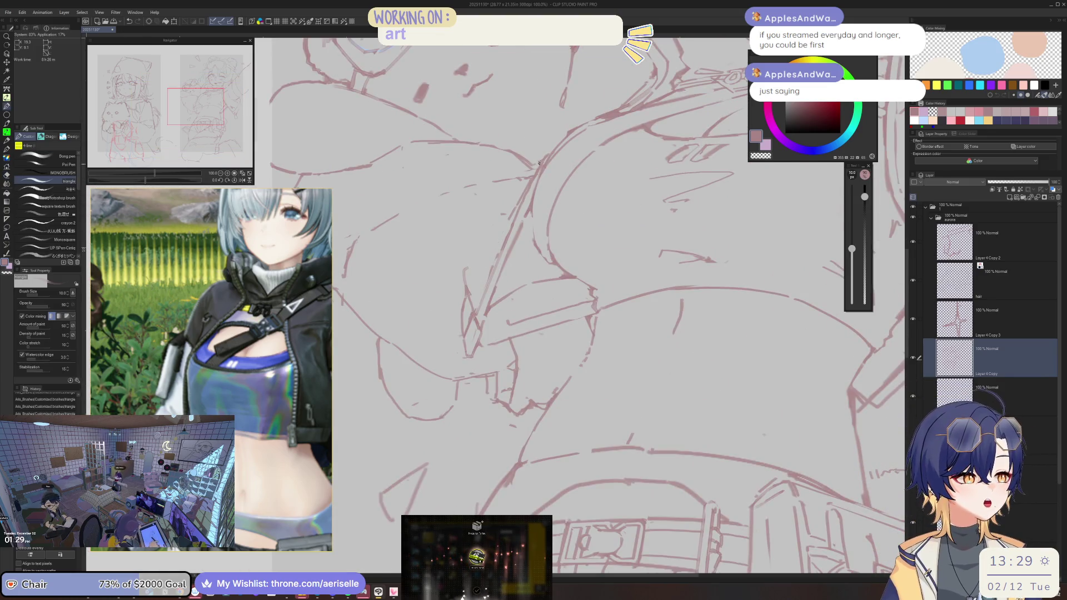
left_click_drag(535, 165, 492, 242)
left_click(492, 242, "shift")
left_click(472, 267)
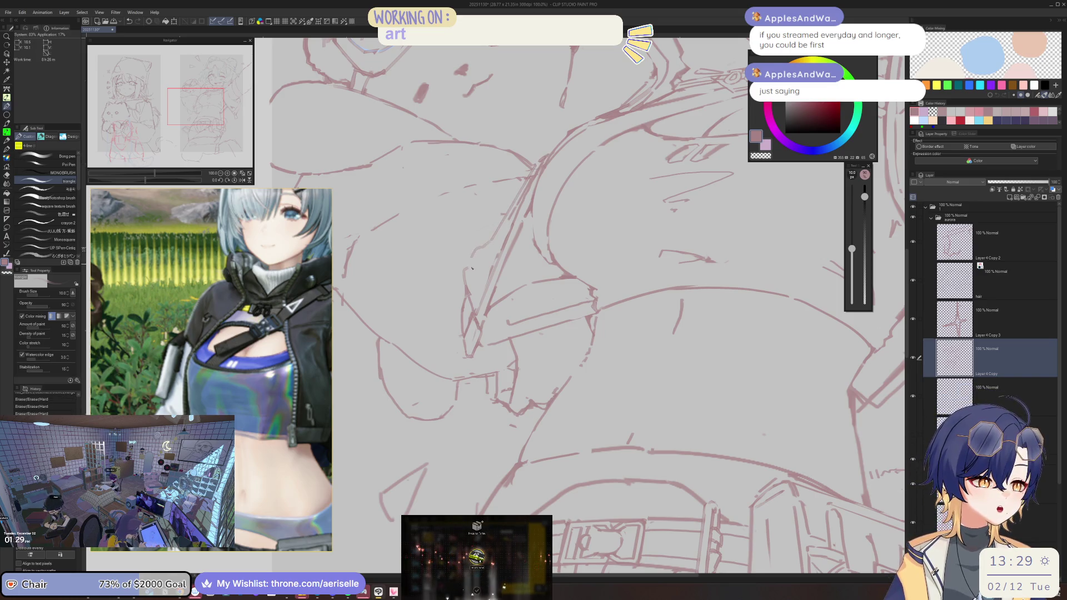
left_click(472, 262)
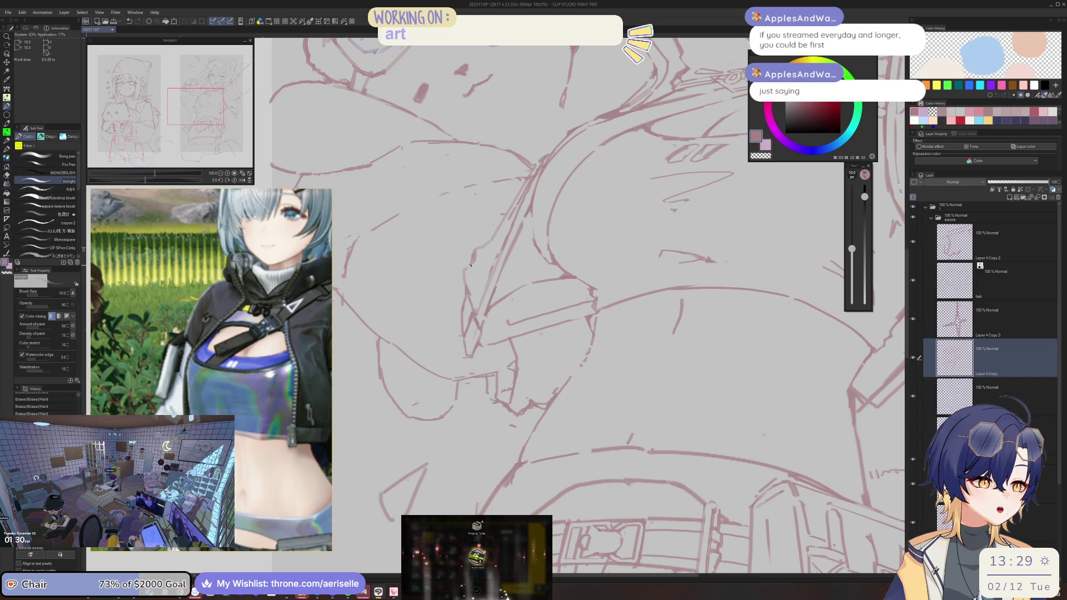
key("e")
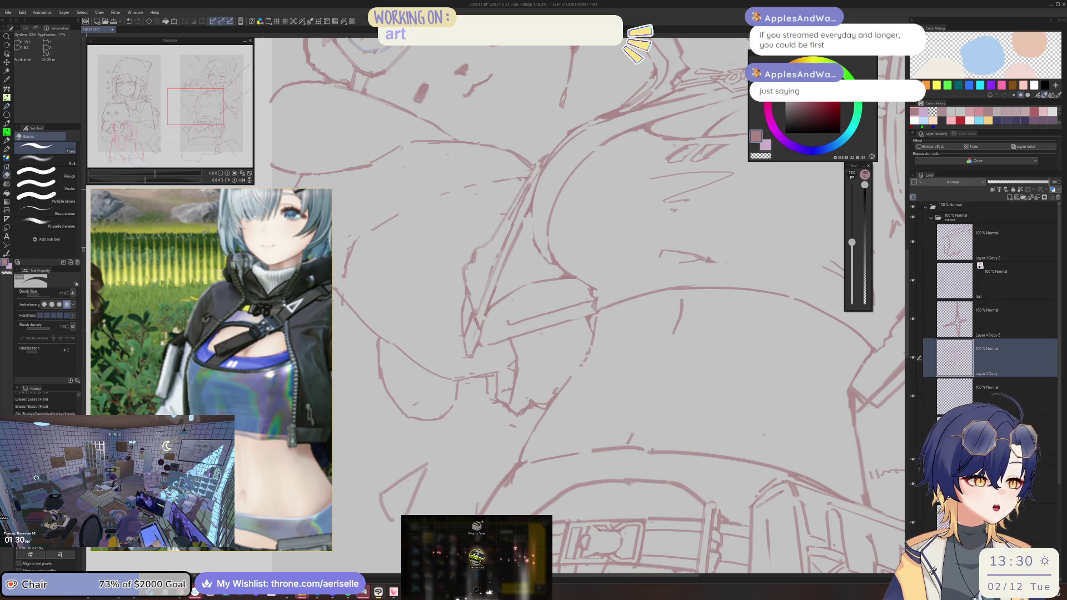
key("ctrl+minus")
scroll(556, 195, "up", 3)
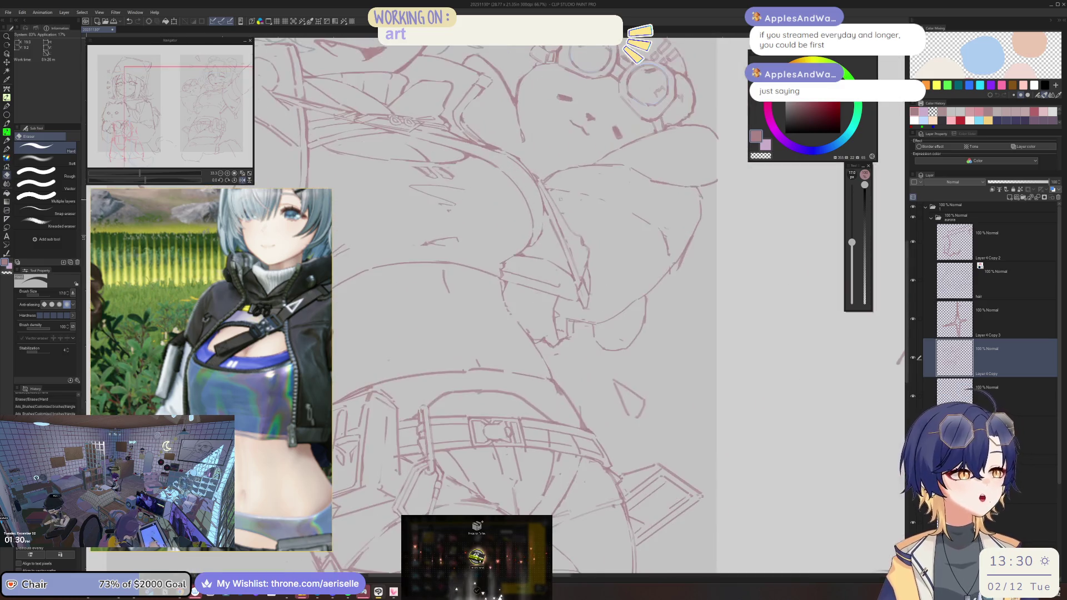
scroll(589, 244, "up", 2)
Step: Draw a short refining stroke on the bear, then undo it
key("p")
mouse_move(599, 250)
left_mouse_down()
mouse_move(605, 277)
mouse_move(613, 268)
mouse_move(588, 300)
mouse_move(599, 291)
left_mouse_up()
key("ctrl+z")
key("ctrl+z")
key("e")
key("p")
scroll(599, 290, "down", 3)
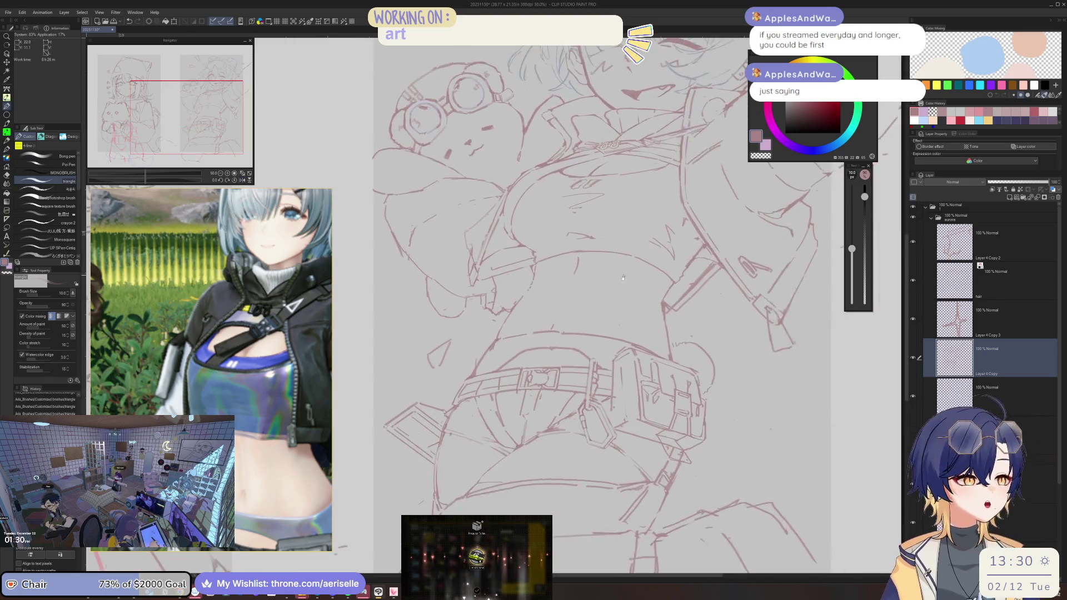
scroll(463, 284, "up", 3)
key("e")
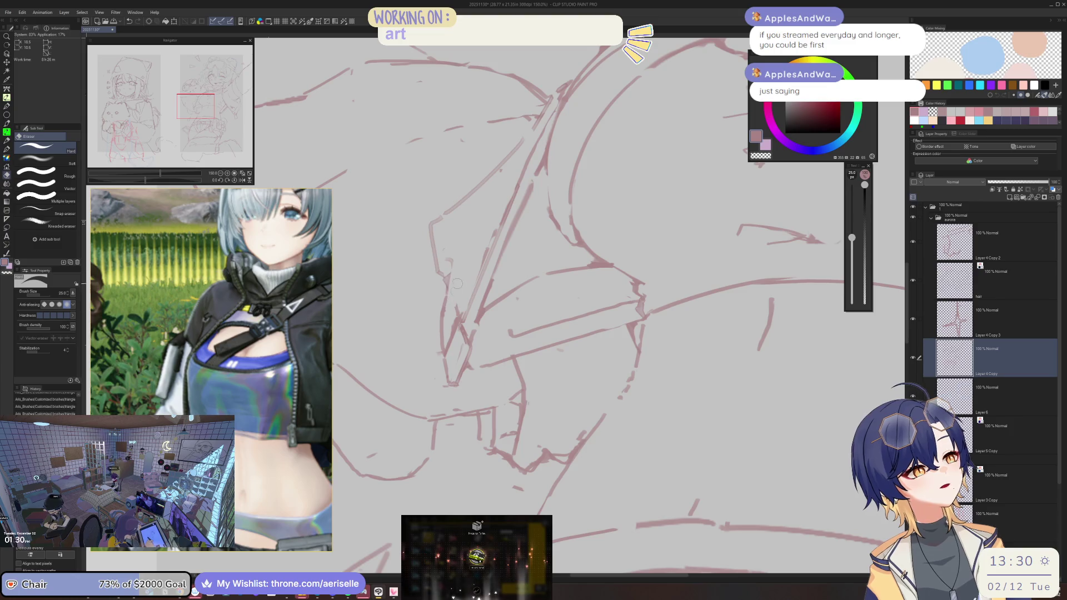
key("p")
Step: Redraw the arm edge lines and add a short replacement stroke
left_click_drag(451, 261, 446, 319)
left_click_drag(451, 266, 450, 312)
key("e")
mouse_move(455, 260)
left_mouse_down()
mouse_move(448, 289)
mouse_move(451, 273)
left_mouse_up()
key("p")
scroll(451, 273, "down", 3)
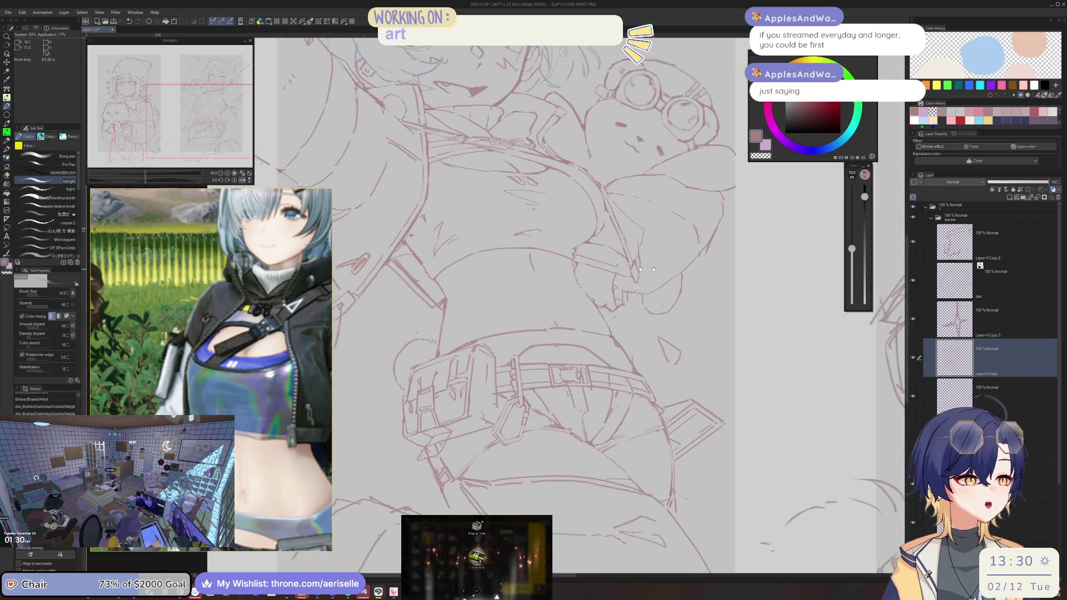
scroll(534, 271, "up", 3)
key("ctrl+z")
left_click_drag(555, 272, 555, 278)
Step: Tilt and mirror the canvas view to check the drawing
scroll(556, 278, "down", 3)
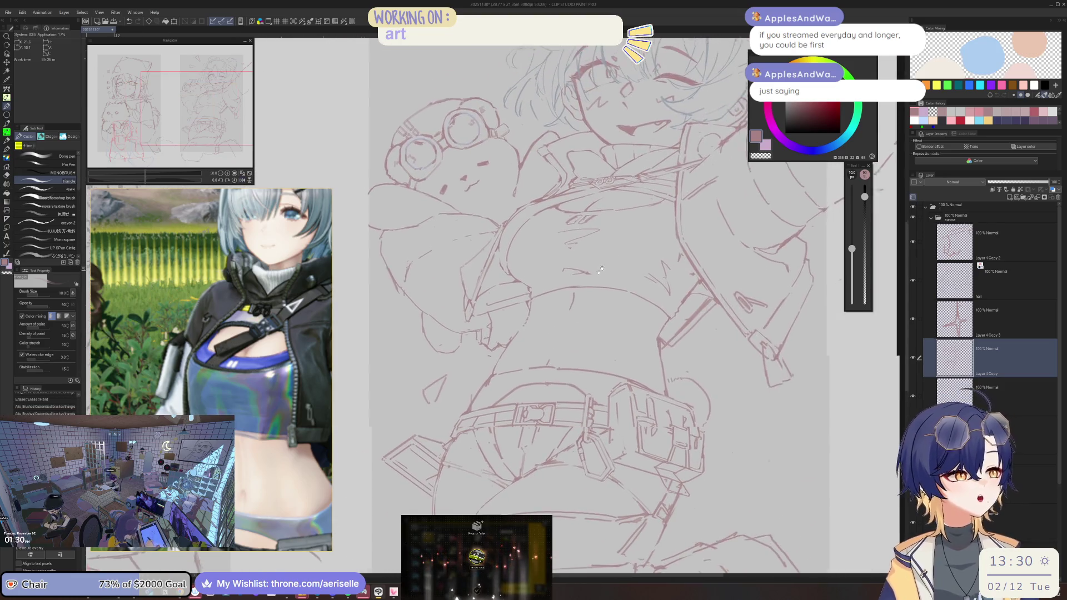
scroll(490, 271, "up", 1)
left_click_drag(436, 309, 504, 233)
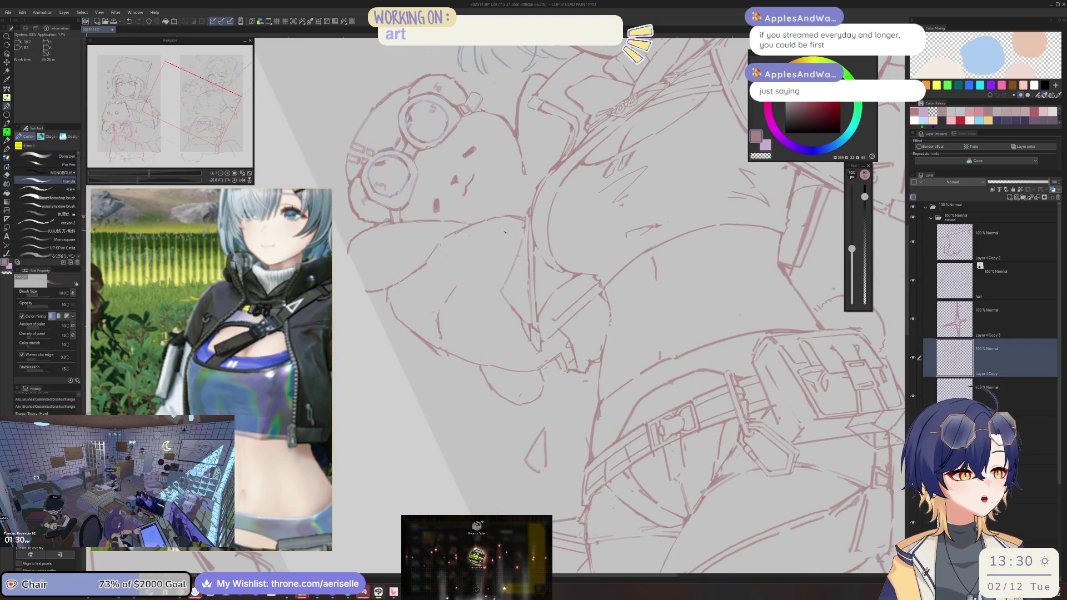
key("h")
scroll(565, 243, "down", 1)
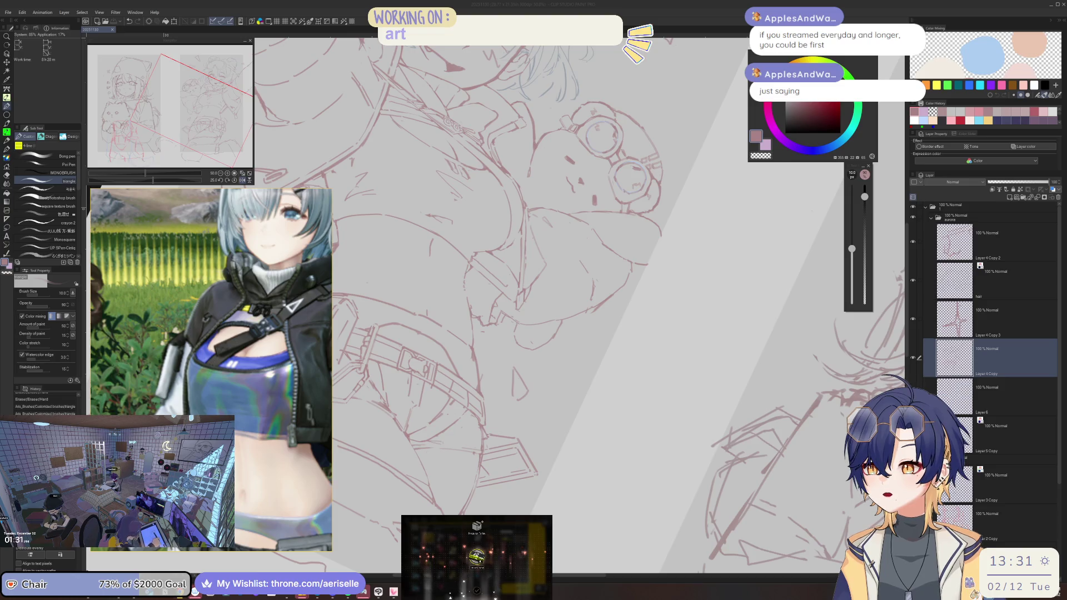
Step: Add short pen strokes to the arm lines and refine the eye outline in a mirrored view
scroll(432, 309, "up", 5)
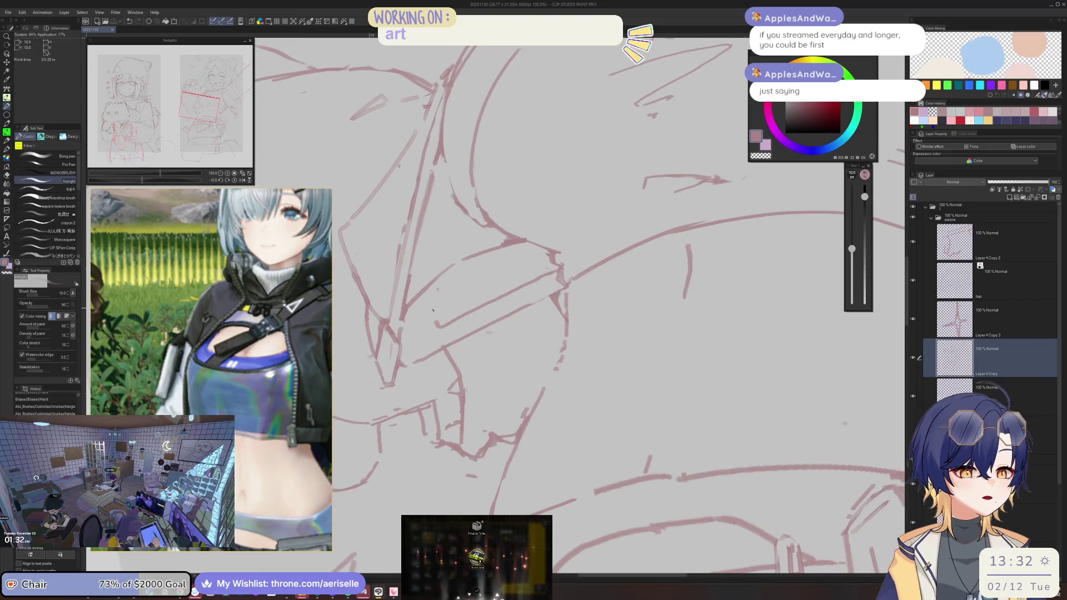
left_click_drag(423, 293, 436, 324)
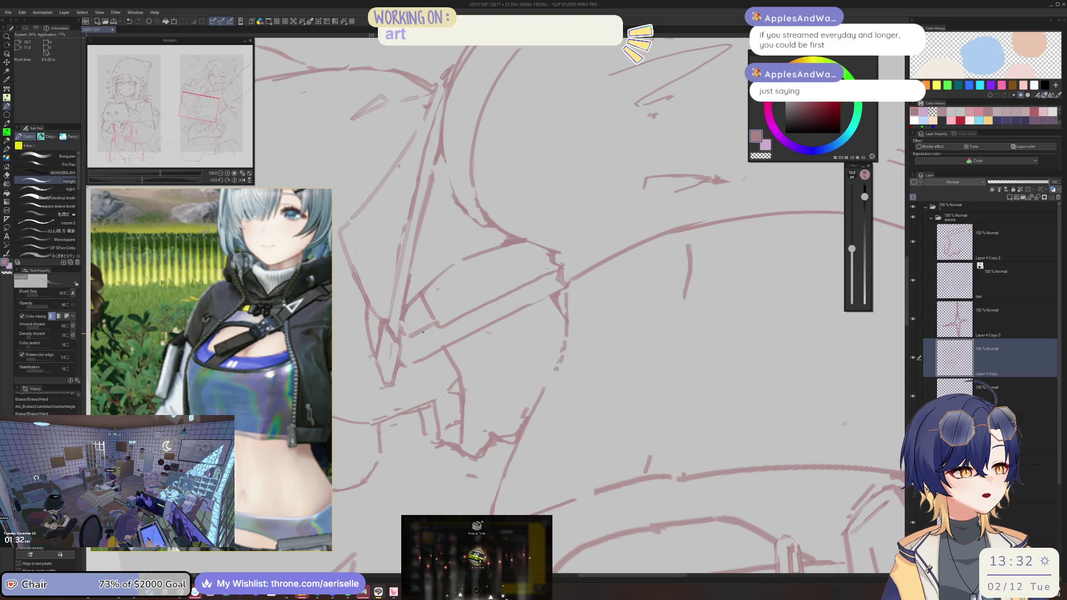
scroll(461, 267, "down", 2)
scroll(470, 264, "down", 6)
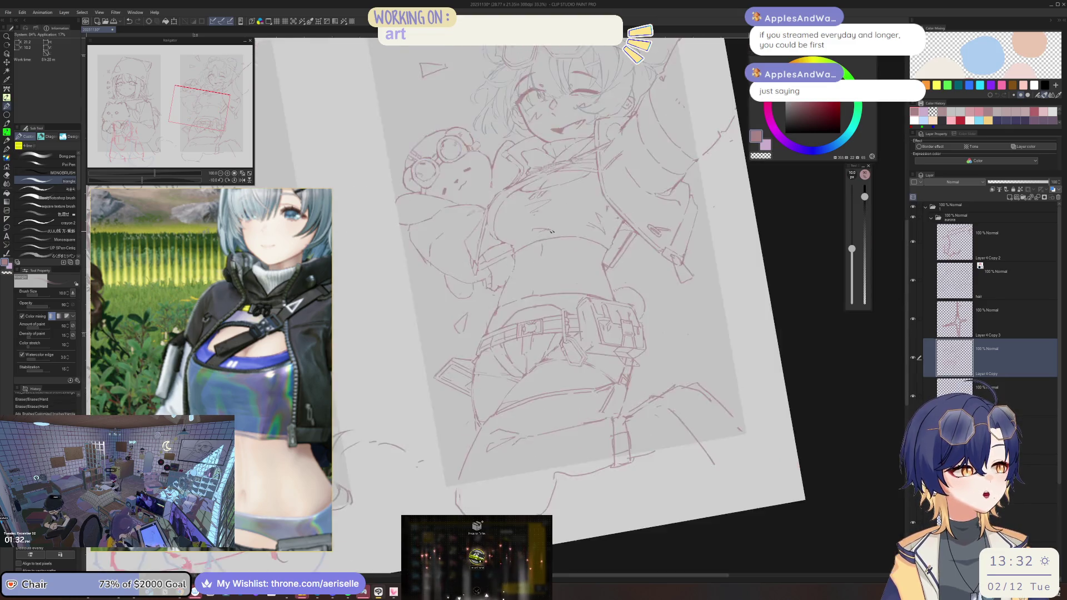
scroll(506, 242, "up", 8)
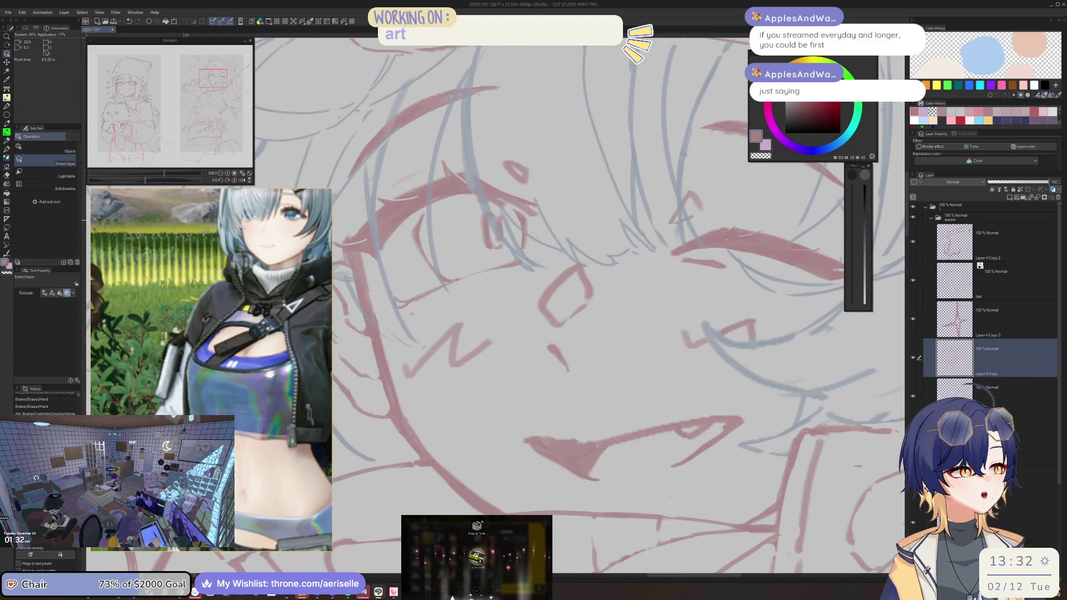
key("h")
left_click_drag(491, 216, 494, 227)
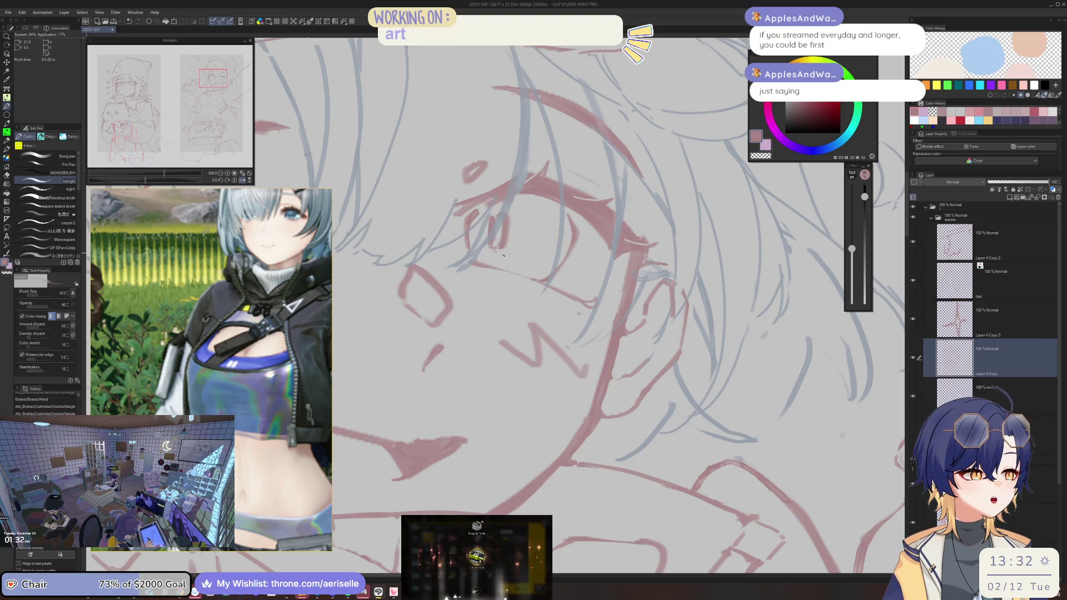
Step: Shrink the brush to 7, rotate and zoom in near the collar, then enlarge the brush to 10
key("minus")
key("minus")
key("bracketleft")
key("bracketleft")
key("asciicircum")
key("asciicircum")
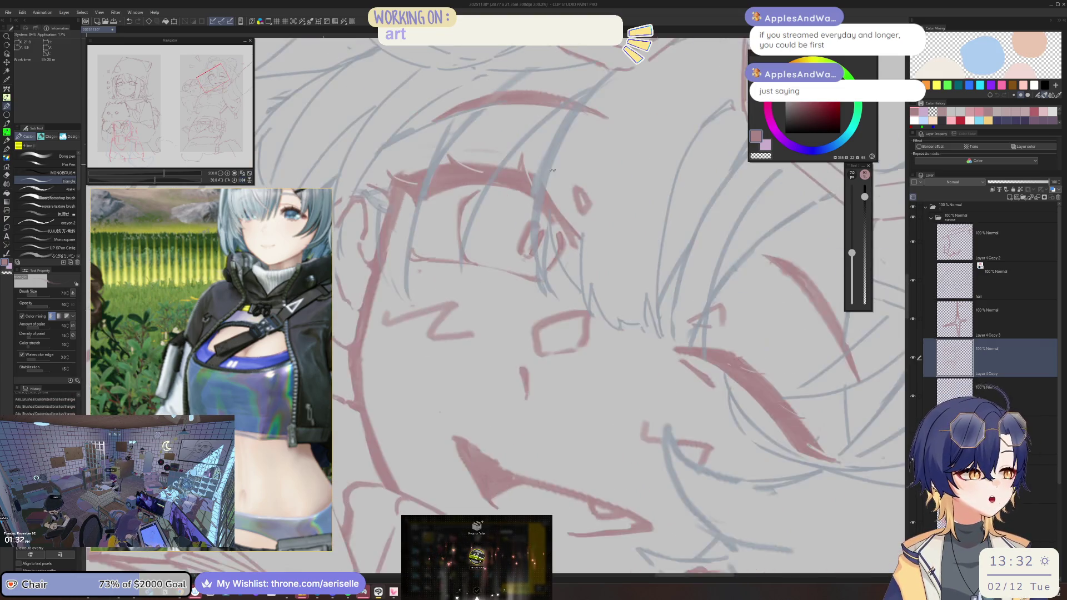
key("ctrl+minus")
key("ctrl+minus")
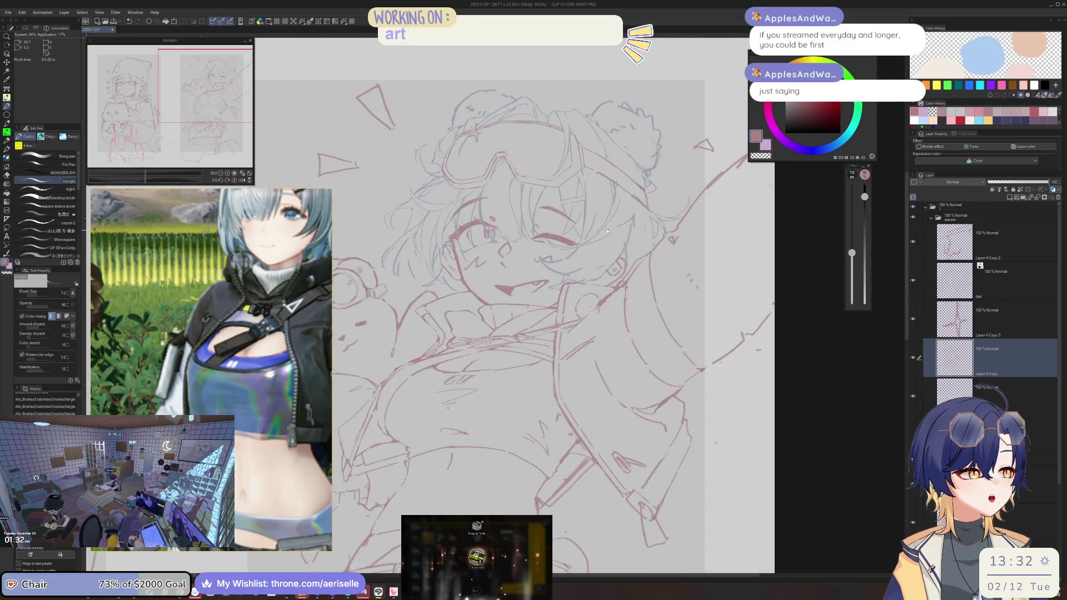
key("minus")
key("minus")
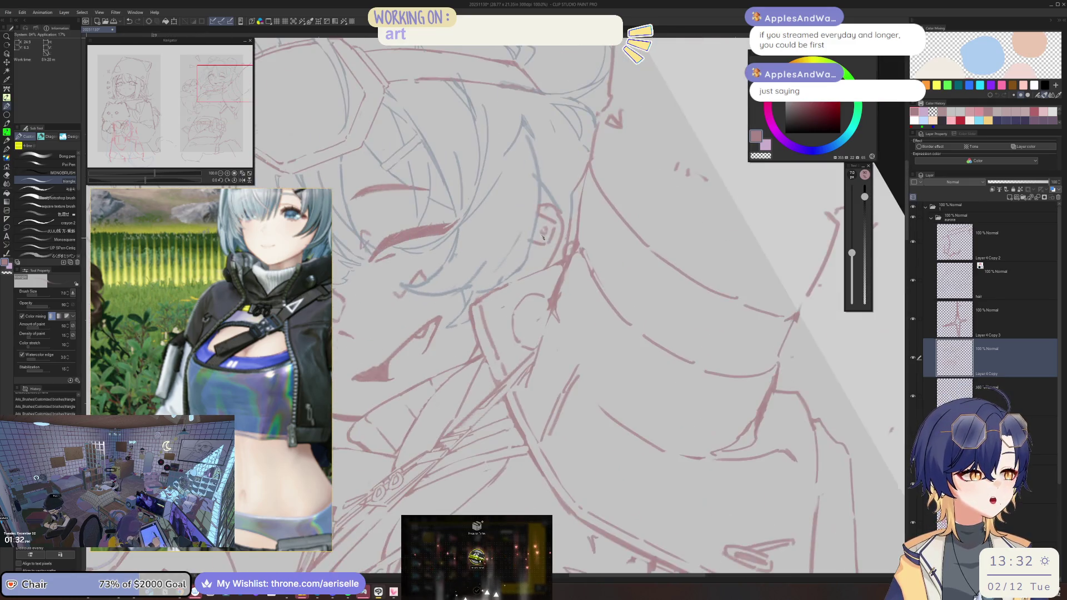
key("ctrl+plus")
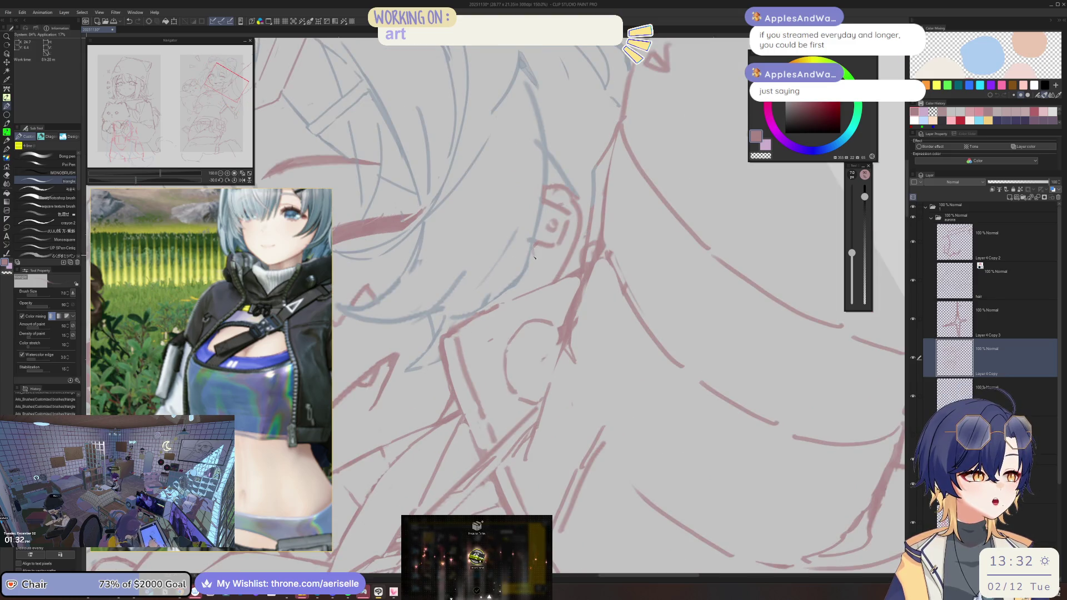
key("ctrl+minus")
key("ctrl+minus")
key("ctrl+minus")
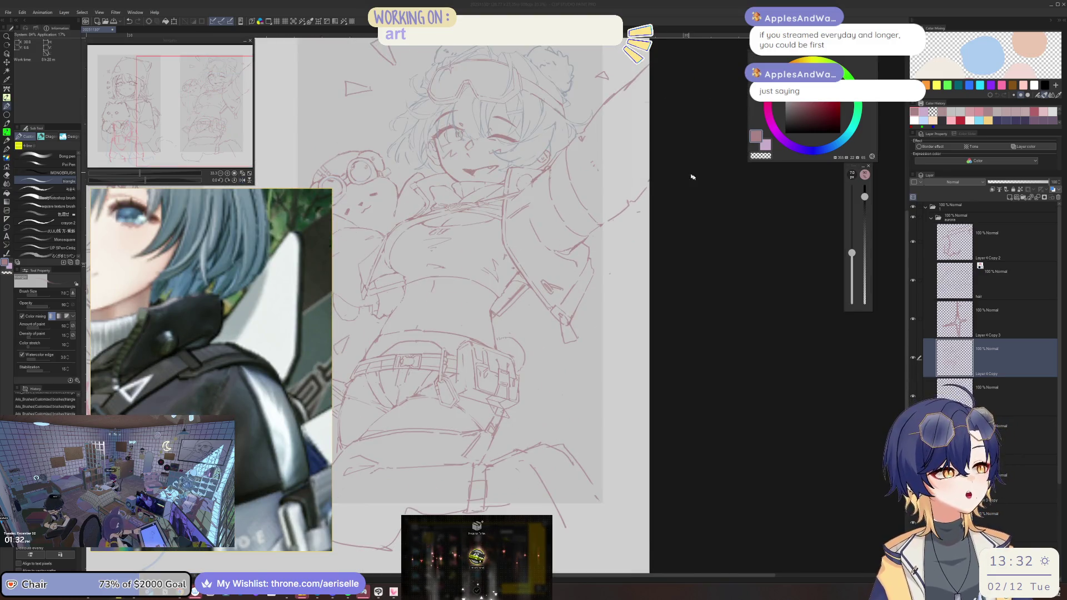
key("ctrl+plus")
key("ctrl+plus")
key("ctrl+plus")
key("bracketright")
key("bracketright")
Step: Draw curved collar strokes on the jacket, add a short stroke and partly erase it
left_click_drag(494, 181, 483, 223)
left_click_drag(497, 180, 479, 225)
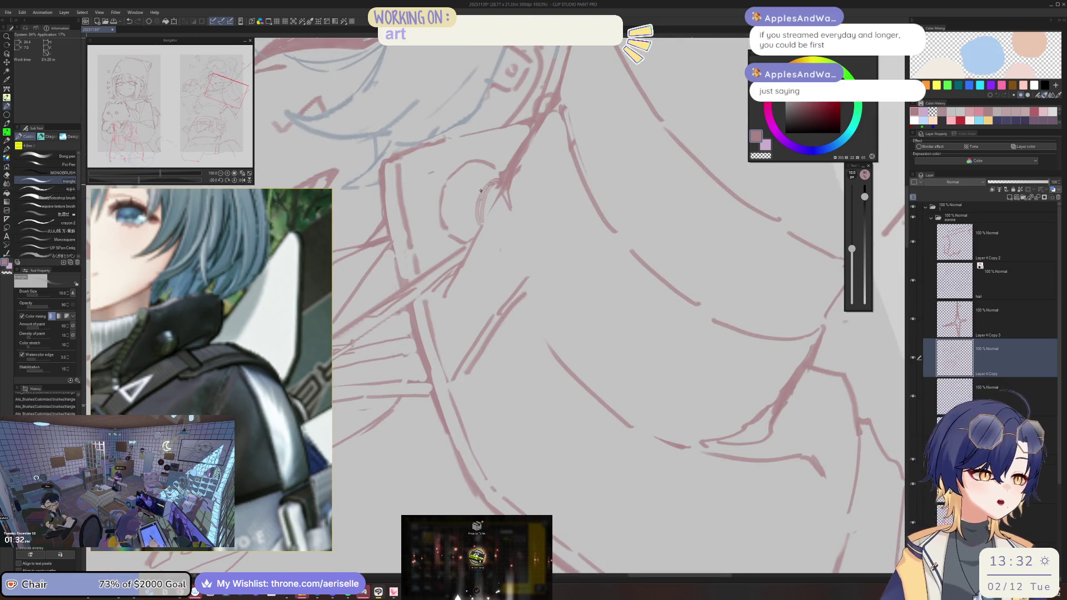
key("e")
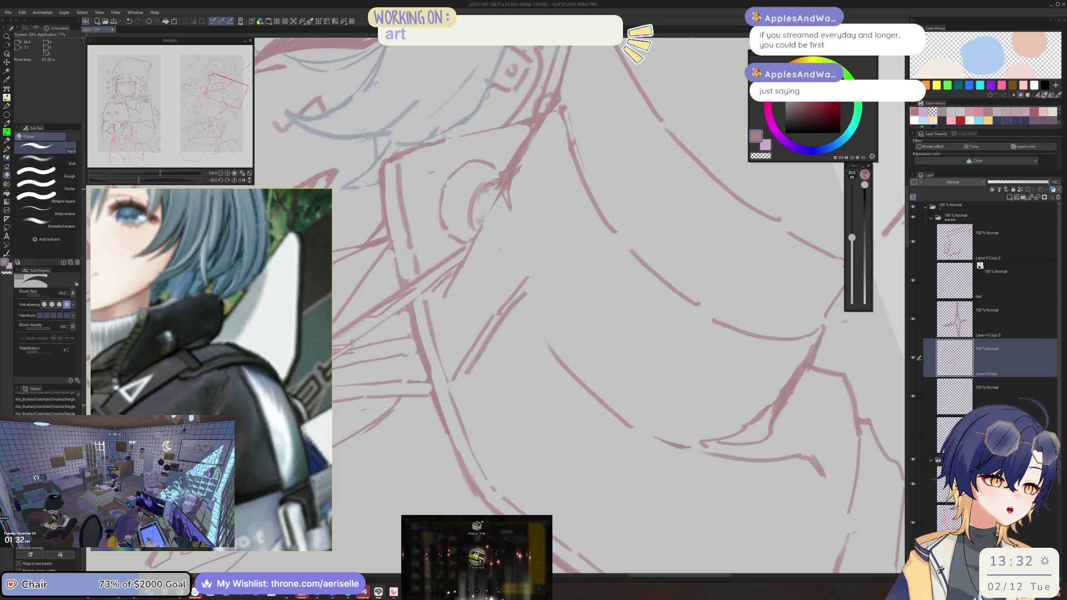
key("p")
left_click_drag(479, 81, 548, 166)
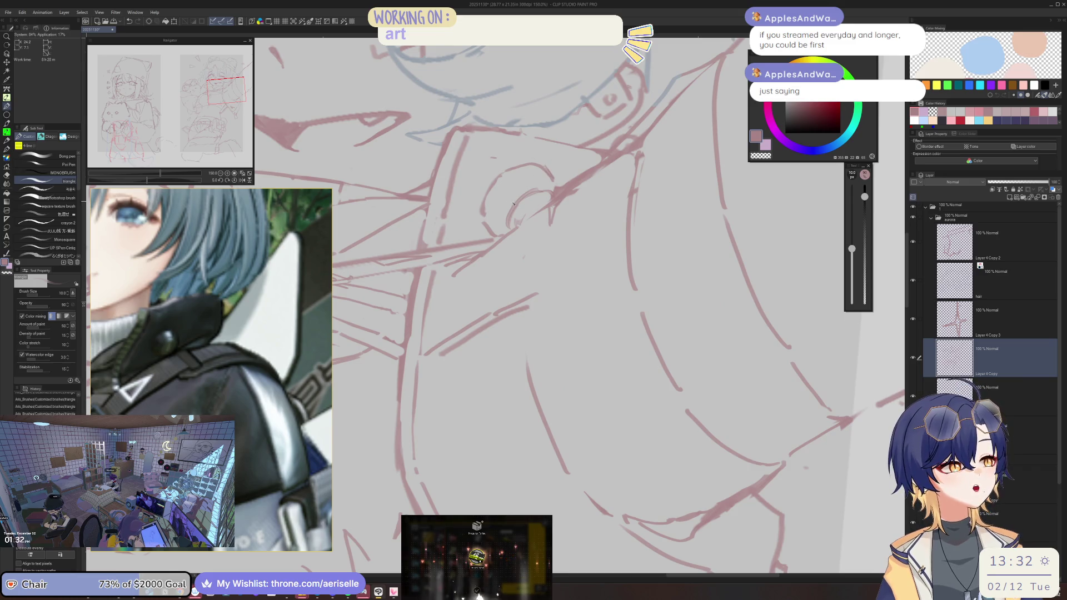
mouse_move(505, 173)
left_mouse_down()
mouse_move(482, 227)
mouse_move(451, 181)
mouse_move(445, 202)
mouse_move(461, 209)
left_mouse_up()
key("e")
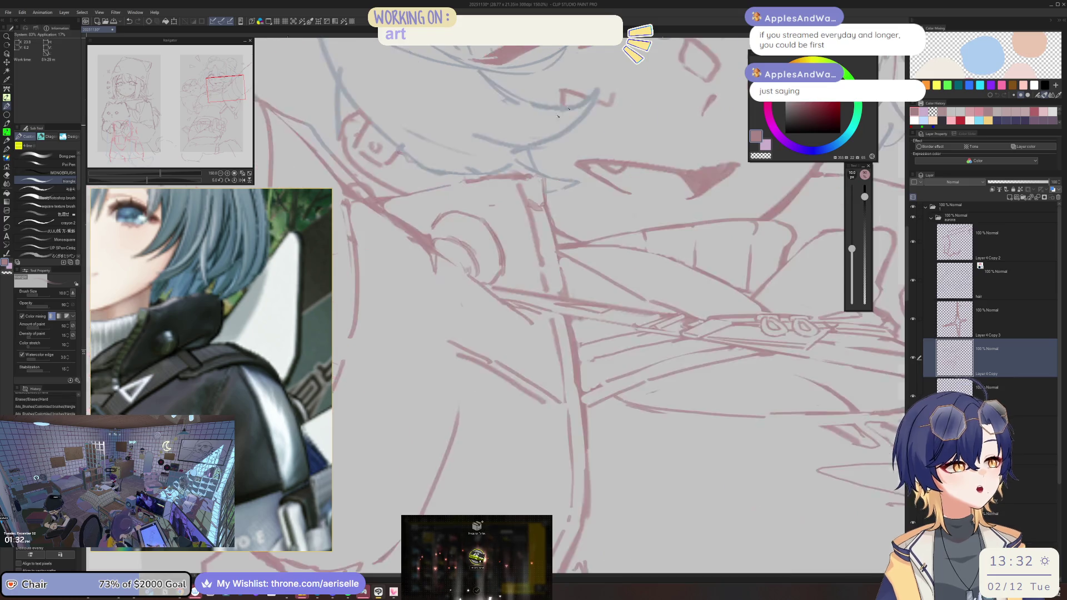
scroll(584, 174, "down", 4)
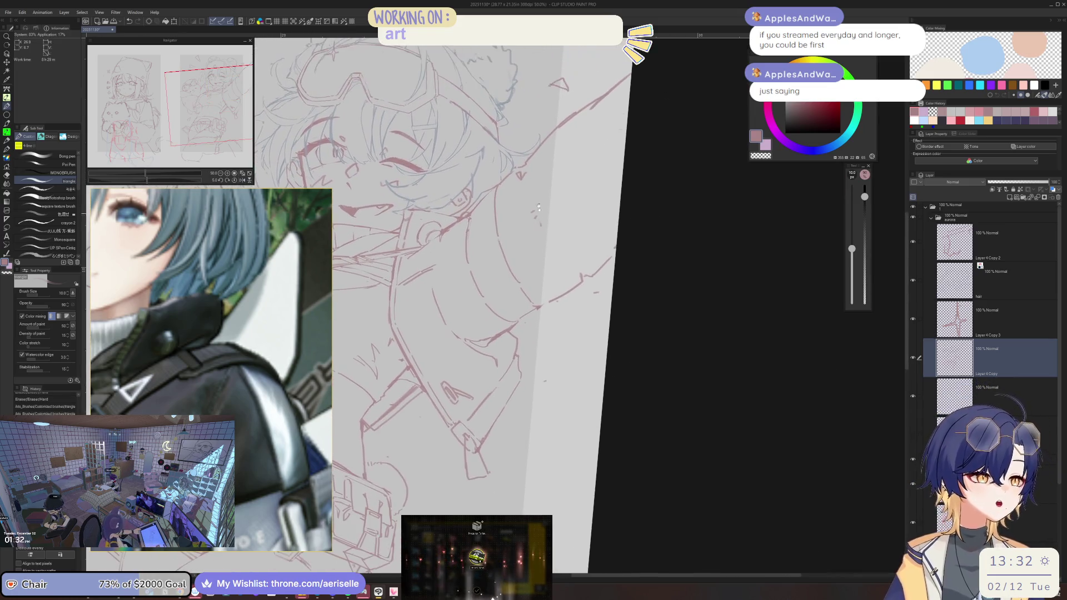
scroll(446, 231, "up", 2)
Step: Add a short stroke near the collar, then bring the drawing window back into focus
left_click_drag(444, 245, 493, 207)
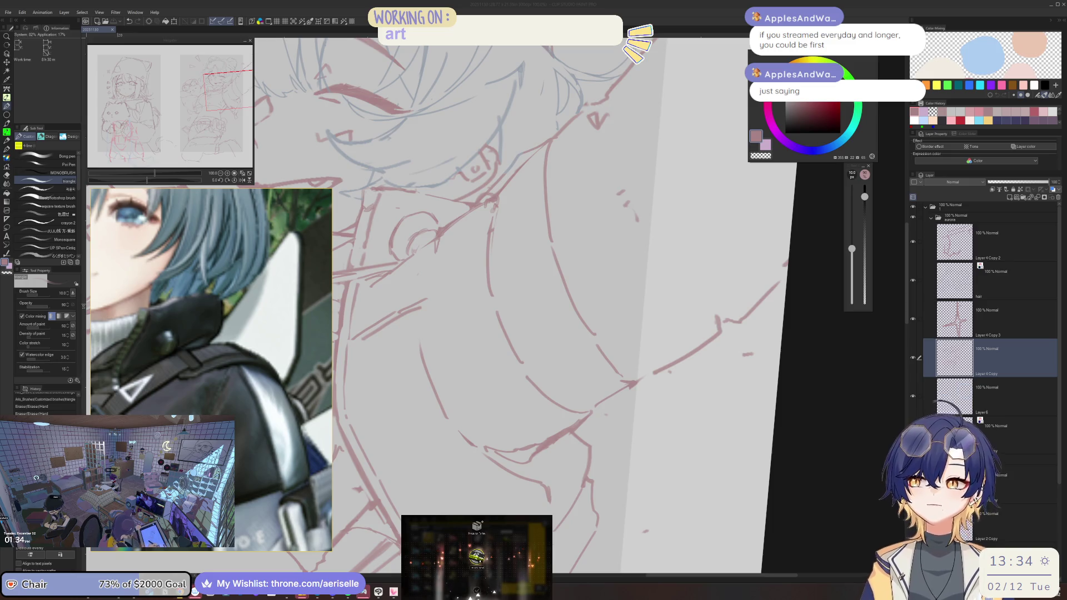
left_click(440, 177)
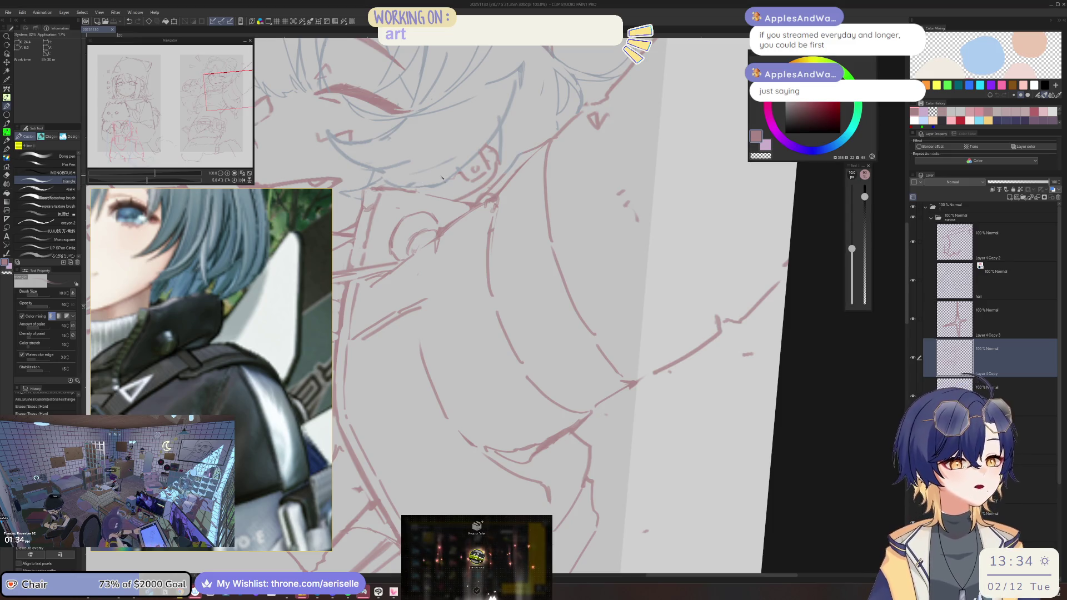
Step: Tilt the view and erase a small stray line near the collar
scroll(491, 240, "down", 5)
key("minus")
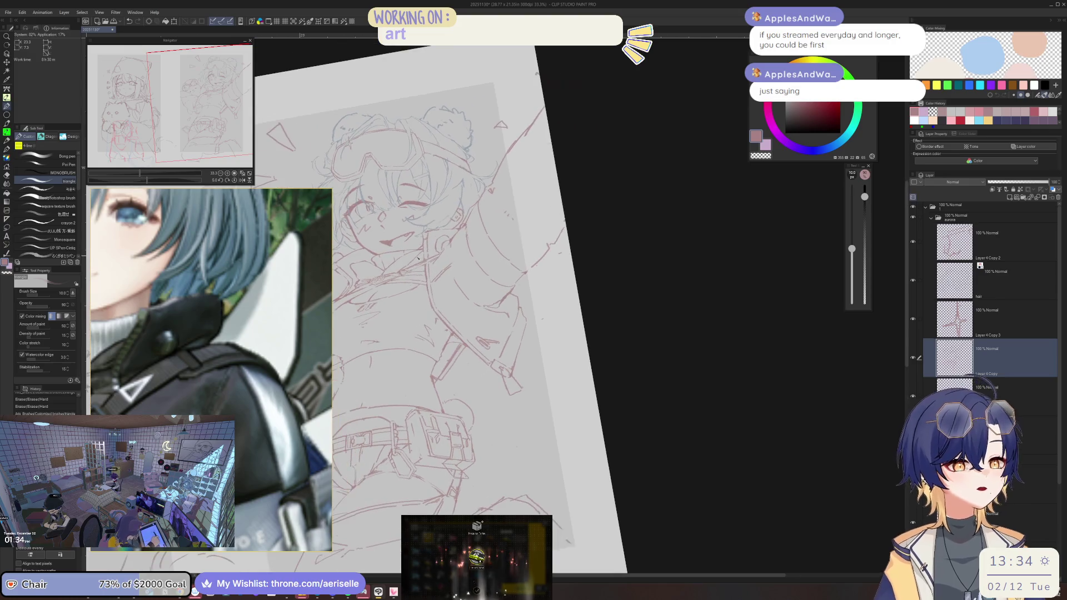
scroll(410, 259, "up", 4)
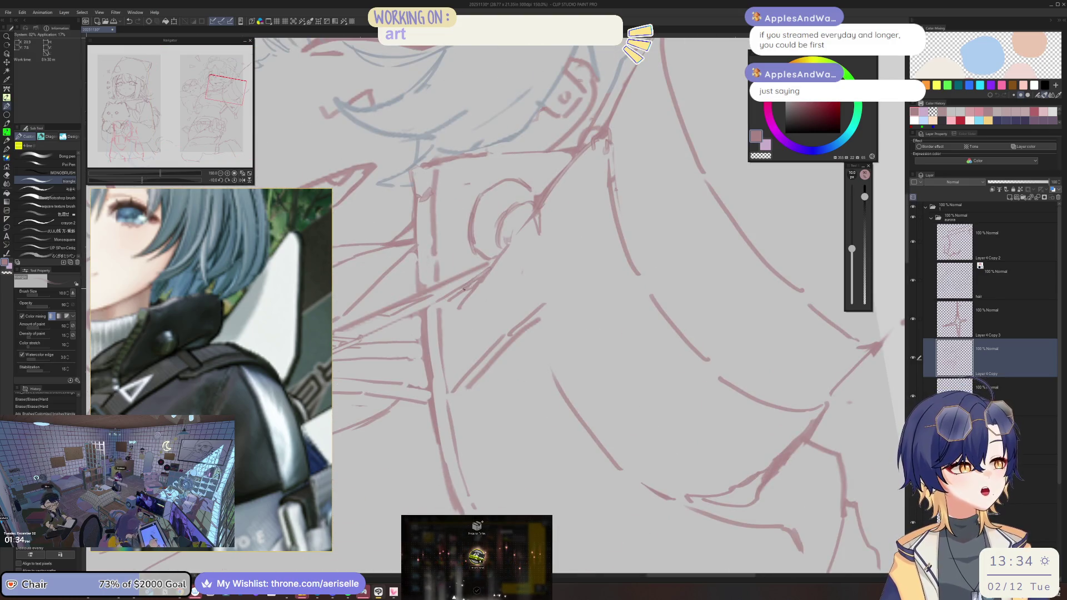
mouse_move(466, 272)
left_mouse_down()
mouse_move(455, 278)
mouse_move(486, 270)
mouse_move(465, 271)
left_mouse_up()
key("e")
key("p")
Step: Rotate and pan the view to the torso, bear and goggles, and enlarge the eraser
scroll(466, 270, "down", 4)
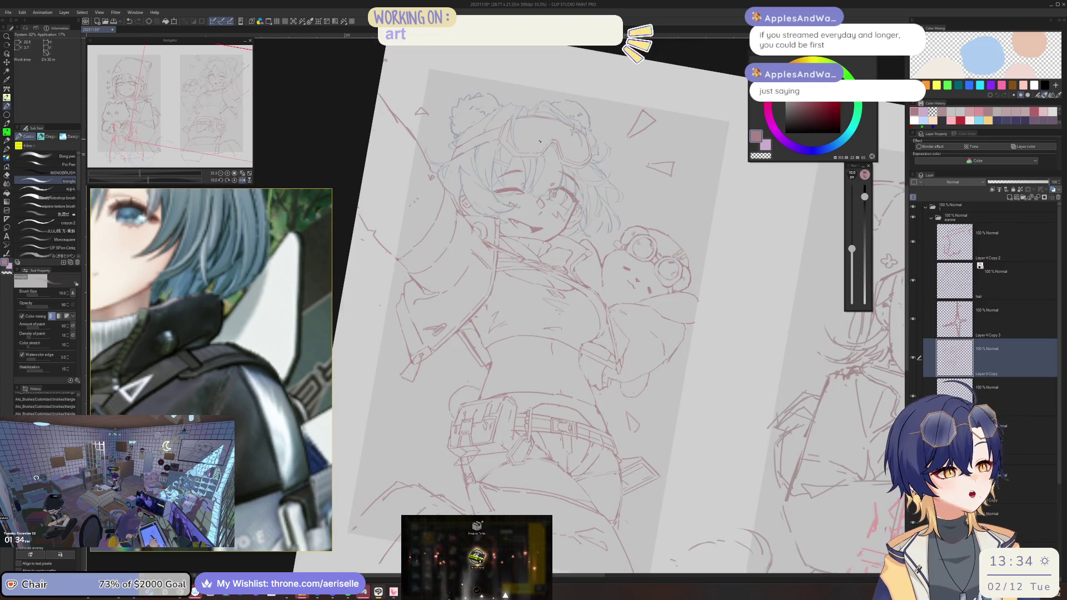
key("minus")
scroll(540, 216, "up", 4)
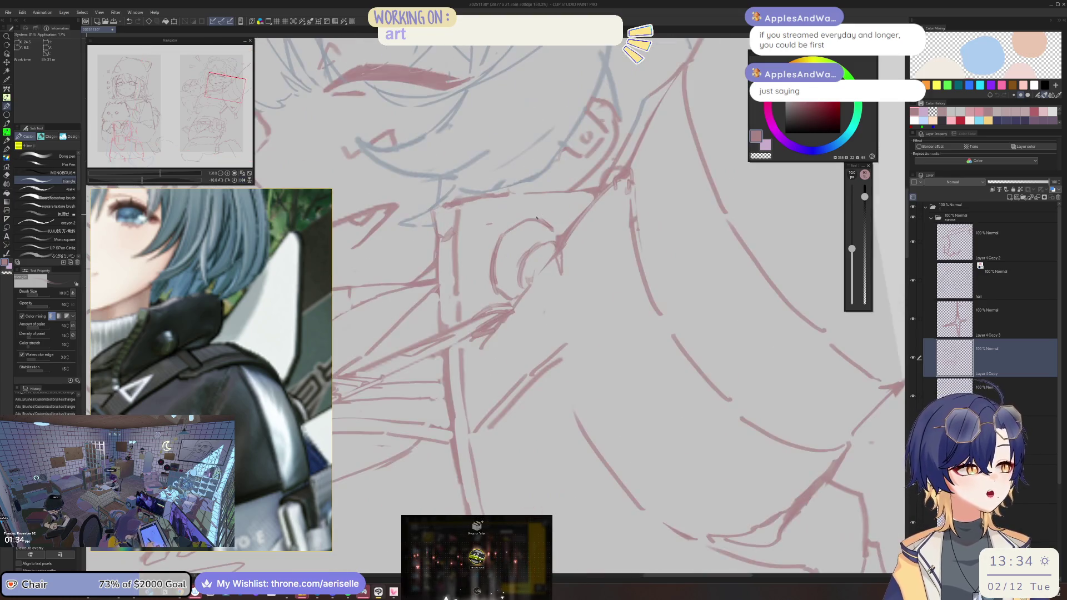
scroll(527, 181, "down", 3)
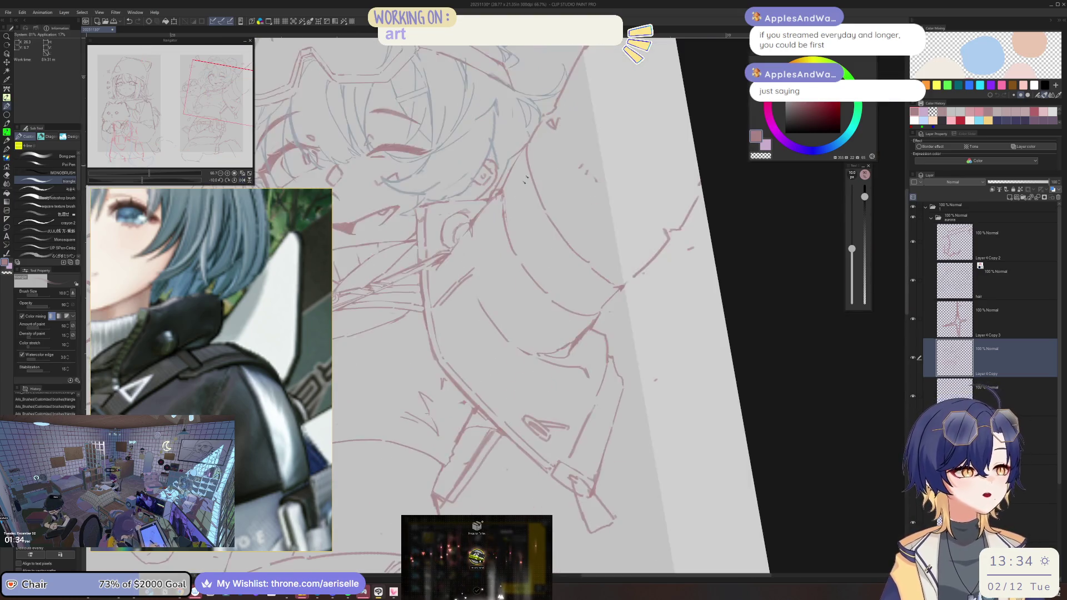
scroll(525, 179, "down", 1)
mouse_move(410, 325)
left_mouse_down()
mouse_move(505, 290)
mouse_move(589, 223)
mouse_move(556, 247)
mouse_move(475, 226)
mouse_move(533, 201)
left_mouse_up()
scroll(475, 226, "up", 5)
key("e")
key("bracketright")
key("bracketright")
key("bracketright")
key("asciicircum")
key("asciicircum")
key("asciicircum")
key("p")
Step: Draw short strokes on the chest strap, then undo the stray ones
mouse_move(578, 202)
left_mouse_down()
mouse_move(581, 217)
mouse_move(541, 219)
left_mouse_up()
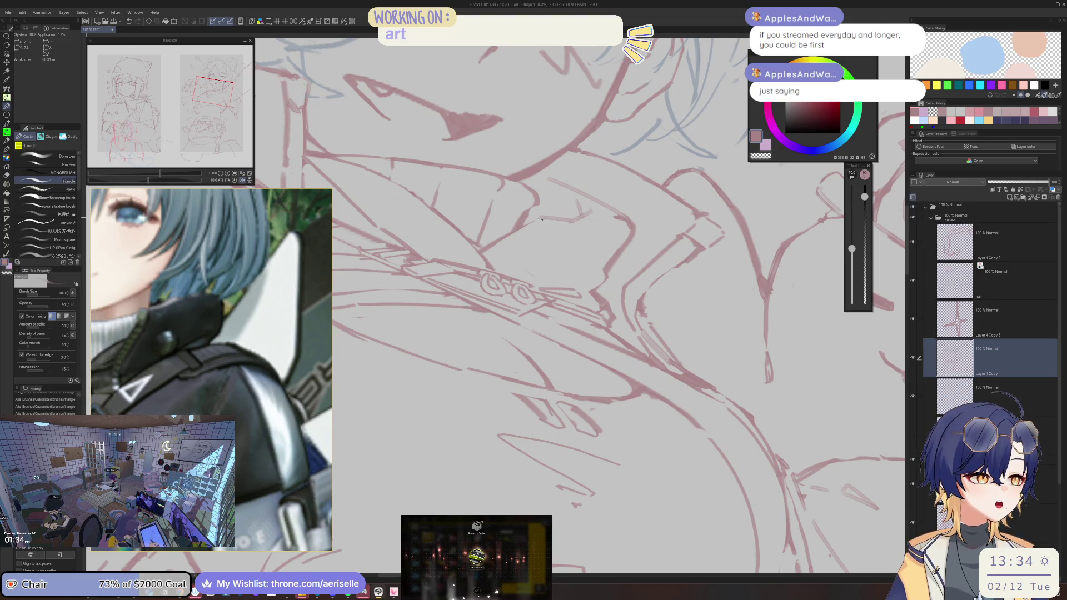
key("minus")
key("minus")
scroll(455, 249, "down", 5)
scroll(454, 250, "up", 5)
key("e")
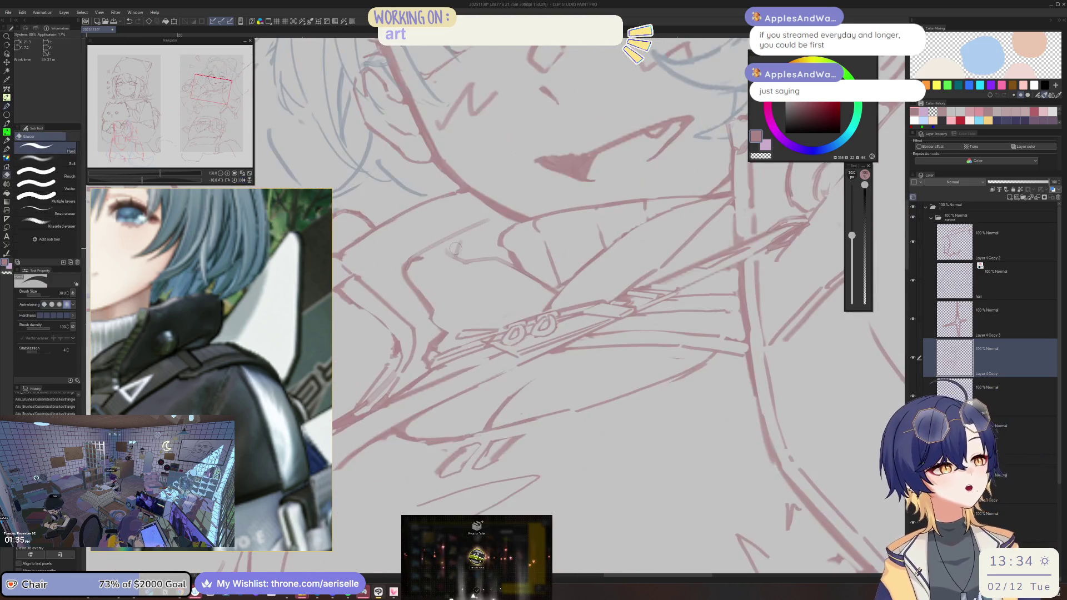
key("p")
key("ctrl+z")
key("ctrl+z")
key("asciicircum")
key("asciicircum")
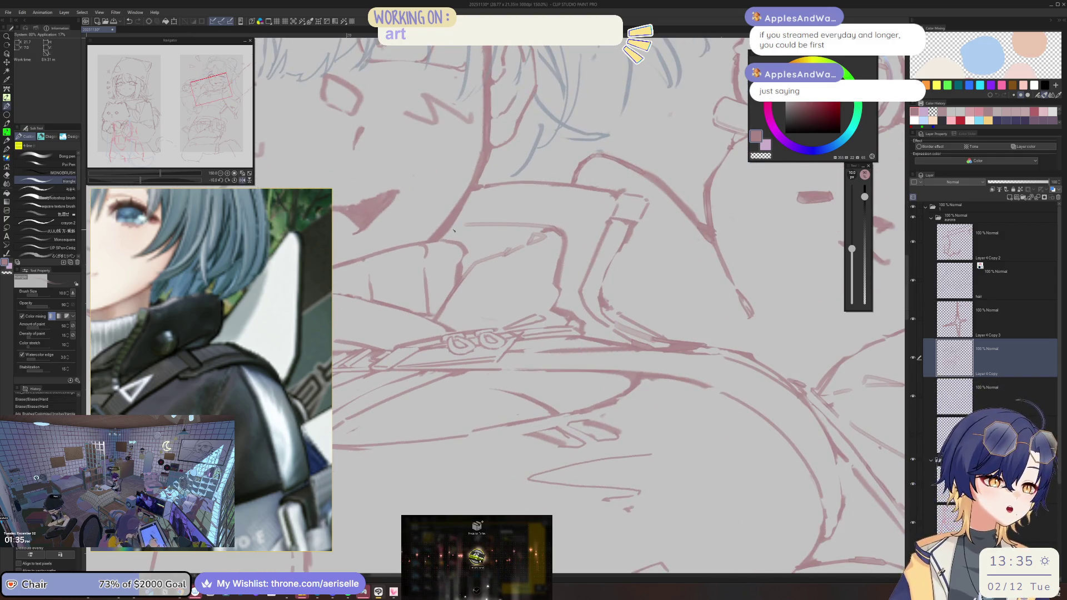
key("minus")
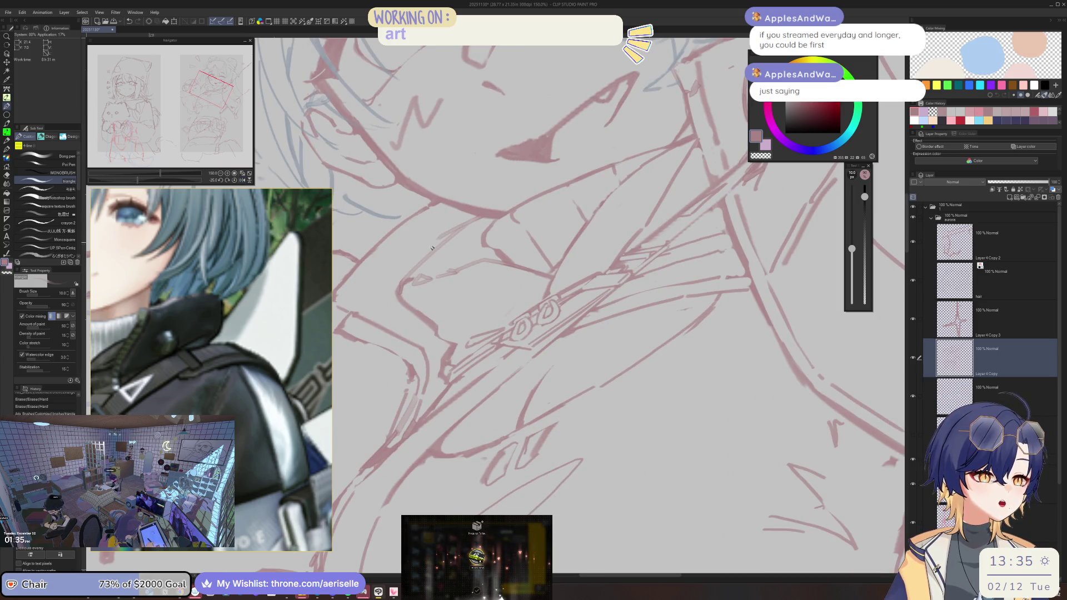
key("e")
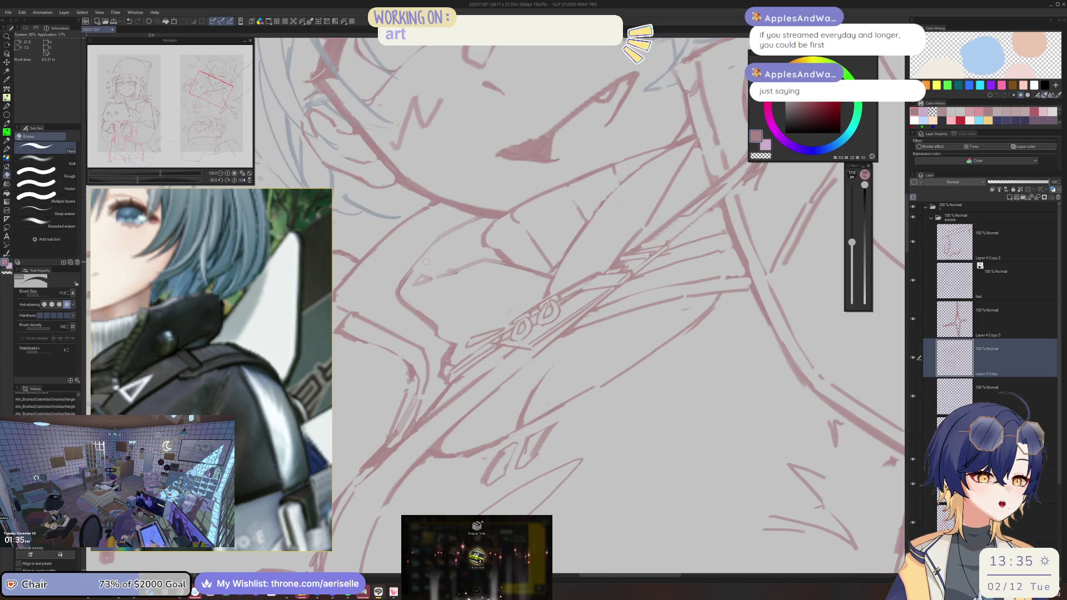
key("p")
Step: Reset the view rotation, draw small marks along the chest strap, and mirror the view to check
key("ctrl+minus")
key("ctrl+minus")
key("asciicircum")
key("asciicircum")
key("asciicircum")
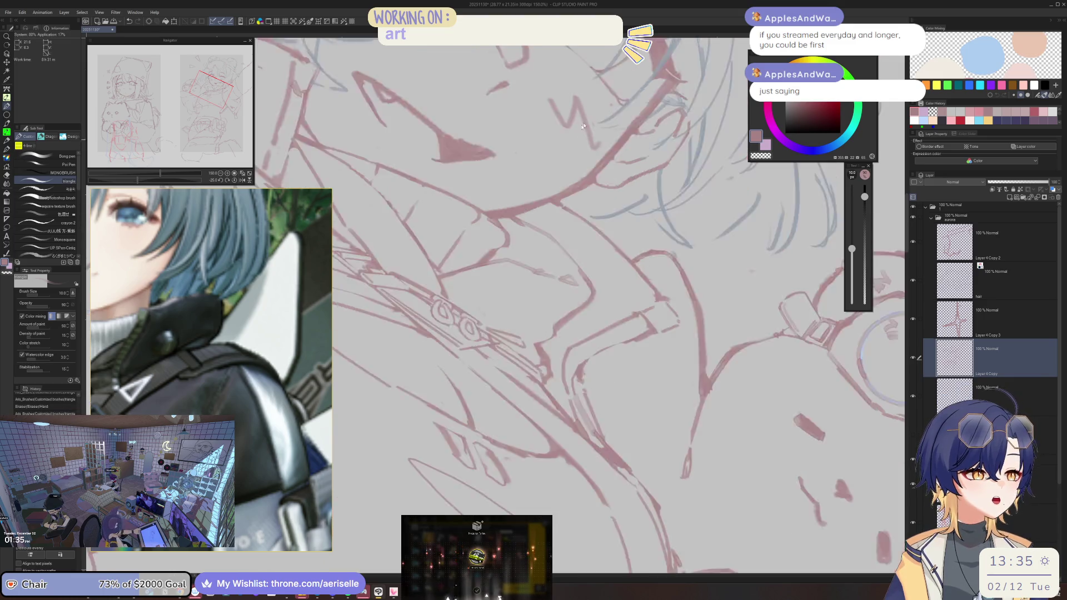
key("minus")
key("minus")
key("minus")
key("ctrl+minus")
key("ctrl+minus")
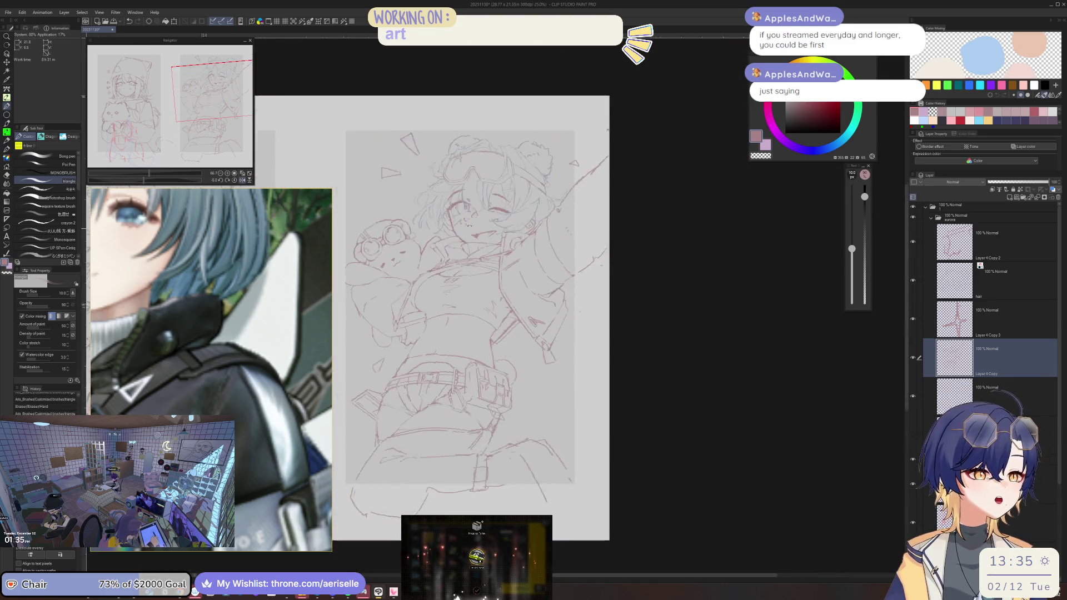
scroll(422, 271, "up", 5)
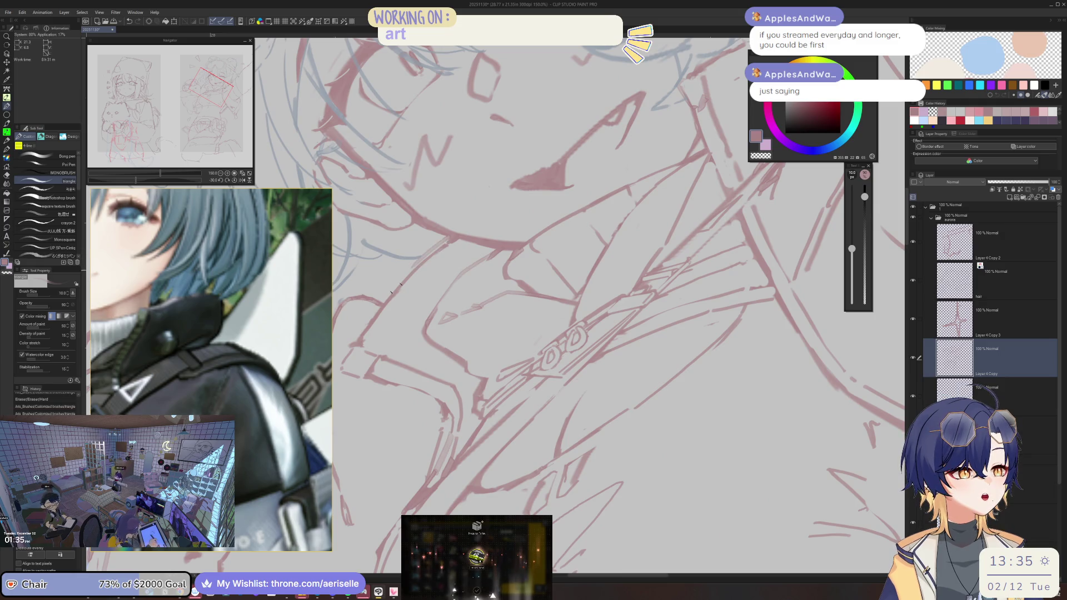
key("ctrl+alt+0")
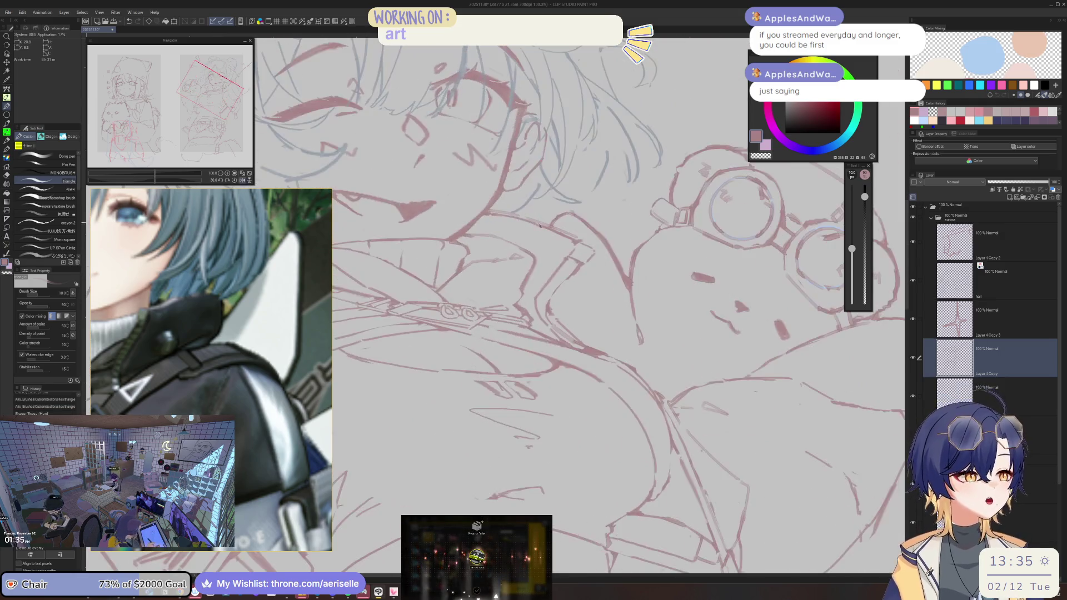
scroll(577, 253, "up", 2)
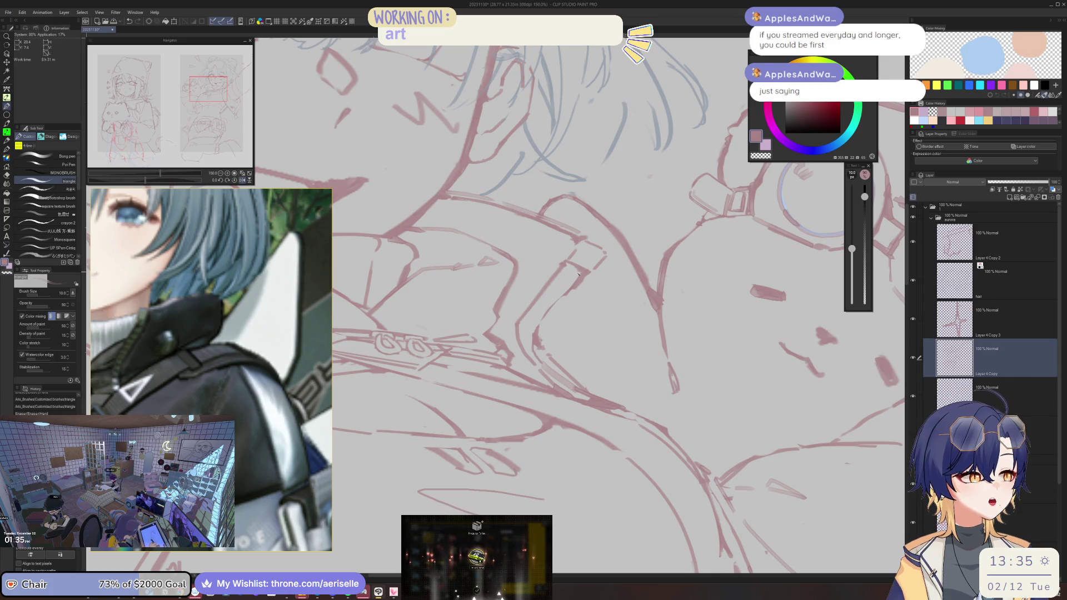
left_click_drag(572, 275, 528, 364)
key("ctrl+alt+0")
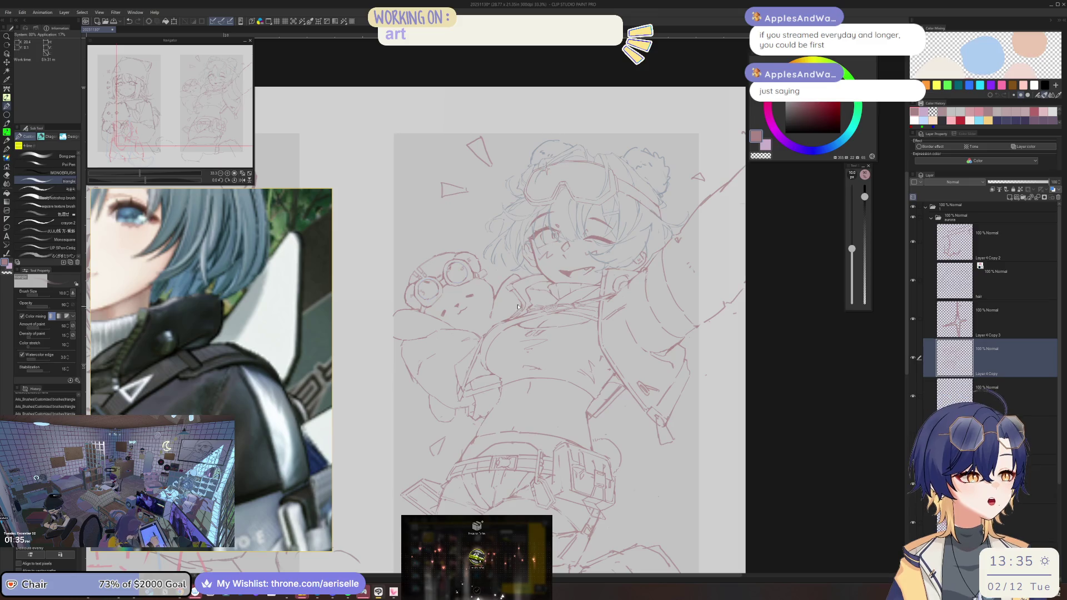
scroll(535, 298, "up", 2)
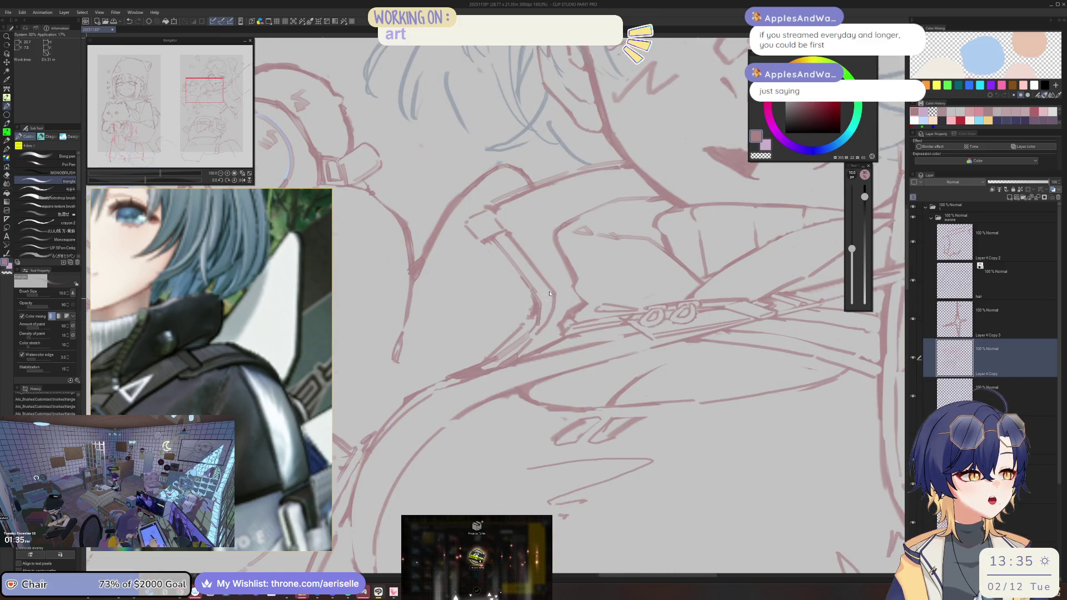
scroll(547, 297, "down", 4)
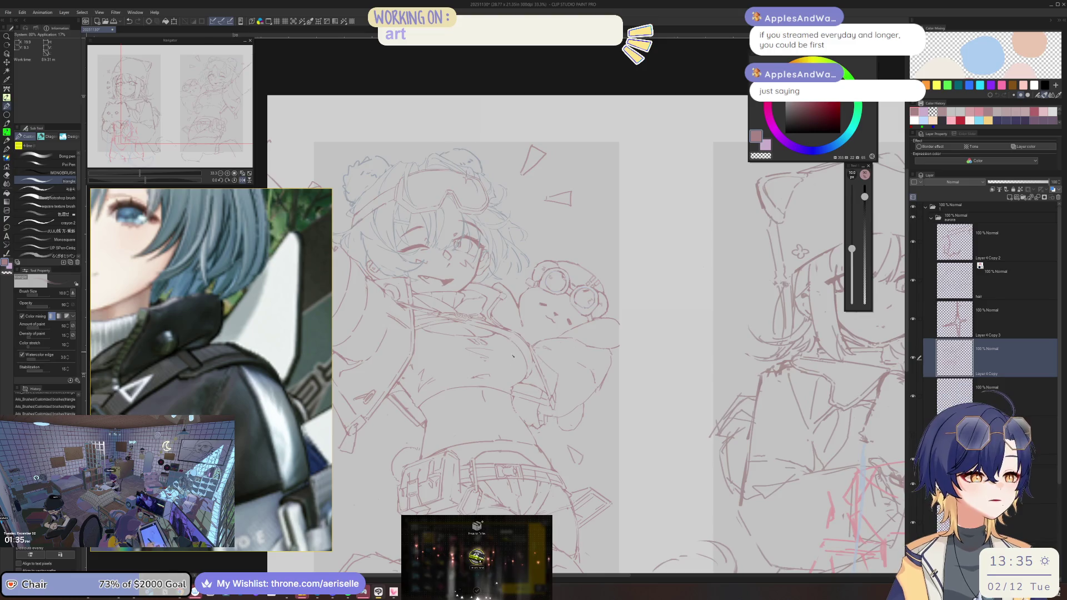
key("h")
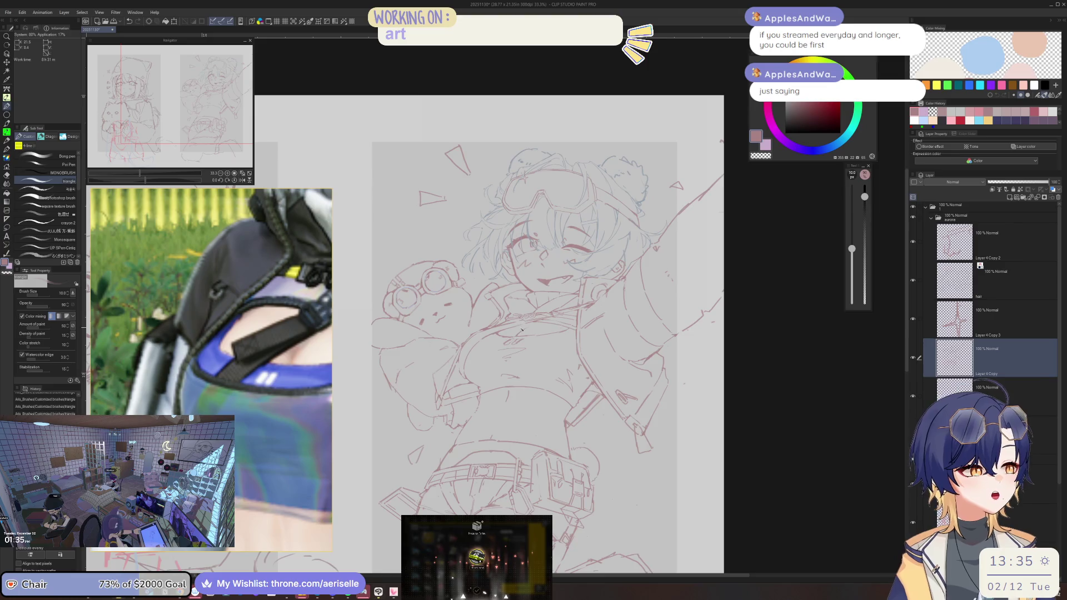
Step: Rotate the view and add a short stroke on the torso below the bear
left_click_drag(521, 329, 526, 330)
scroll(526, 315, "up", 4)
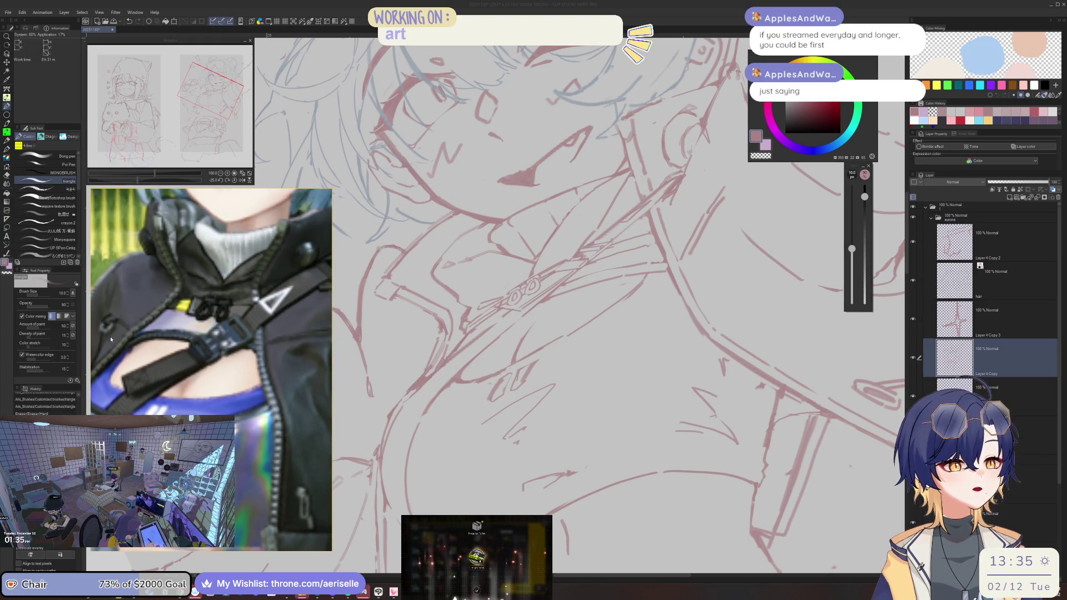
scroll(571, 318, "down", 5)
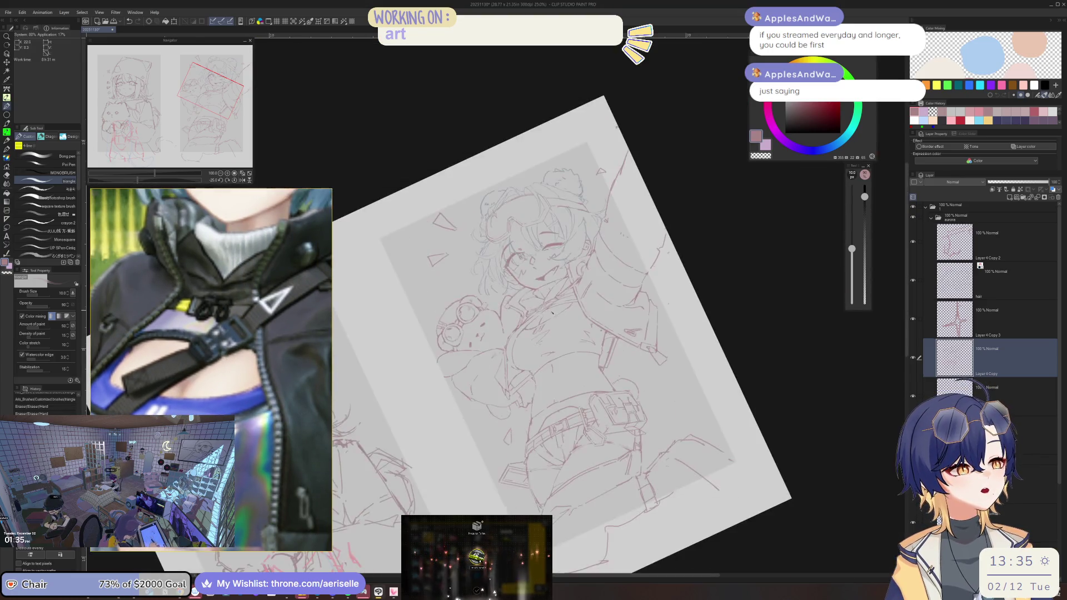
scroll(552, 320, "down", 3)
scroll(556, 306, "up", 6)
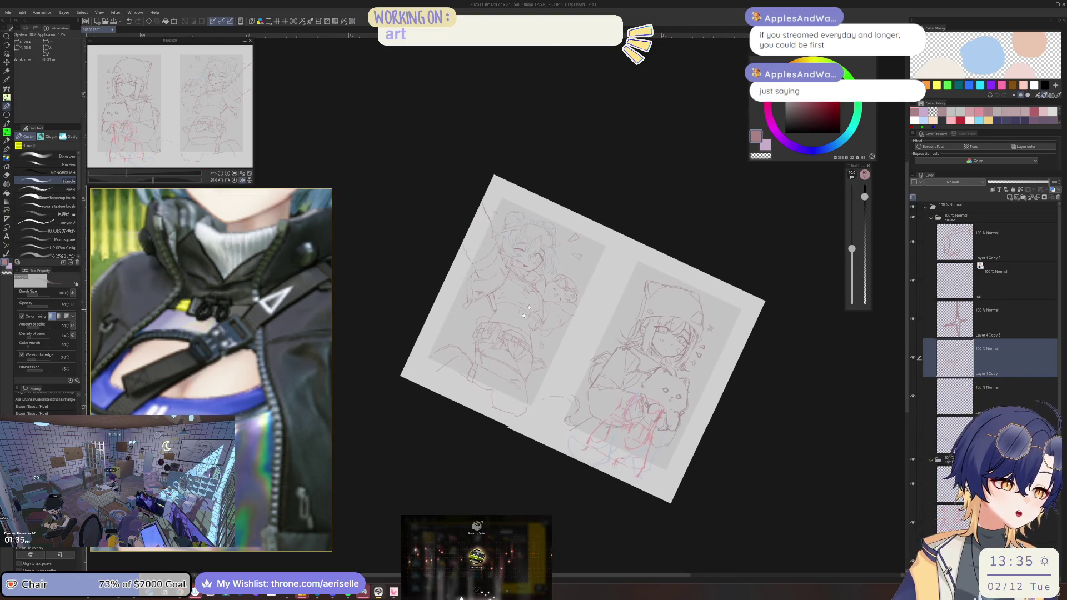
scroll(558, 292, "up", 2)
left_click_drag(490, 352, 504, 352)
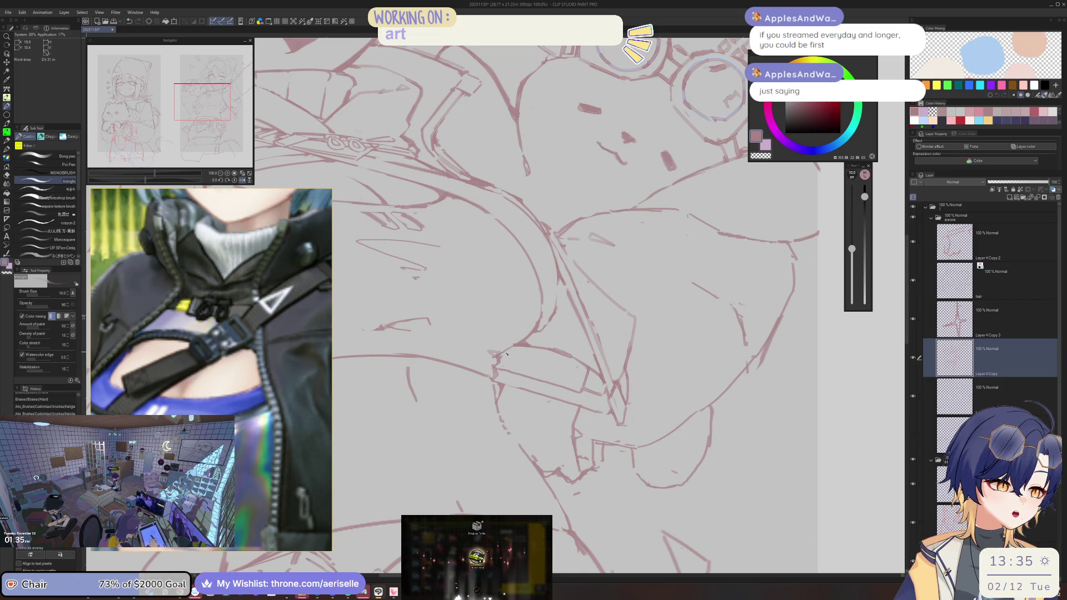
key("e")
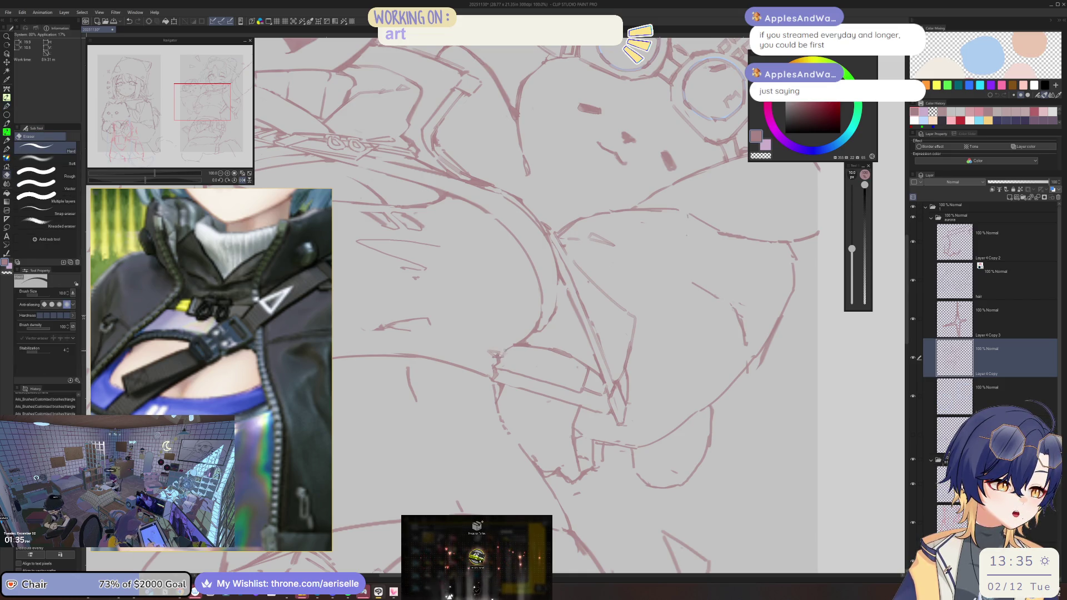
key("p")
scroll(510, 349, "down", 2)
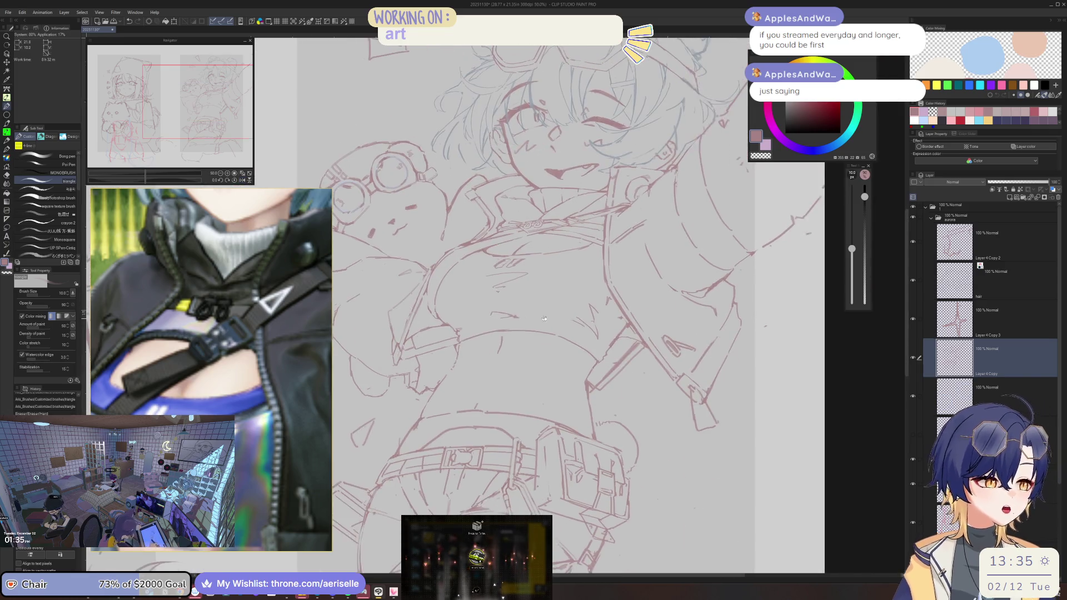
scroll(544, 383, "up", 1)
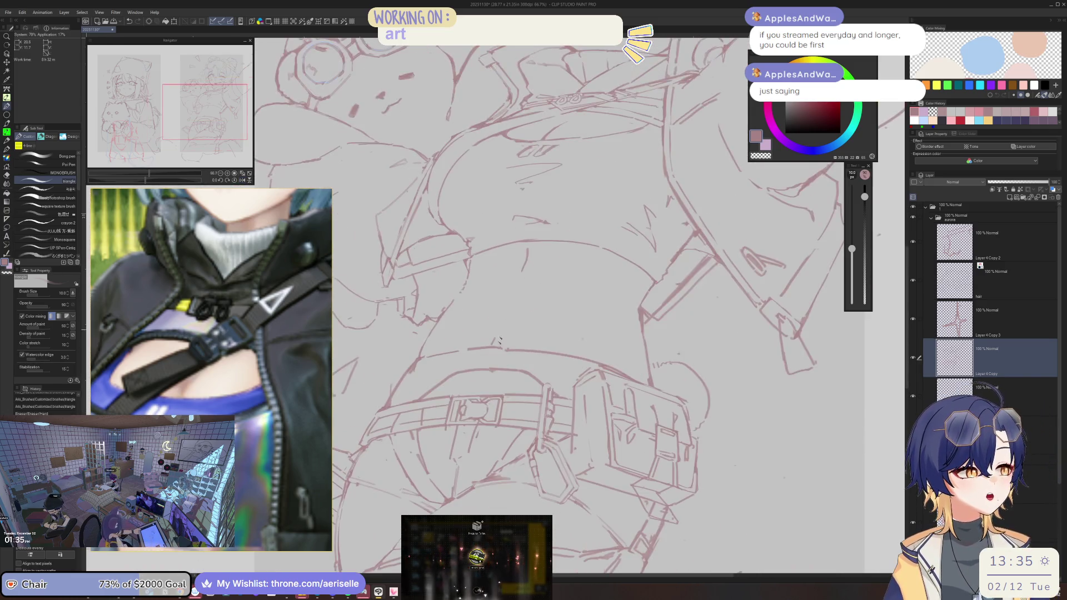
Step: Level the tilted canvas and open Hue/Saturation/Luminosity with Ctrl+U
key("e")
key("minus")
key("minus")
key("p")
scroll(510, 339, "down", 5)
key("asciicircum")
key("asciicircum")
scroll(738, 174, "up", 3)
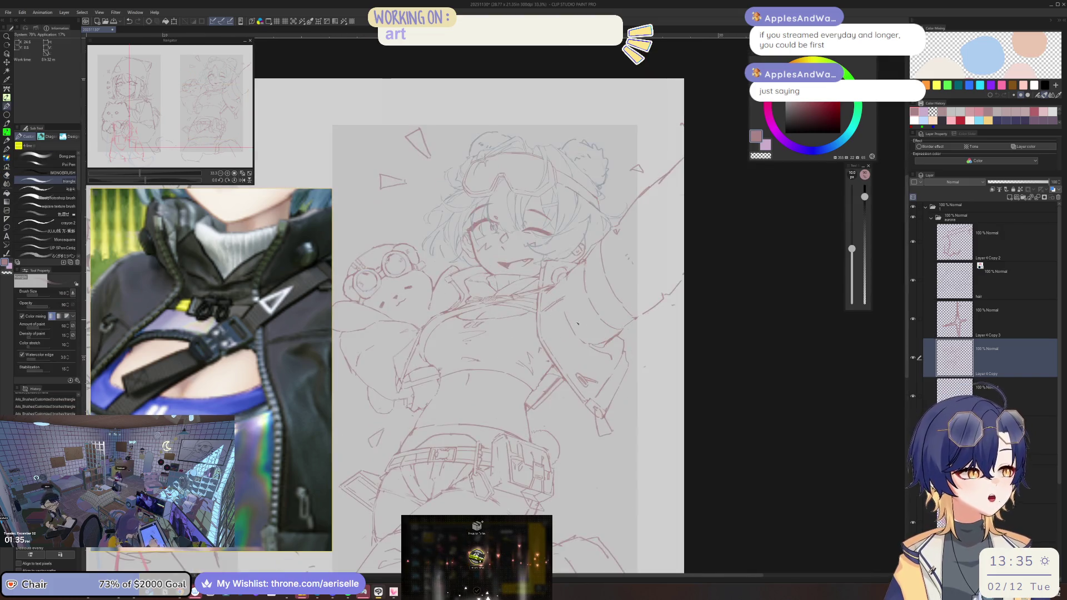
key("ctrl+u")
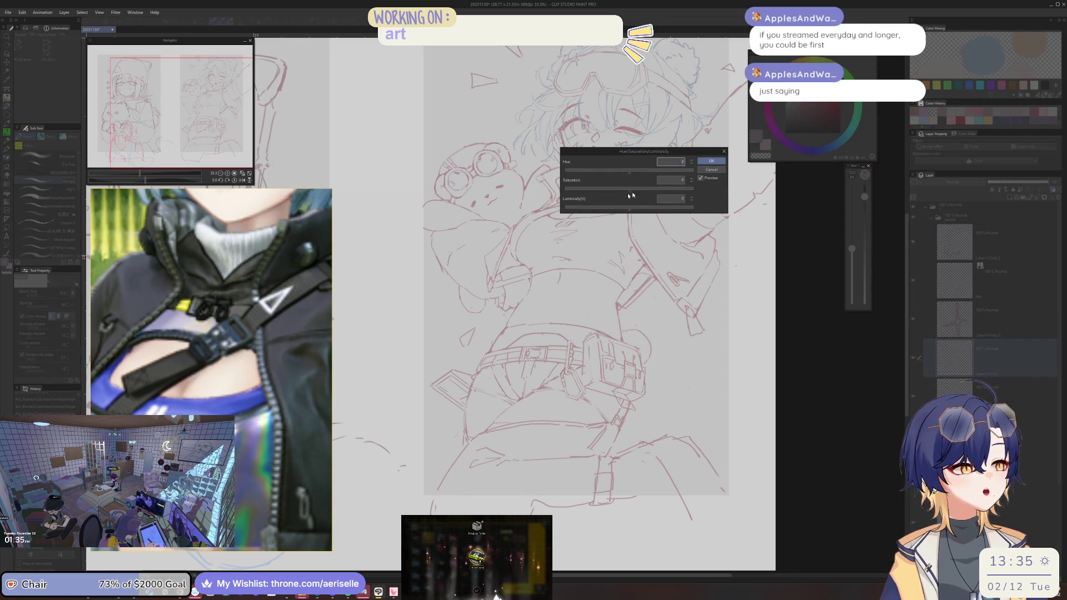
Step: Lower Luminosity to -41 so the red girl-and-bear sketch lines turn dark brown
left_click_drag(614, 210, 602, 211)
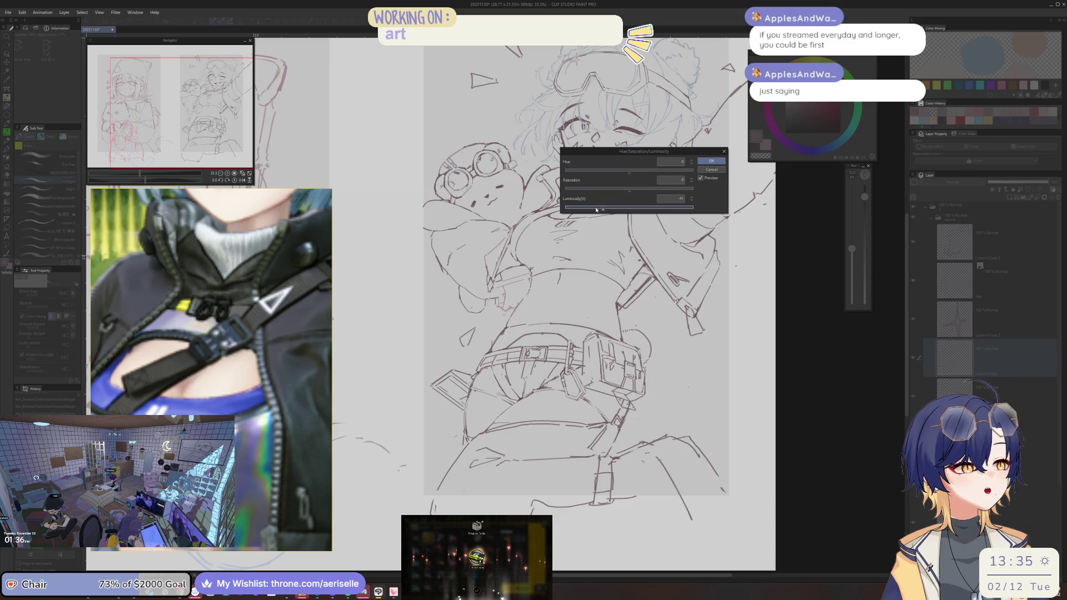
left_click(711, 161)
scroll(611, 250, "up", 3)
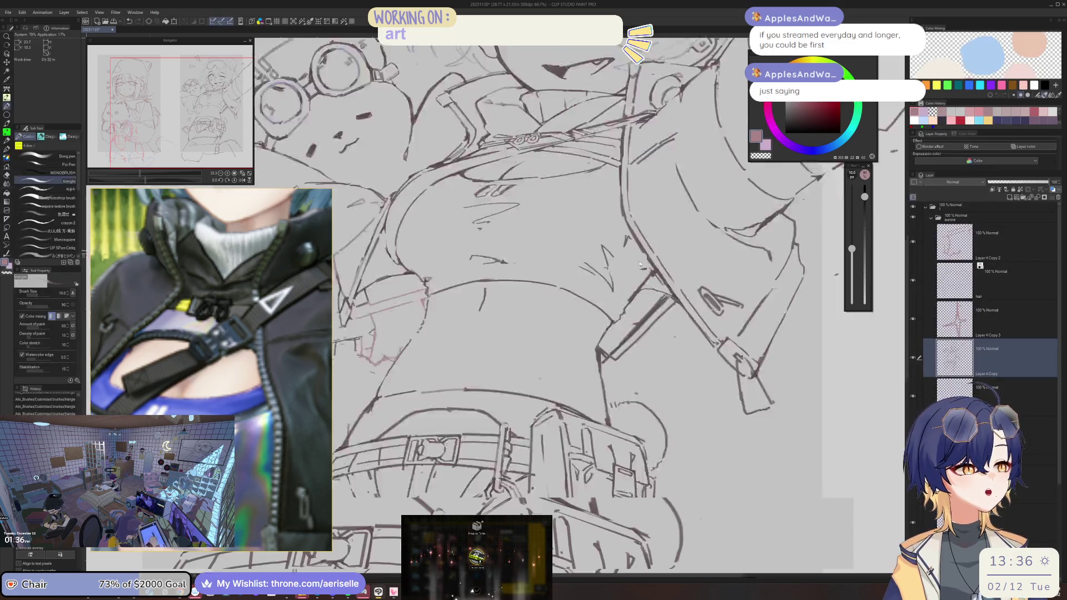
left_click(1003, 315)
key("ctrl+minus")
key("ctrl+minus")
key("ctrl+minus")
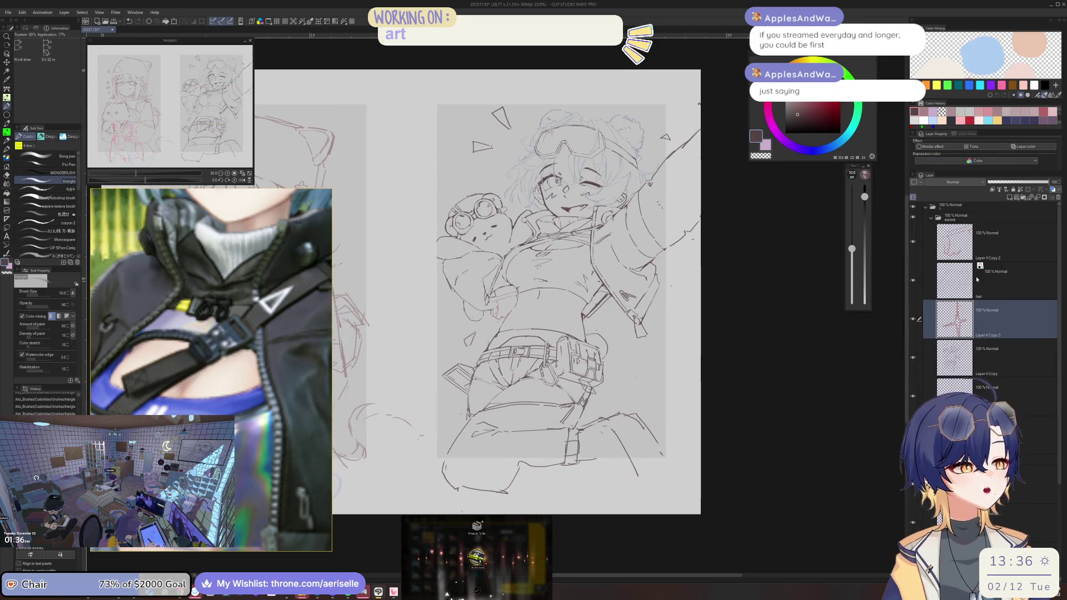
Step: Turn off Layer color on the hair layer and erase stray lines on Layer 4 Copy 2
left_click(997, 284)
left_click(1029, 147)
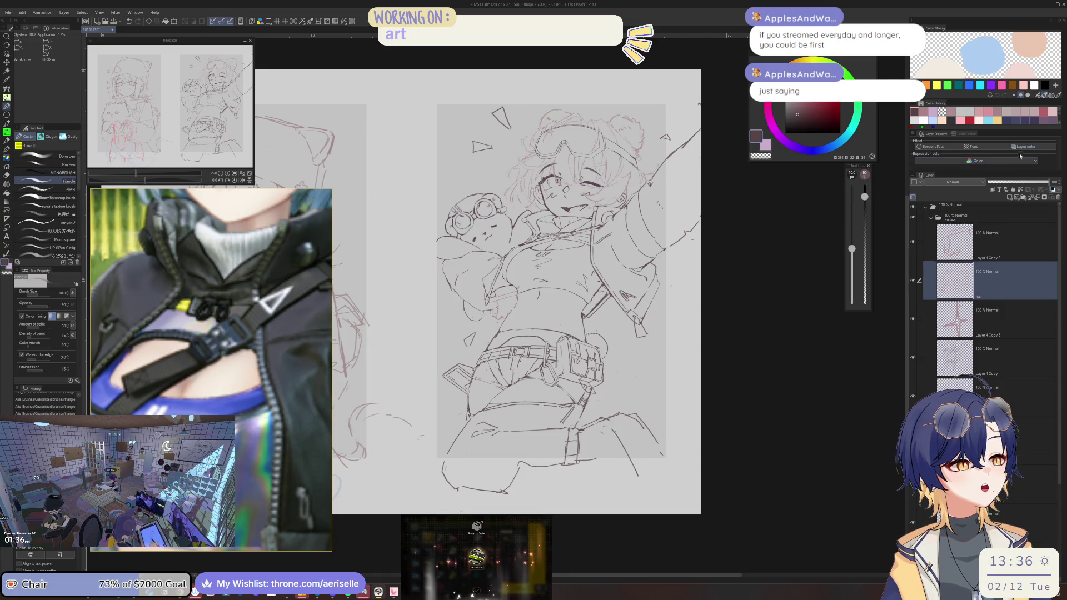
key("u")
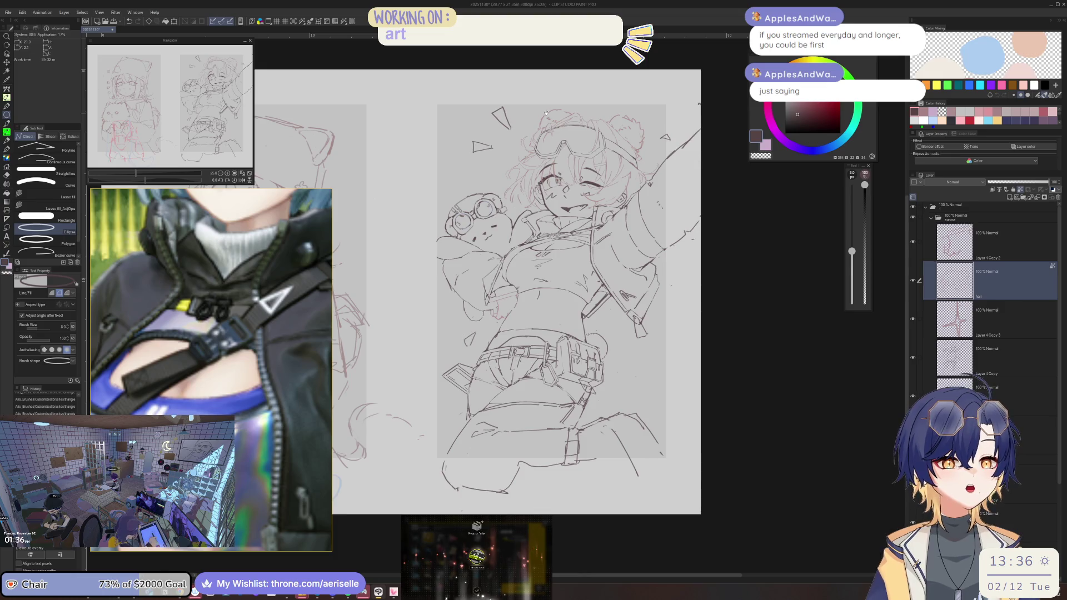
key("u")
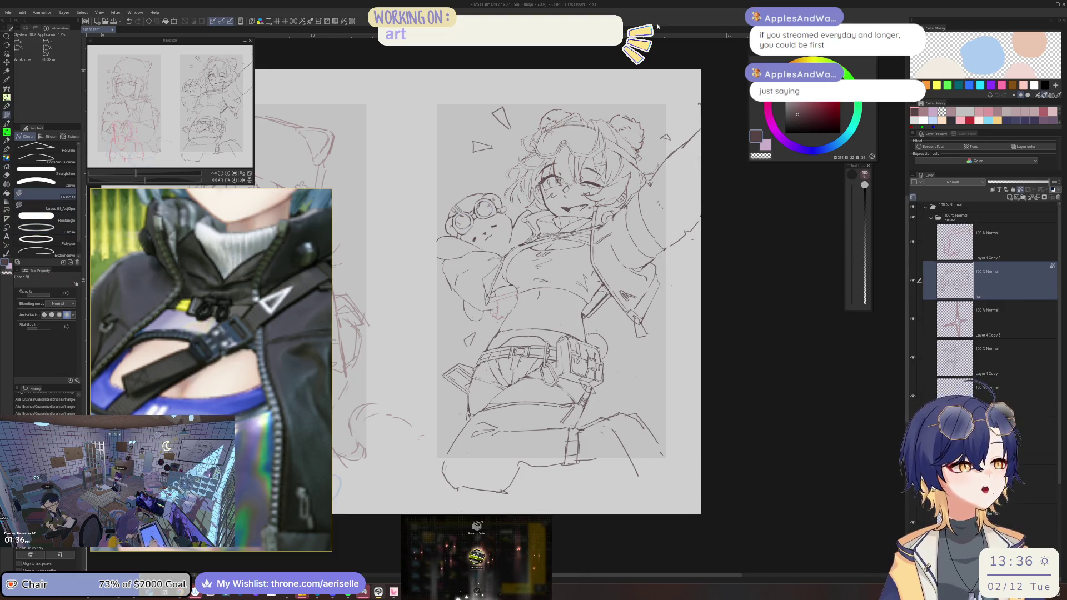
left_click(995, 257)
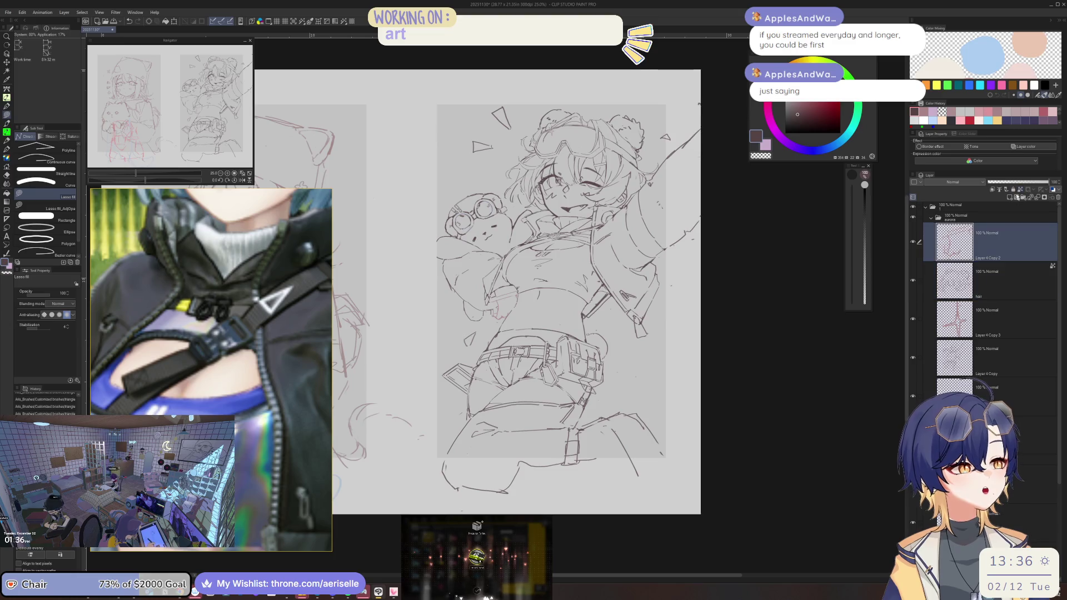
left_click_drag(334, 311, 344, 344)
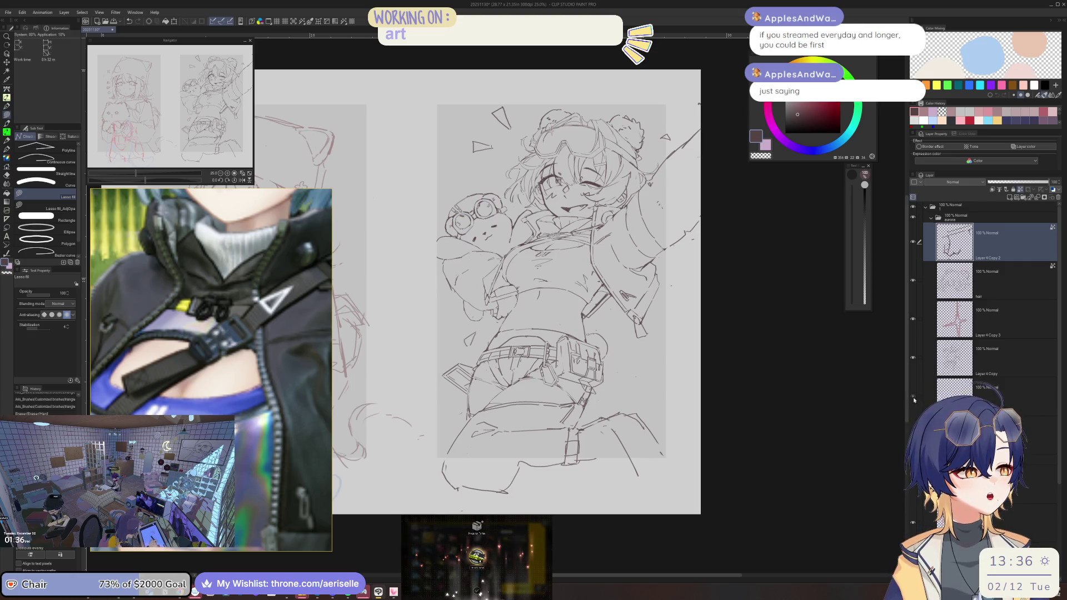
Step: Show the bottom rough sketch layer as purple lines over the sketch
left_click(929, 398)
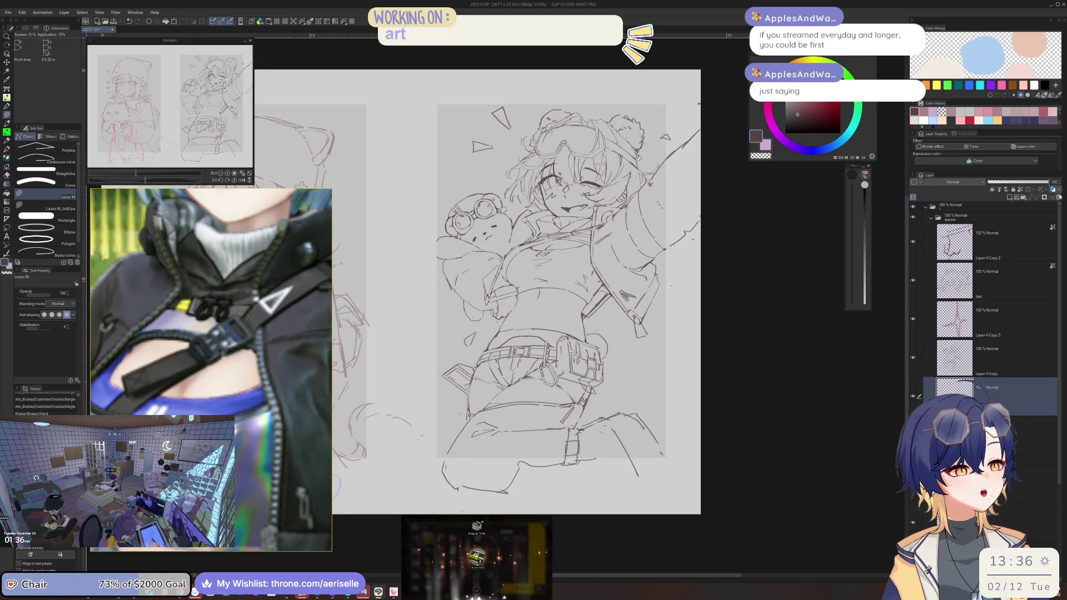
left_click(979, 384)
left_click(912, 396)
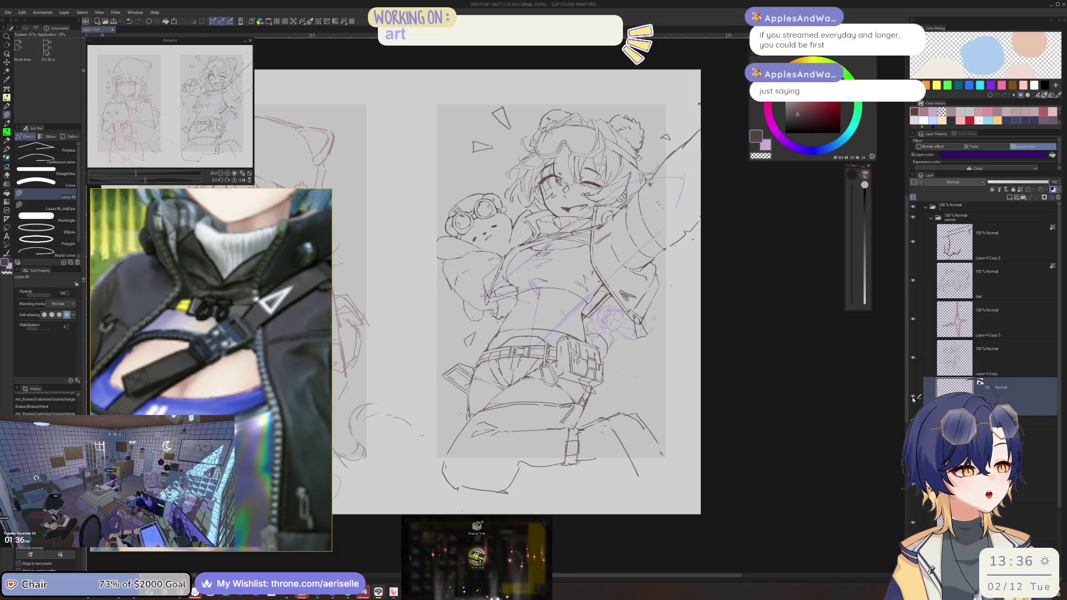
scroll(477, 291, "right", 3)
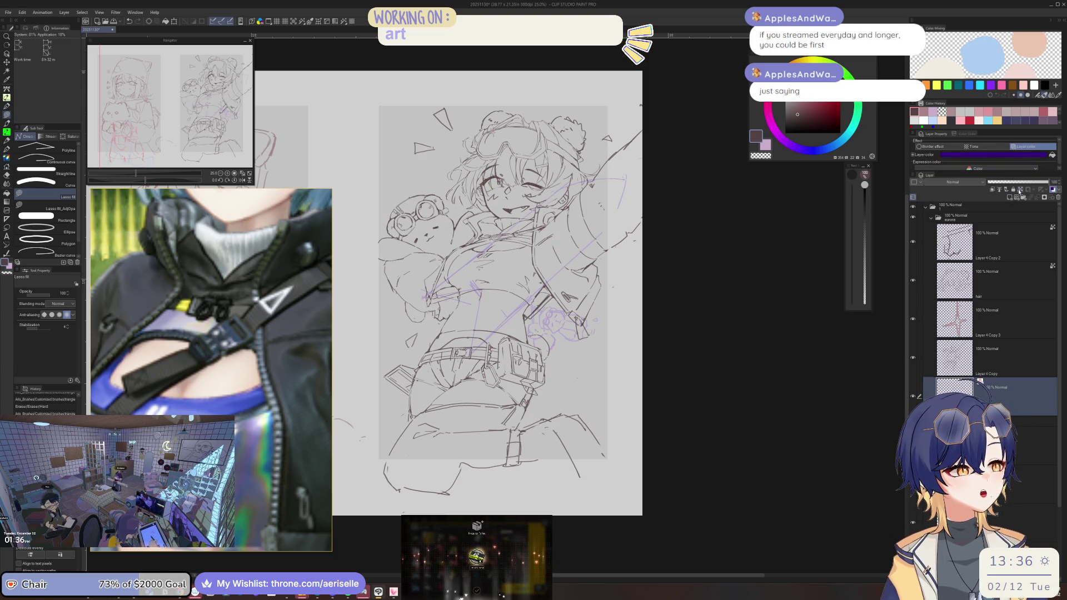
key("o")
key("u")
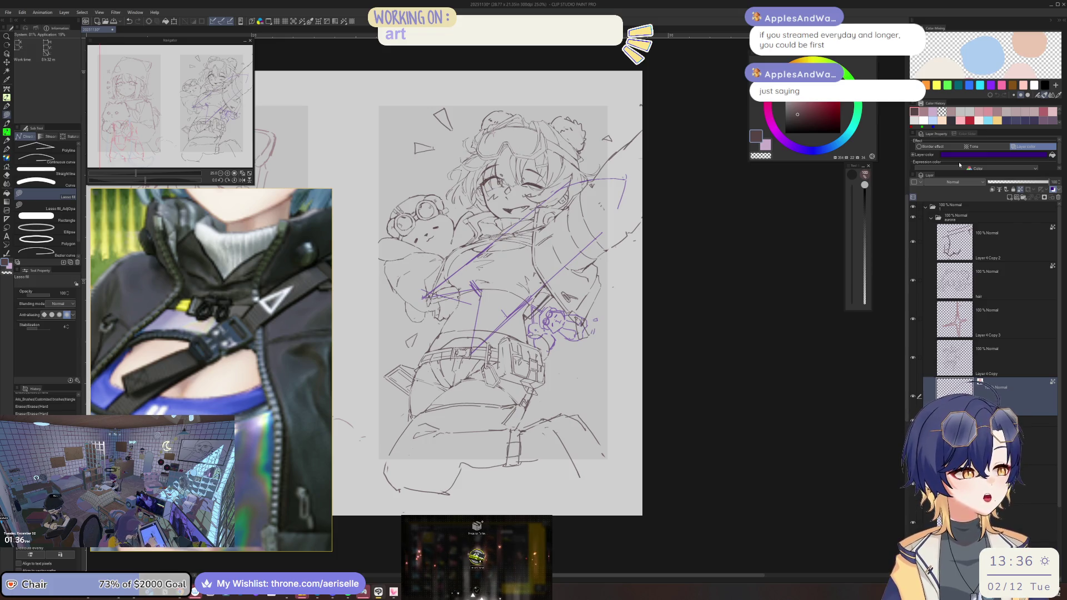
Step: Give Layer 4 Copy 3 hue 43 and saturation 47, with a slight luminosity tweak
left_click(1006, 320)
key("ctrl+u")
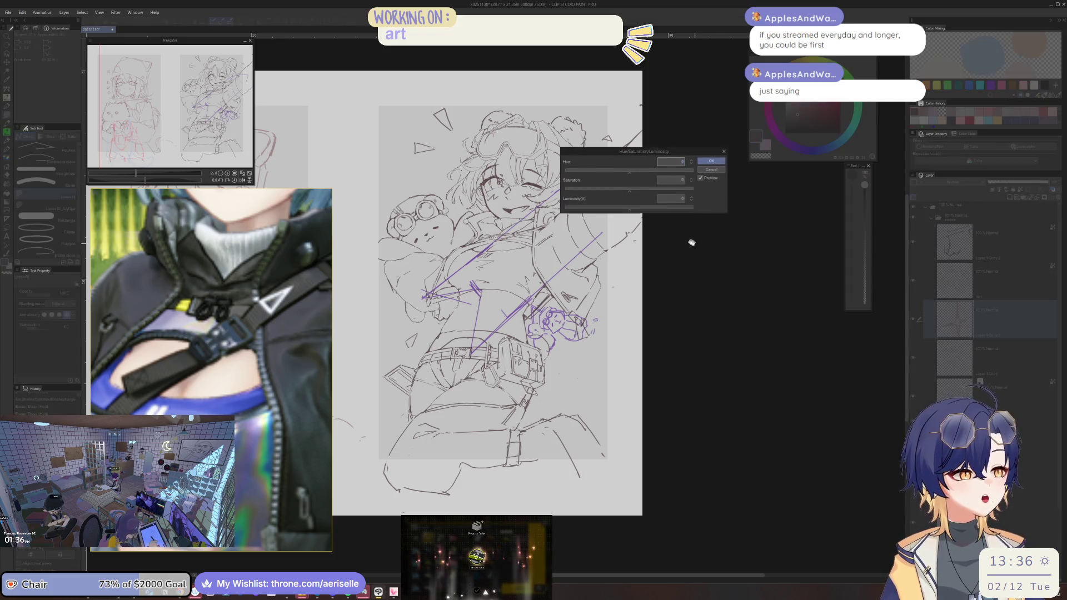
left_click(645, 171)
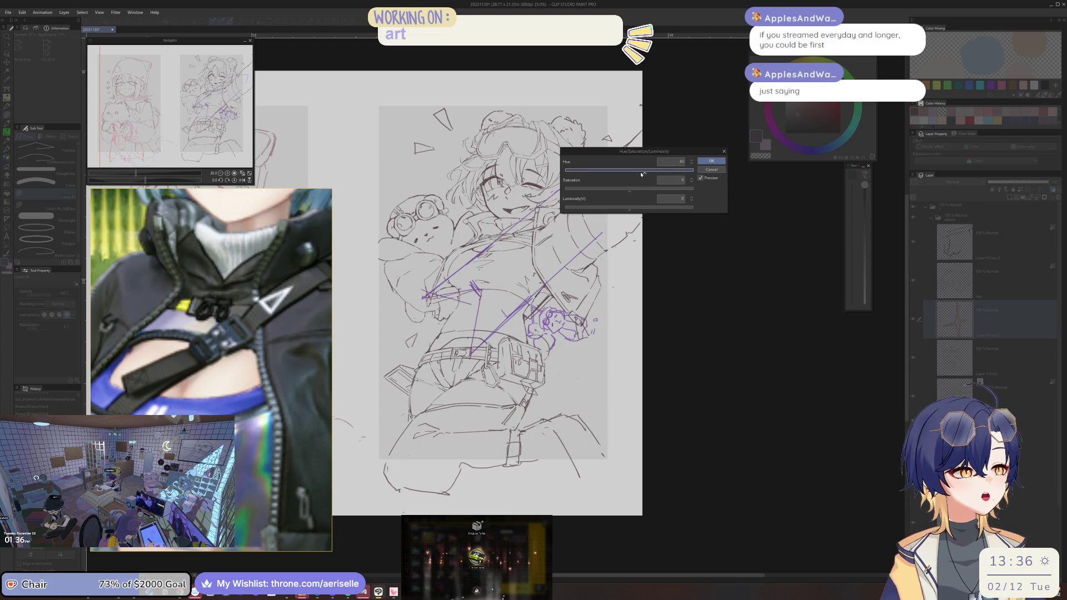
left_click(646, 190)
left_click(600, 208)
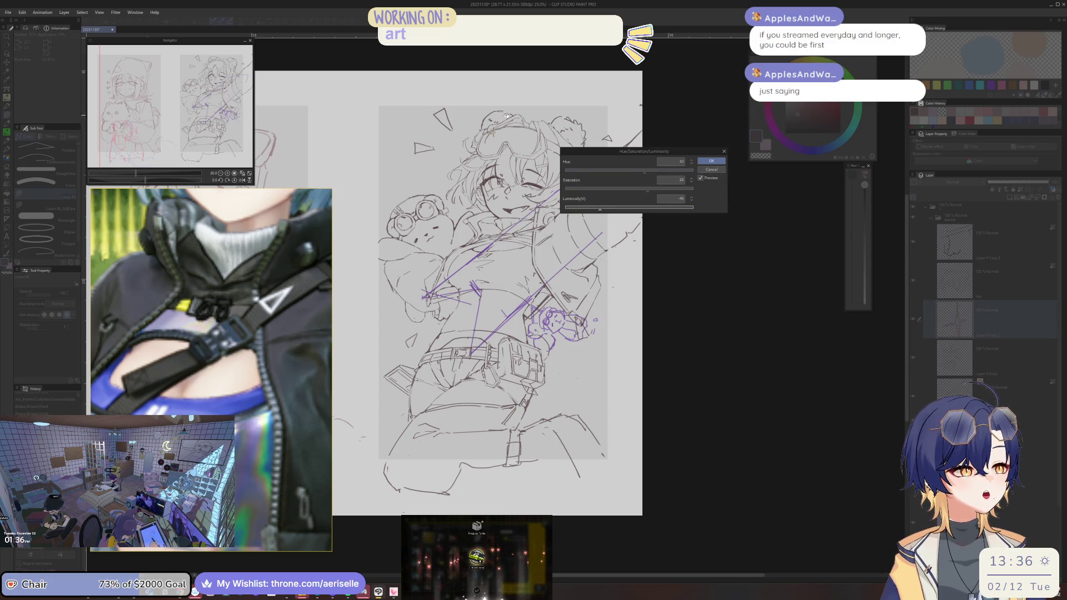
left_click(661, 192)
left_click(622, 209)
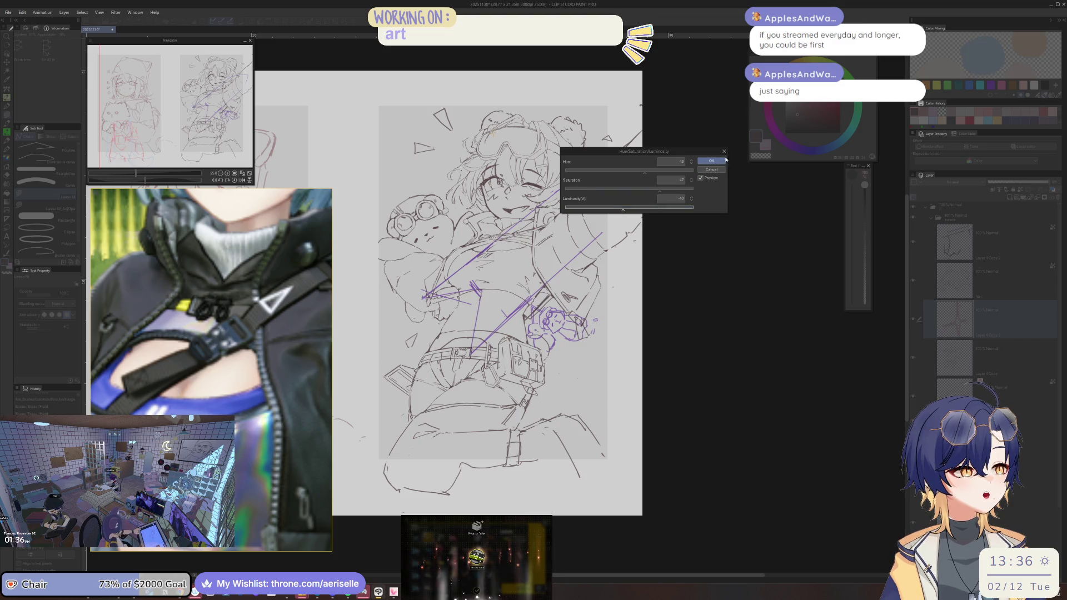
left_click(713, 161)
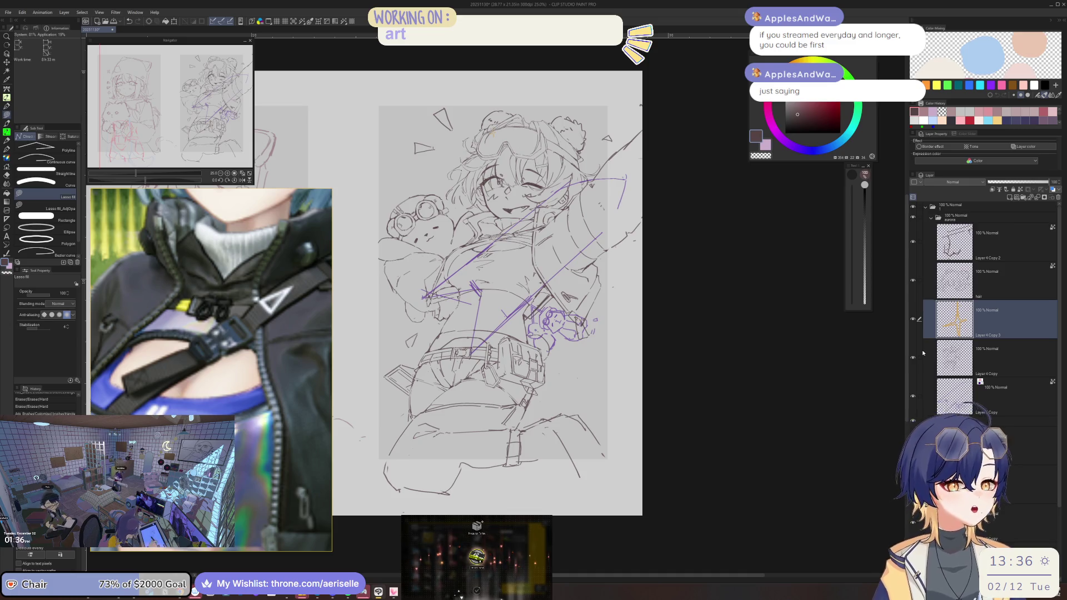
left_click(995, 395)
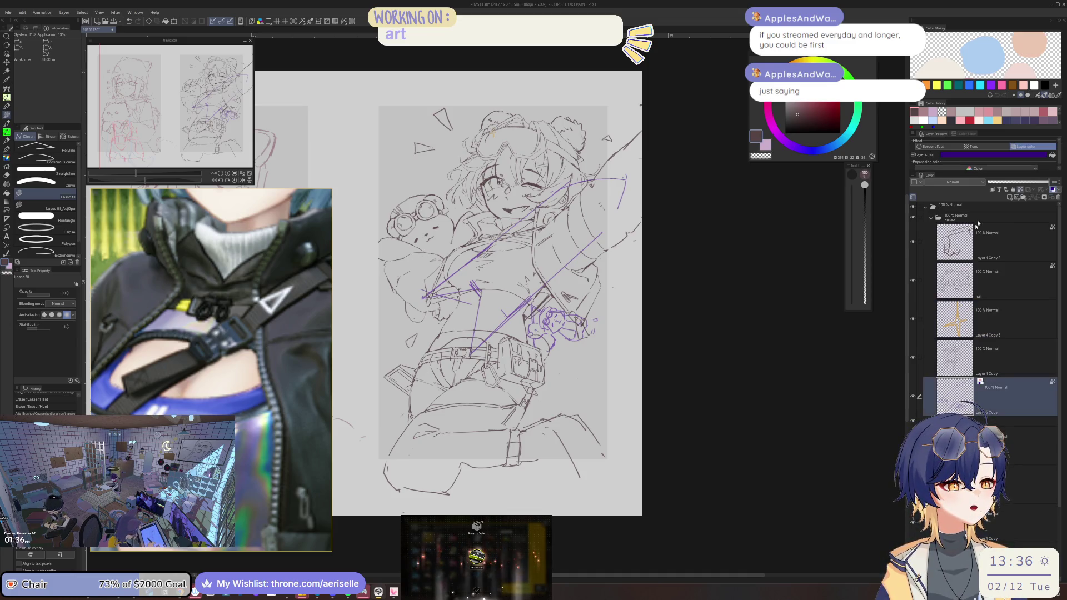
Step: Erase the old lines inside both goggle lenses, with the eraser enlarged to size 50
scroll(519, 317, "up", 3)
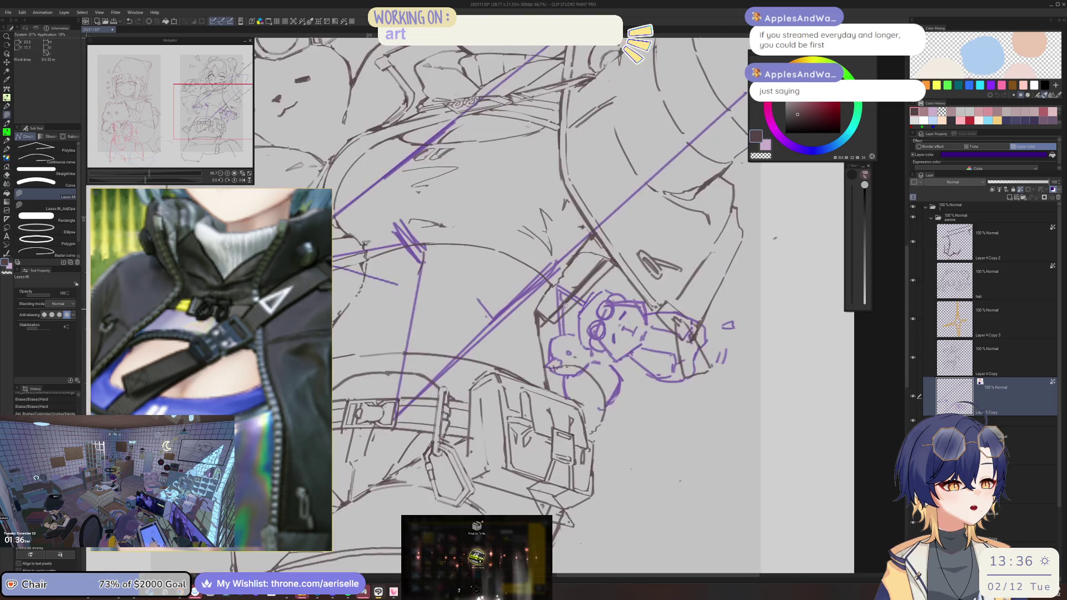
scroll(566, 293, "up", 2)
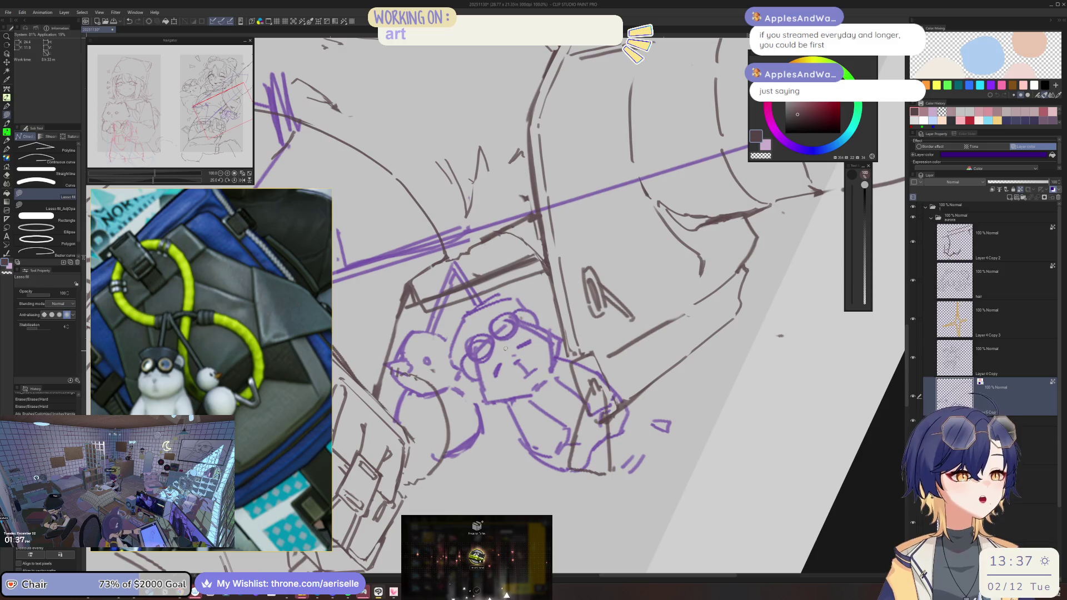
scroll(505, 349, "up", 1)
key("e")
mouse_move(488, 351)
left_mouse_down()
mouse_move(507, 318)
mouse_move(528, 320)
mouse_move(520, 314)
left_mouse_up()
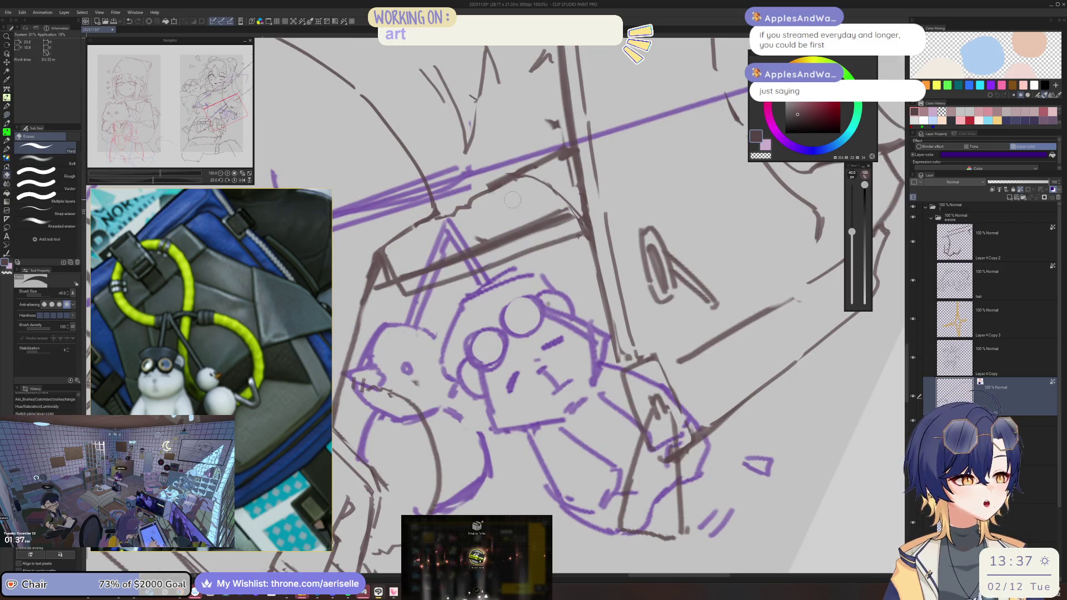
key("p")
key("ctrl+/")
key("e")
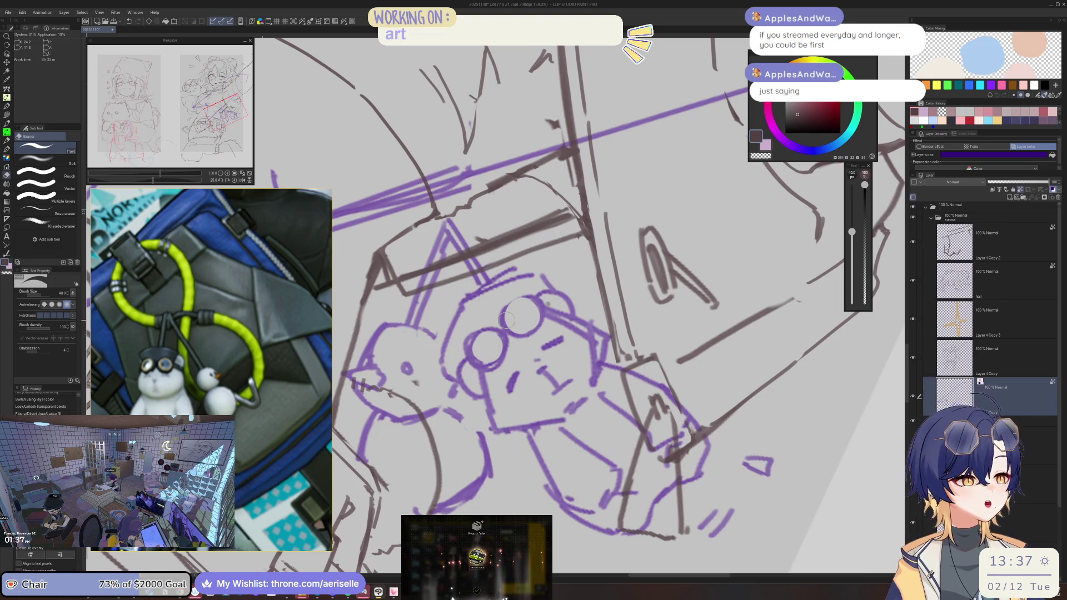
left_click(1019, 190)
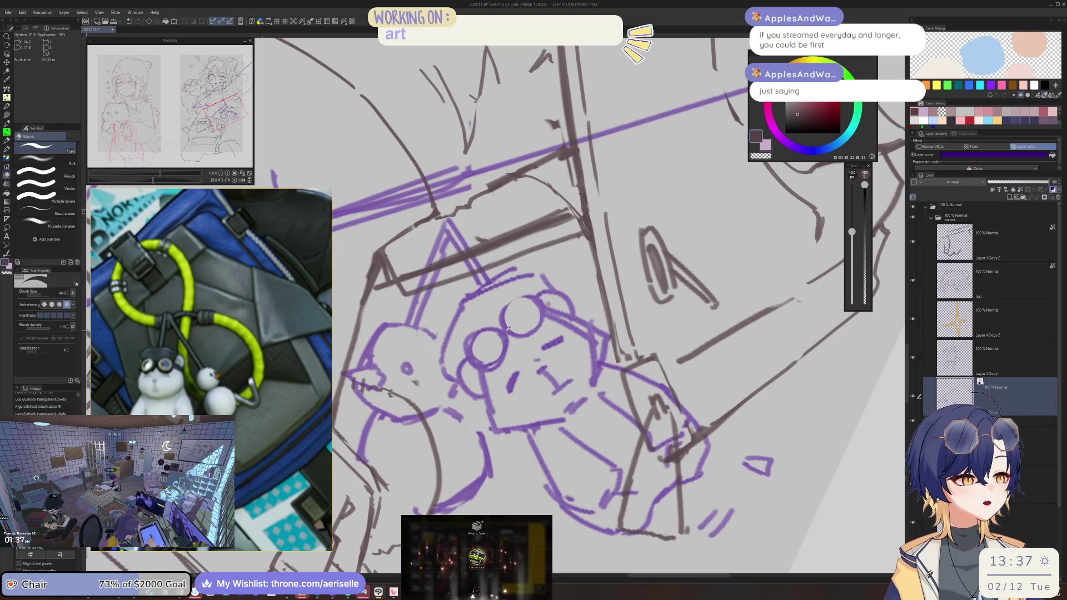
key("p")
key("e")
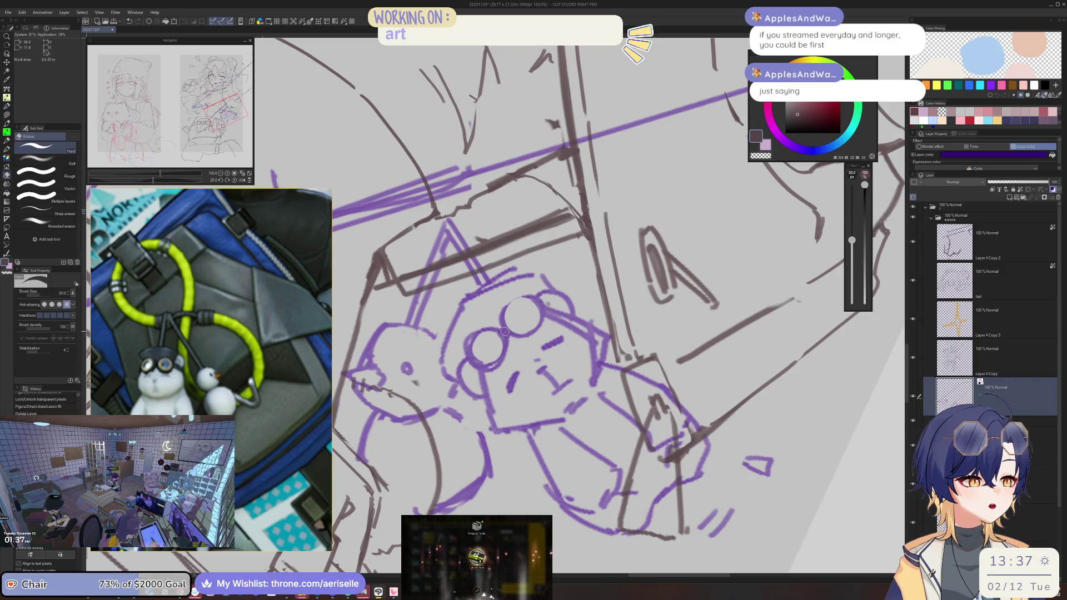
key("bracketright")
key("bracketright")
key("bracketright")
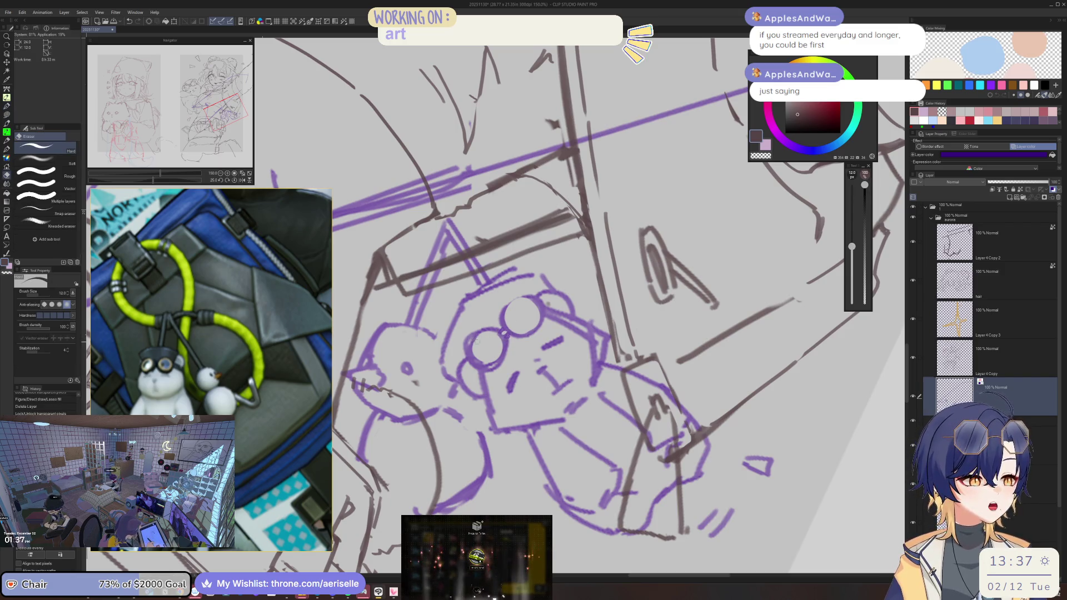
key("p")
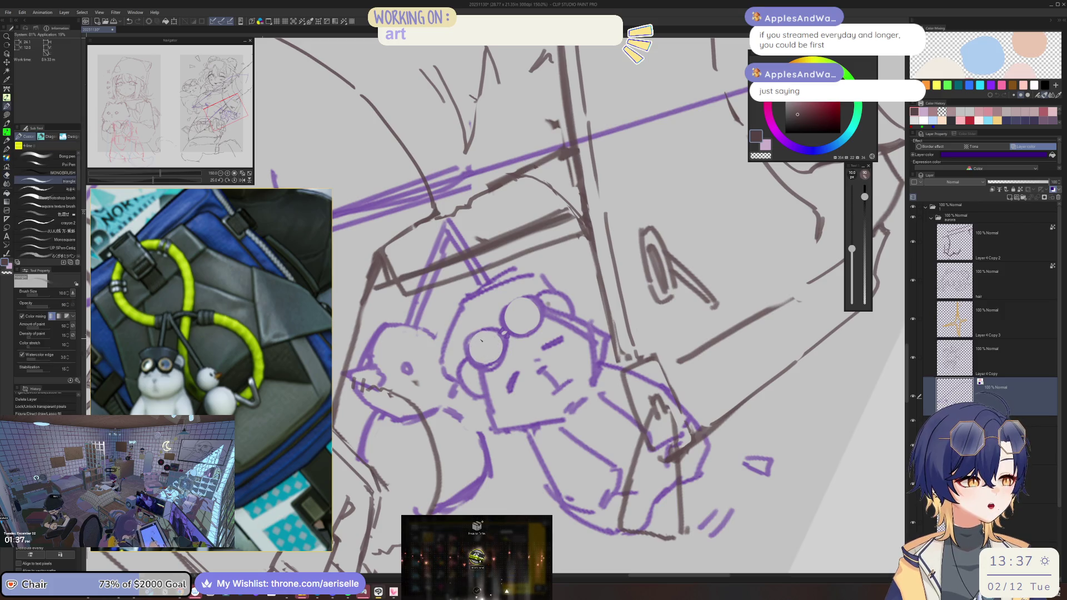
Step: Draw purple inner rings inside the bear's goggle lenses
left_click_drag(476, 352, 481, 339)
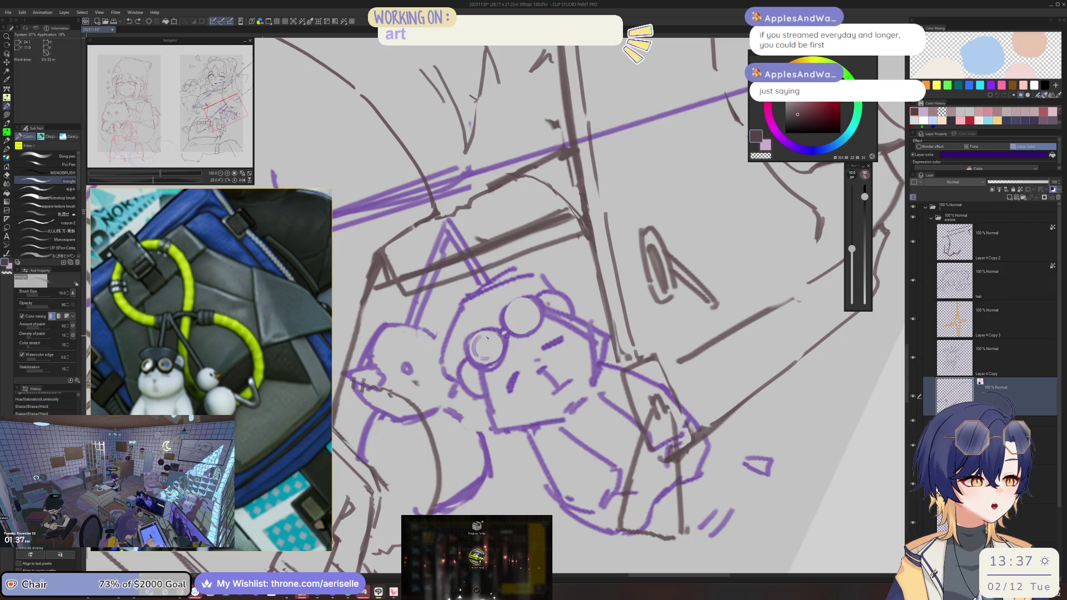
left_click_drag(497, 352, 493, 357)
left_click_drag(508, 319, 519, 305)
key("ctrl+shift+l")
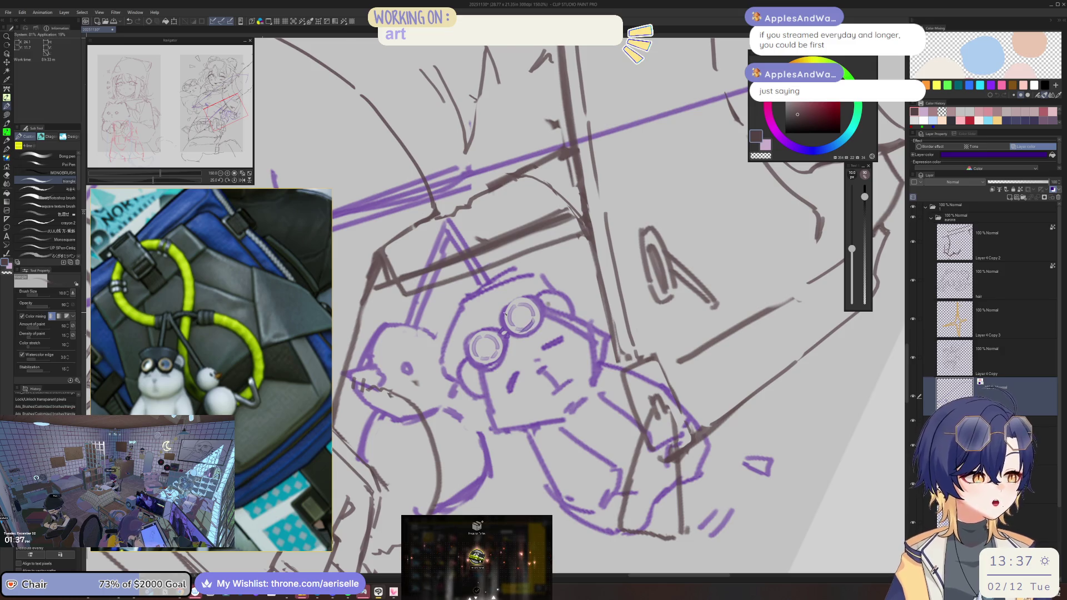
scroll(454, 303, "down", 4)
scroll(494, 333, "up", 4)
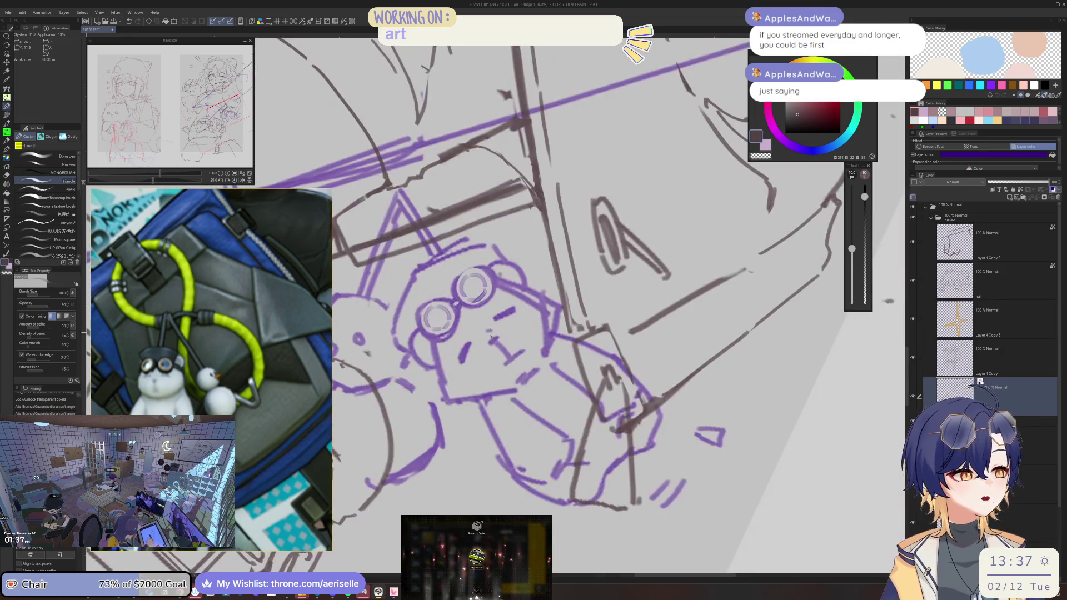
Step: Remove a stray mark on the bear and add short strokes beside its nose
key("e")
key("bracketleft")
key("bracketleft")
key("bracketleft")
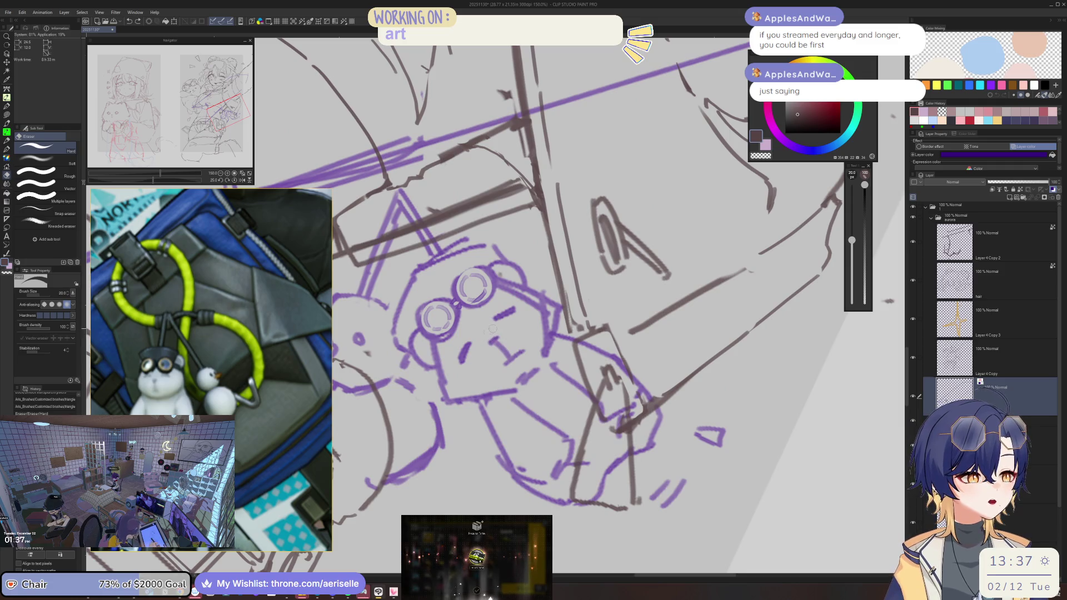
key("b")
left_click(487, 337)
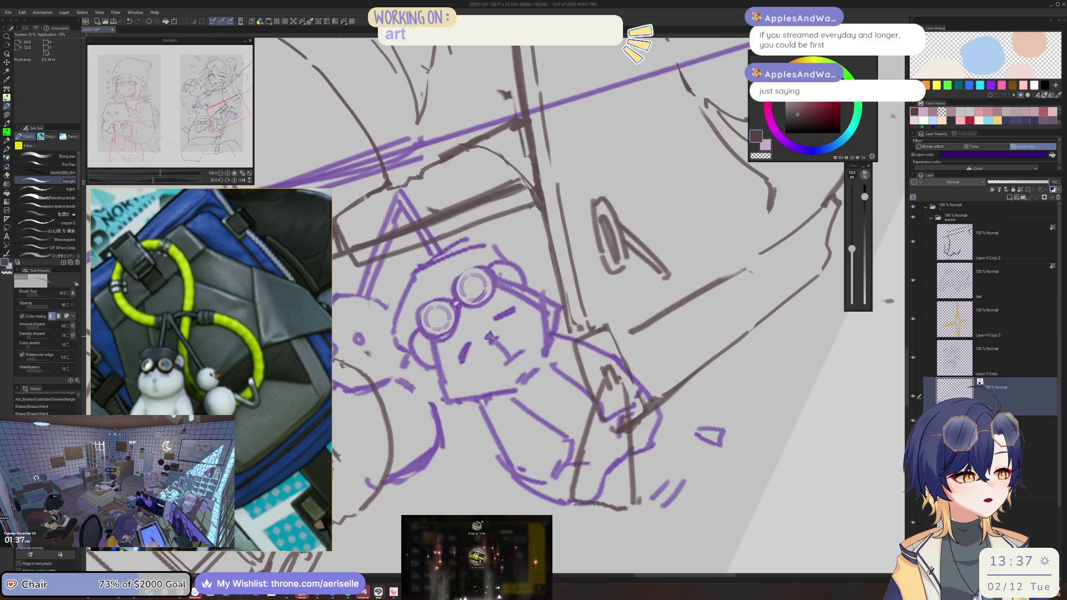
key("e")
key("ctrl+z")
key("ctrl+z")
key("asciicircum")
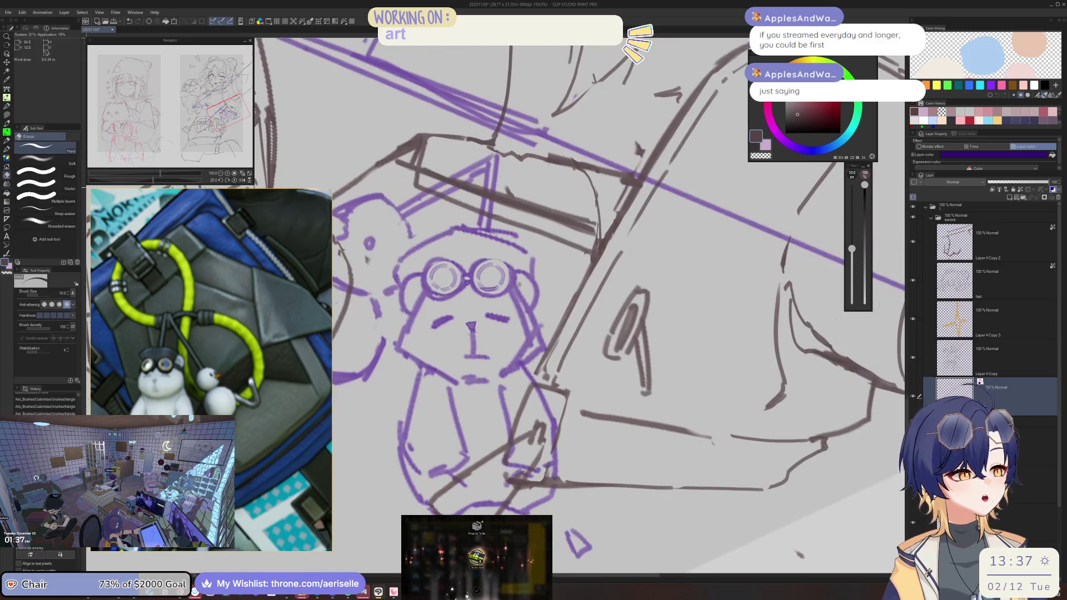
key("bracketright")
key("bracketright")
key("bracketright")
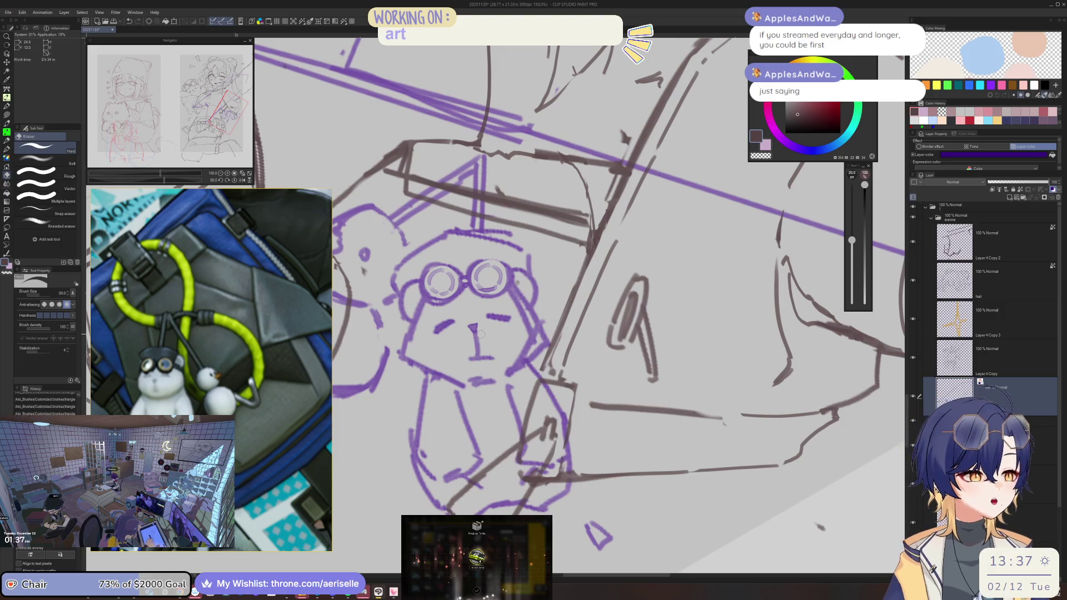
key("minus")
key("p")
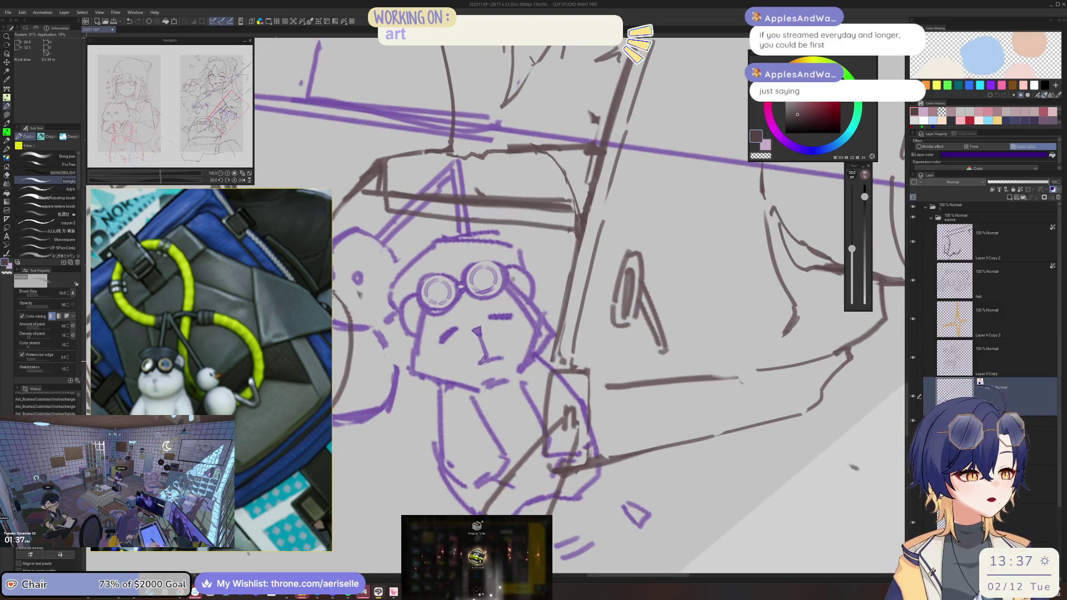
left_click_drag(488, 357, 503, 356)
Step: Draw the left side of the bear's face and redraw the line right of the goggles
key("e")
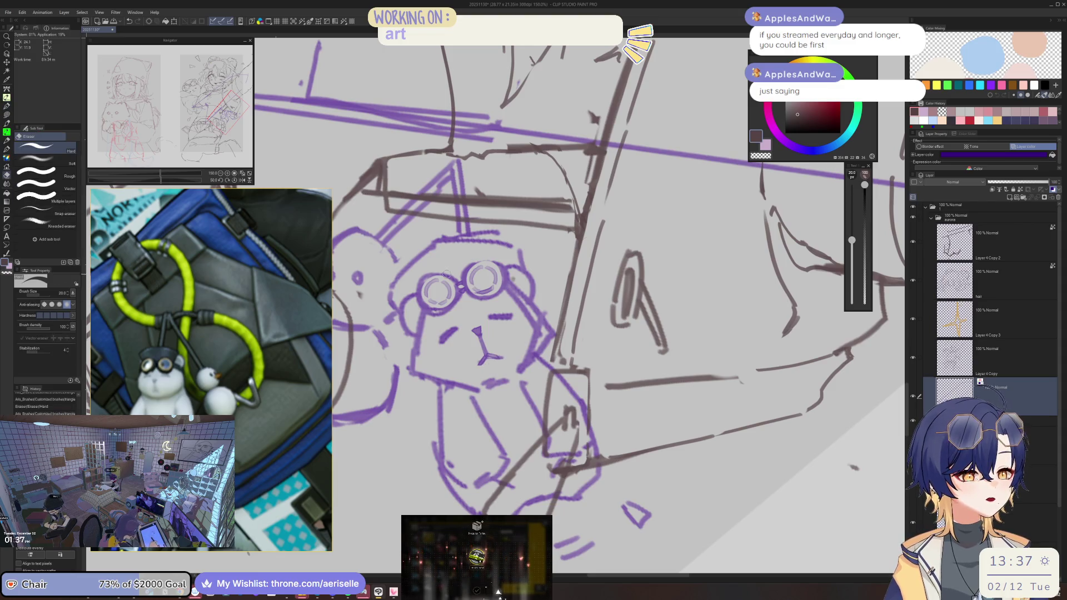
key("p")
mouse_move(423, 317)
left_mouse_down()
mouse_move(414, 367)
mouse_move(456, 392)
mouse_move(464, 371)
left_mouse_up()
key("e")
left_click_drag(510, 302, 540, 332)
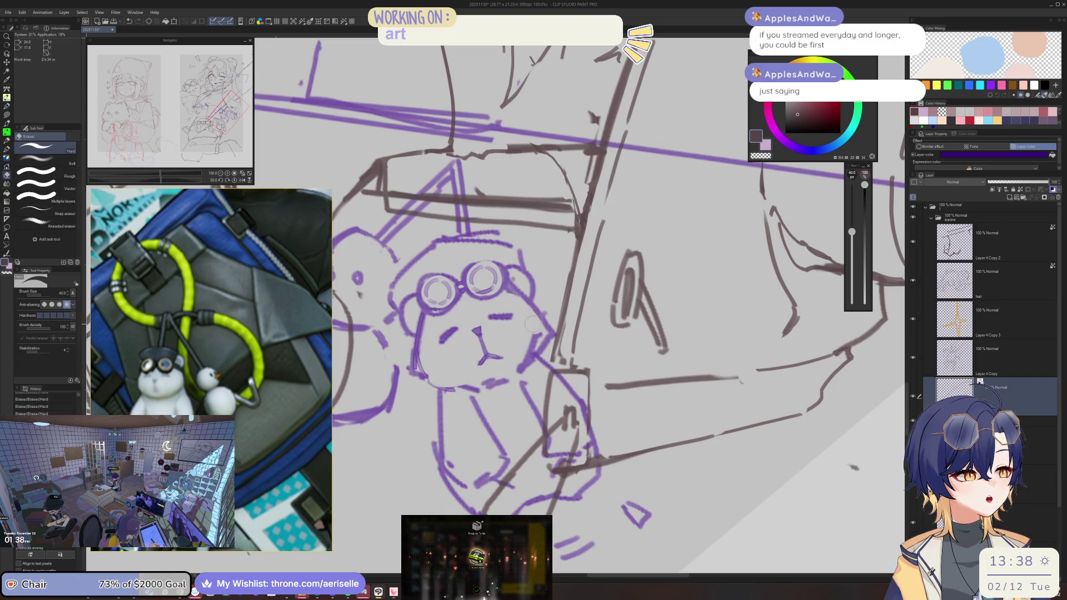
key("p")
left_click_drag(511, 290, 542, 326)
key("ctrl+z")
mouse_move(508, 287)
left_mouse_down()
mouse_move(546, 328)
mouse_move(510, 374)
left_mouse_up()
key("e")
key("p")
left_click_drag(542, 338, 519, 364)
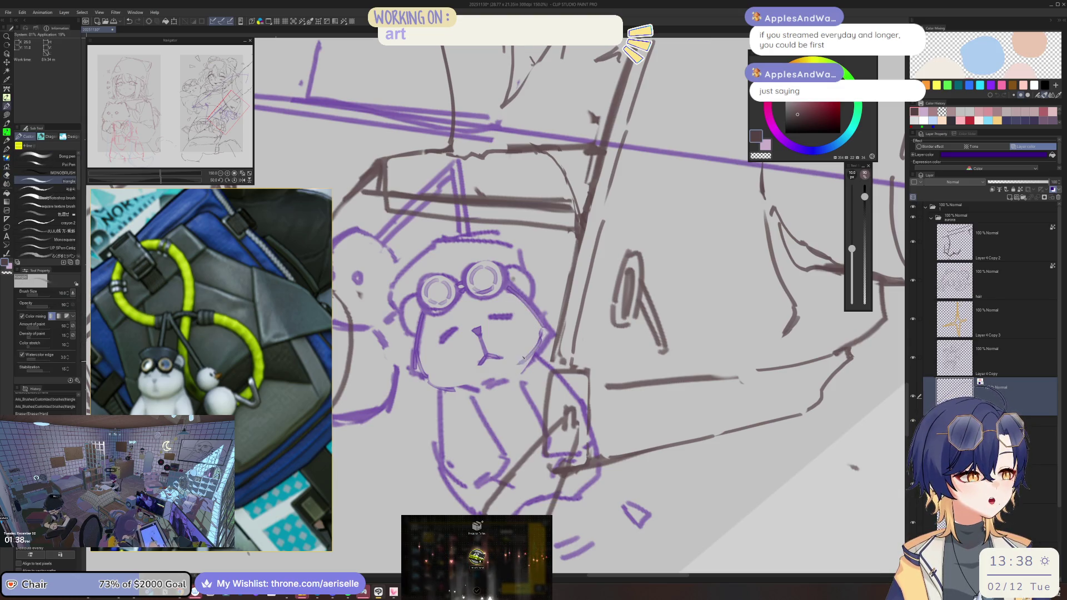
mouse_move(420, 304)
left_mouse_down()
mouse_move(416, 332)
mouse_move(417, 322)
left_mouse_up()
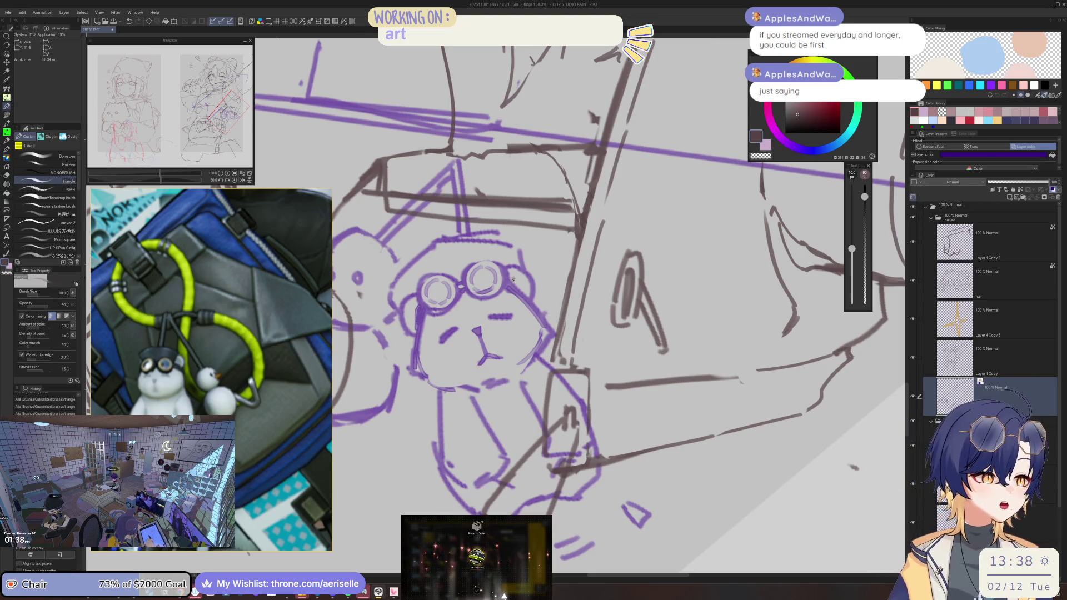
Step: Erase stray purple marks left of the goggles, by the right cheek and at the chin
key("e")
left_click_drag(416, 289, 414, 310)
key("bracketleft")
key("bracketleft")
key("bracketleft")
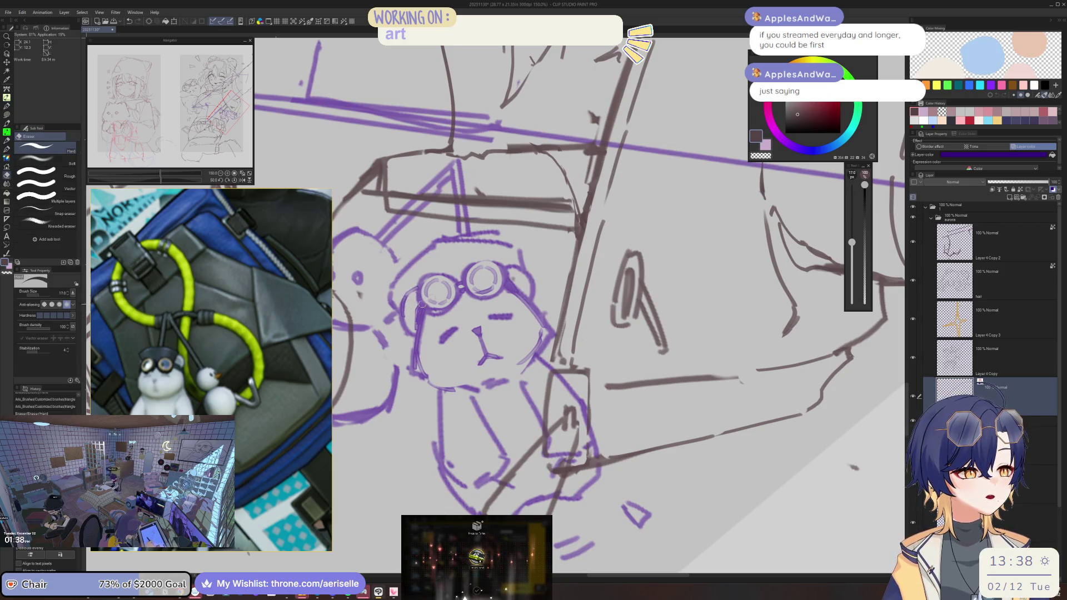
key("ctrl+z")
key("ctrl+z")
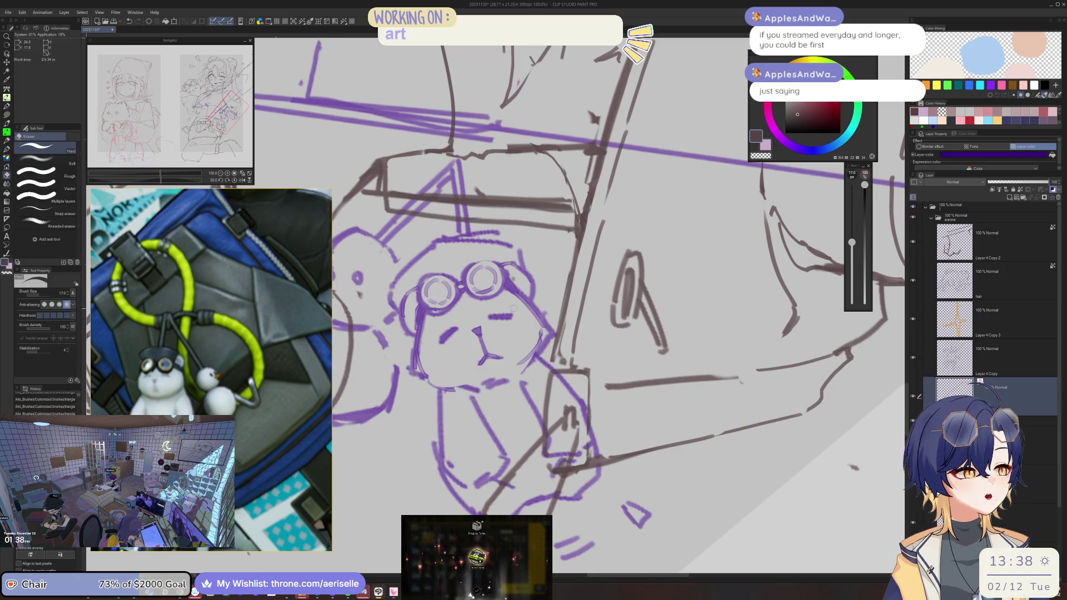
key("bracketright")
key("bracketright")
key("bracketright")
mouse_move(547, 318)
left_mouse_down()
mouse_move(548, 336)
mouse_move(535, 333)
left_mouse_up()
key("bracketleft")
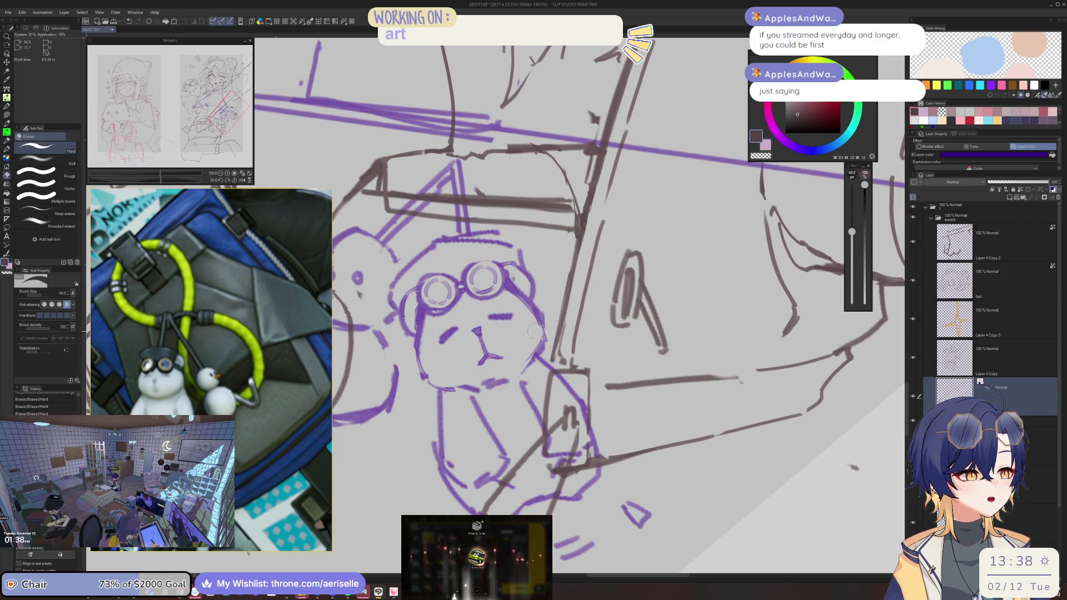
mouse_move(453, 381)
left_mouse_down()
mouse_move(503, 381)
mouse_move(477, 359)
mouse_move(474, 370)
left_mouse_up()
key("p")
Step: Redraw the bear's chin line and trim the short stroke near its brow
scroll(478, 361, "down", 3)
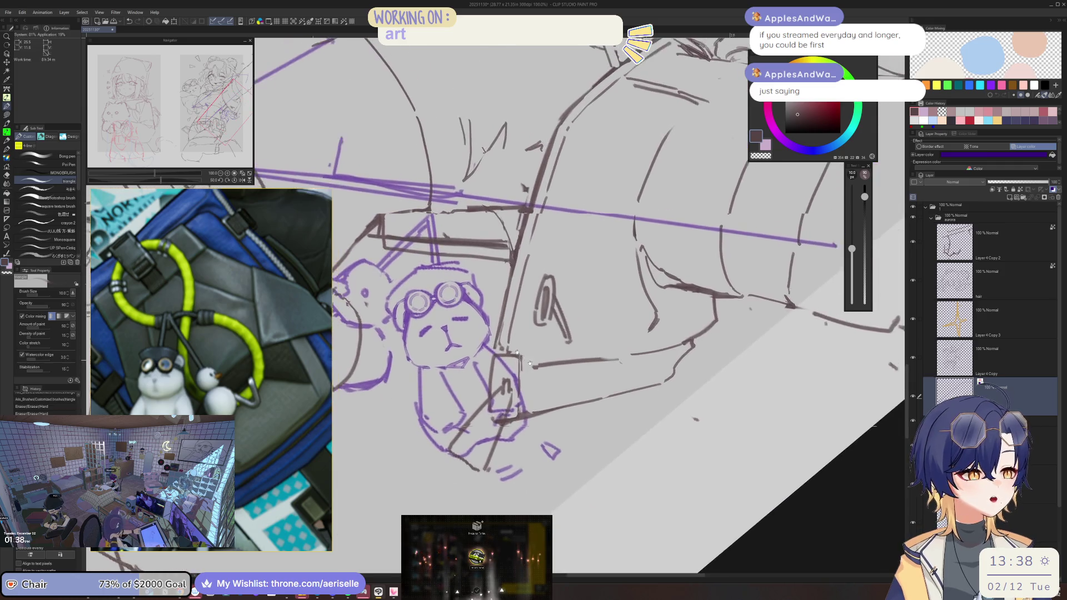
scroll(448, 352, "up", 5)
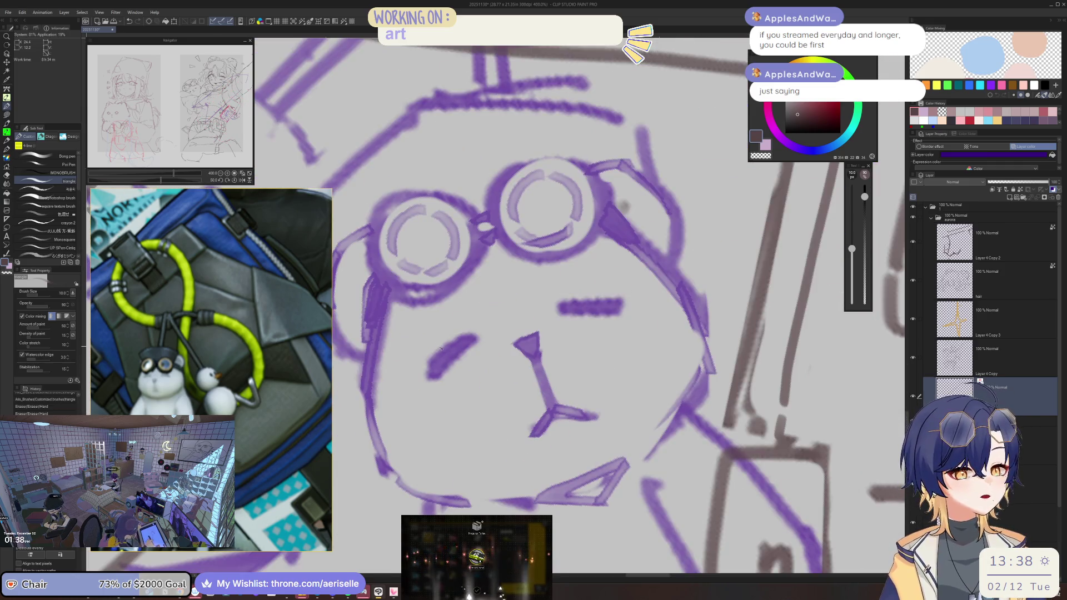
mouse_move(439, 374)
left_mouse_down()
mouse_move(466, 349)
mouse_move(448, 356)
mouse_move(451, 371)
left_mouse_up()
key("e")
mouse_move(555, 311)
left_mouse_down()
mouse_move(611, 313)
mouse_move(609, 278)
left_mouse_up()
key("minus")
key("p")
key("e")
mouse_move(559, 311)
left_mouse_down()
mouse_move(633, 286)
mouse_move(512, 300)
mouse_move(489, 333)
left_mouse_up()
scroll(606, 295, "down", 6)
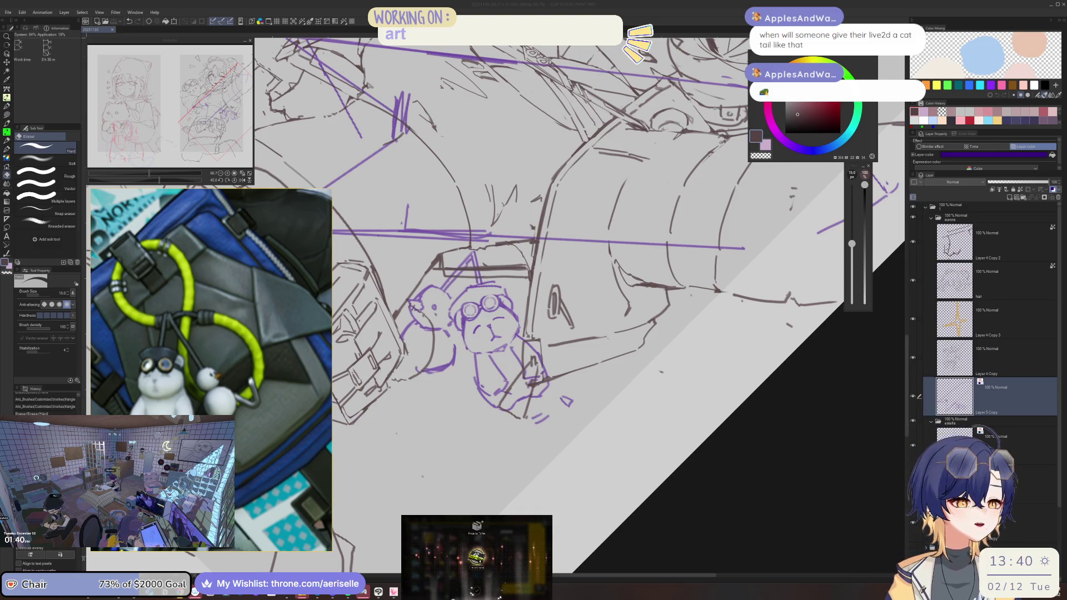
left_click(500, 422)
Step: Erase a bit near the bear's face and add a stroke across its chest
left_click_drag(483, 342, 510, 369)
scroll(481, 352, "up", 3)
key("p")
mouse_move(558, 320)
left_mouse_down()
mouse_move(567, 359)
mouse_move(555, 344)
mouse_move(559, 354)
mouse_move(524, 372)
mouse_move(477, 381)
mouse_move(478, 418)
mouse_move(500, 355)
mouse_move(478, 387)
mouse_move(486, 417)
left_mouse_up()
key("e")
key("p")
key("e")
key("p")
Step: Redraw the bear's lower-left outline with several fresh strokes
left_click_drag(478, 361, 488, 425)
left_click_drag(481, 374, 486, 427)
left_click_drag(438, 403, 466, 434)
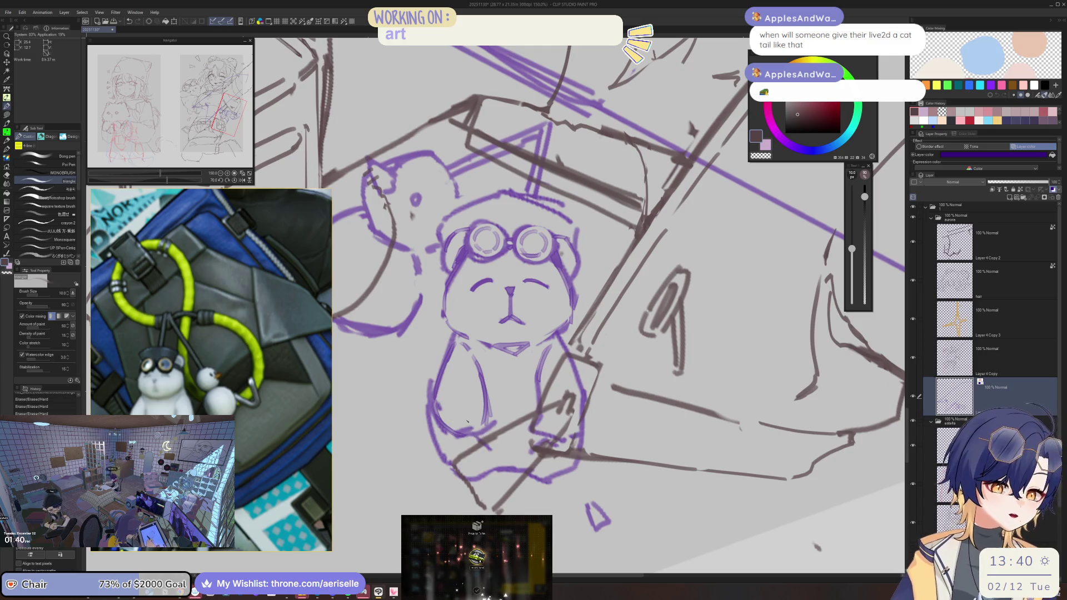
mouse_move(439, 388)
left_mouse_down()
mouse_move(452, 437)
mouse_move(543, 426)
left_mouse_up()
key("e")
key("p")
key("e")
key("p")
Step: Add short strokes at the bear's lower right and erase small stray marks nearby
mouse_move(531, 386)
left_mouse_down()
mouse_move(532, 428)
mouse_move(560, 445)
left_mouse_up()
mouse_move(580, 394)
left_mouse_down()
mouse_move(582, 407)
mouse_move(510, 259)
left_mouse_up()
key("e")
left_click_drag(532, 301, 459, 274)
left_click(454, 276)
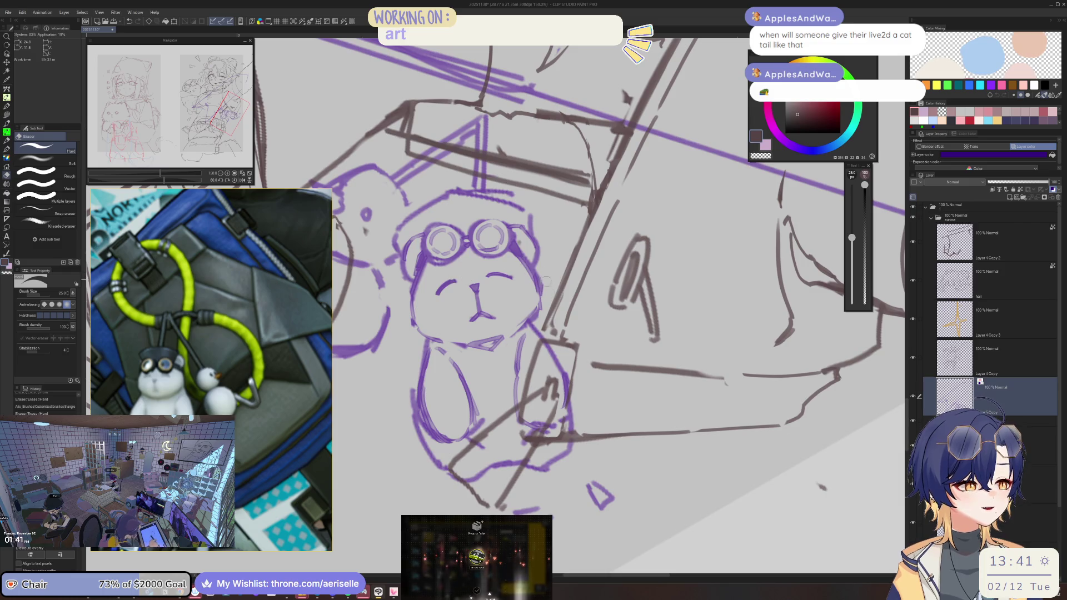
key("p")
key("ctrl+0")
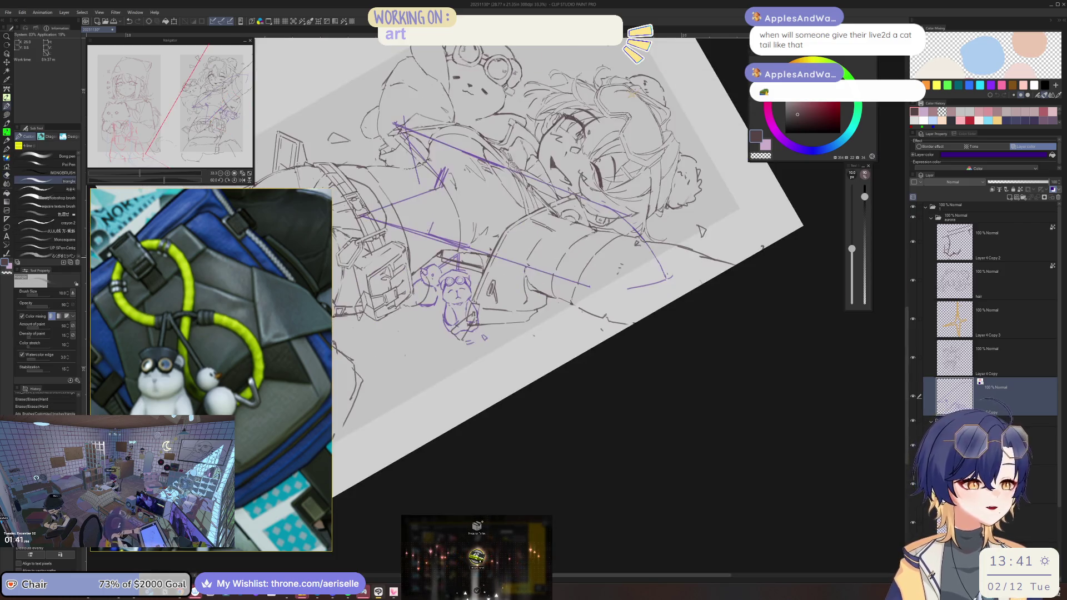
Step: Erase the stray small marks near the bear and add a short stroke on it
scroll(461, 330, "up", 5)
left_click(403, 350)
left_click(401, 350)
left_click(450, 359)
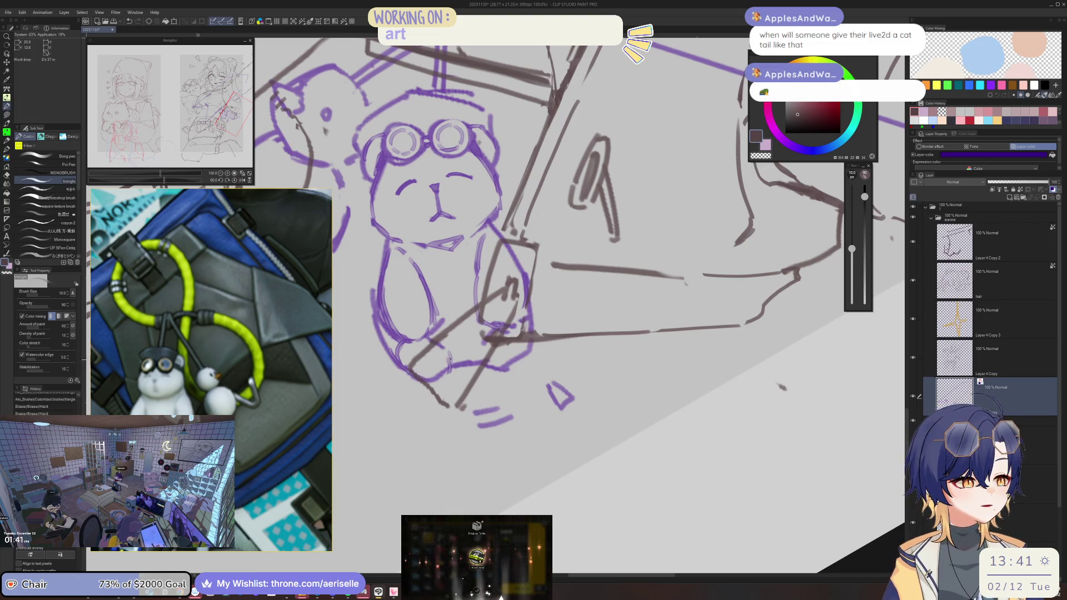
left_click(488, 332)
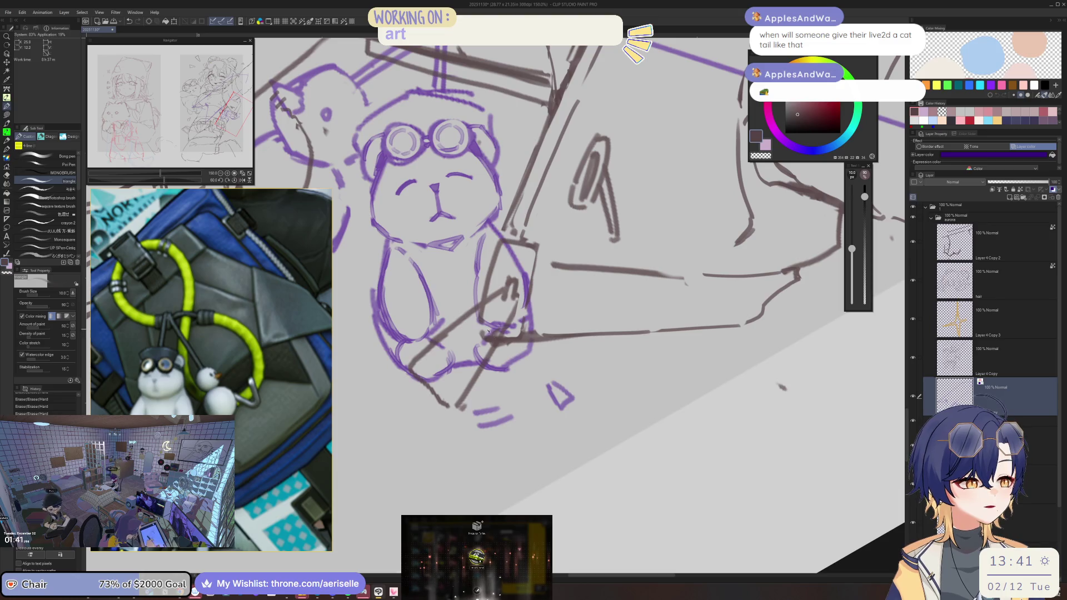
left_click_drag(514, 333, 525, 361)
scroll(563, 334, "down", 4)
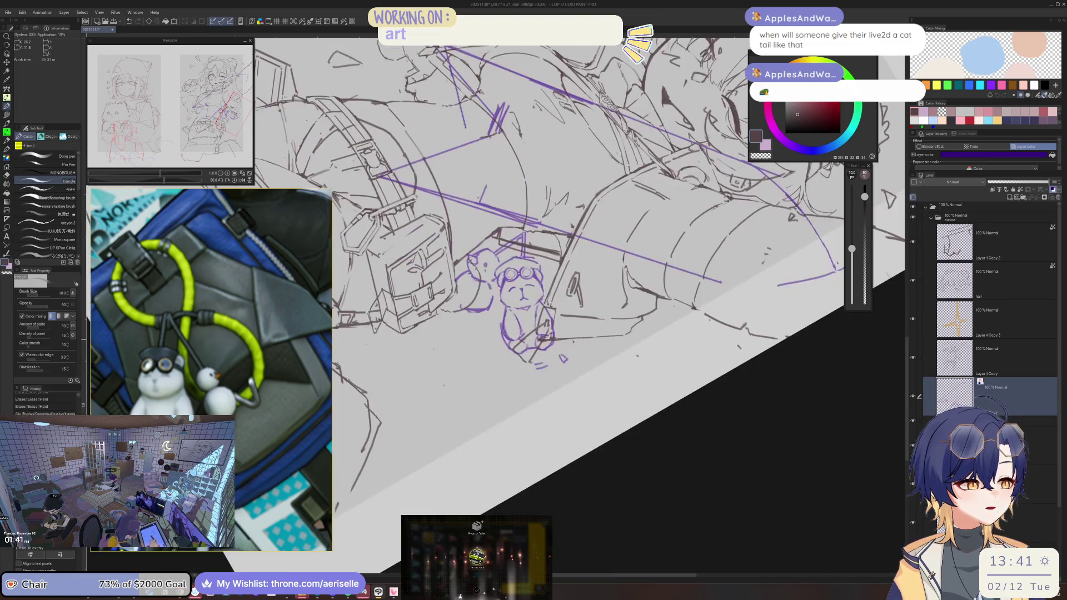
Step: Turn the view so the bear sits upright and erase a small area on it
left_click_drag(555, 278, 611, 372)
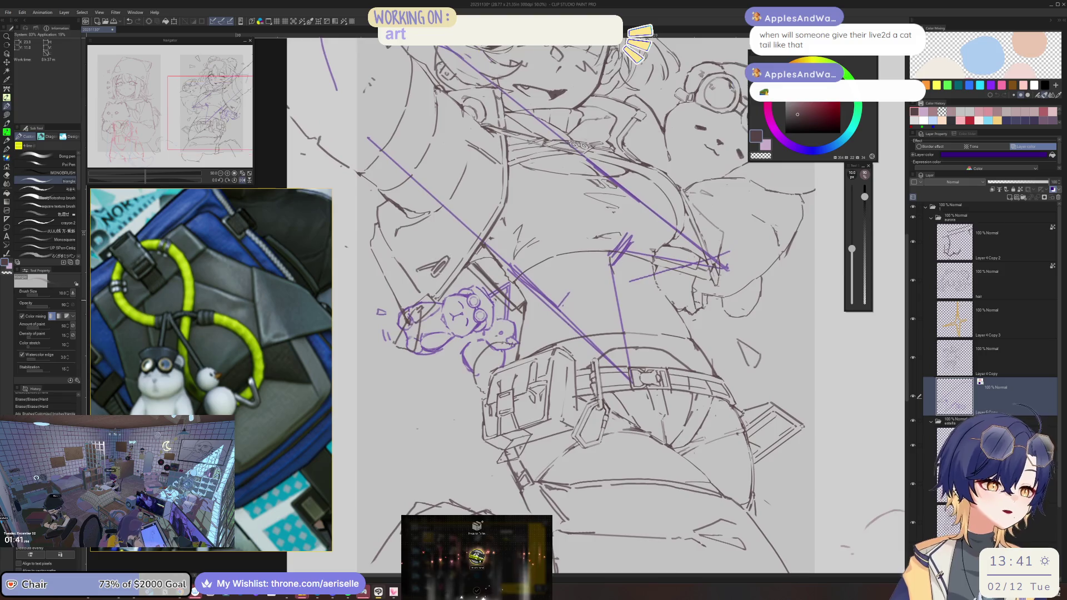
scroll(456, 316, "up", 4)
key("e")
left_click(465, 292)
left_click_drag(433, 355, 600, 358)
mouse_move(500, 311)
left_mouse_down()
mouse_move(451, 386)
mouse_move(434, 392)
mouse_move(450, 387)
left_mouse_up()
Step: Redraw the bear's left cheek line and reinforce the top outline of its head
key("b")
key("e")
key("b")
left_click_drag(460, 344, 440, 398)
mouse_move(495, 330)
left_mouse_down()
mouse_move(468, 341)
mouse_move(528, 322)
mouse_move(565, 329)
left_mouse_up()
Step: Zoom out and shrink the eraser to size 20
key("e")
key("ctrl+minus")
key("ctrl+minus")
scroll(465, 339, "up", 5)
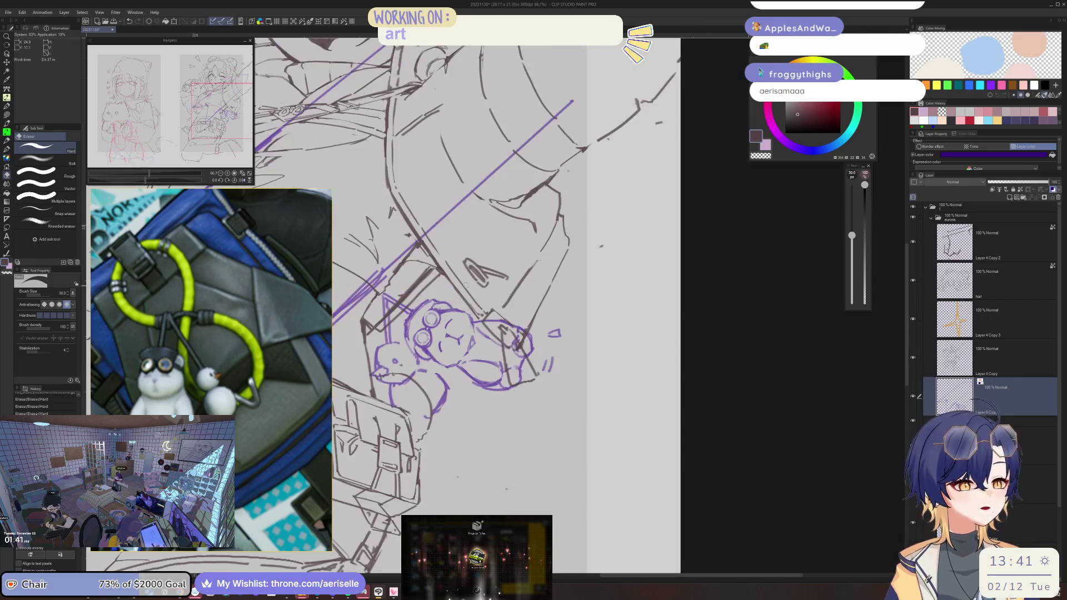
key("bracketleft")
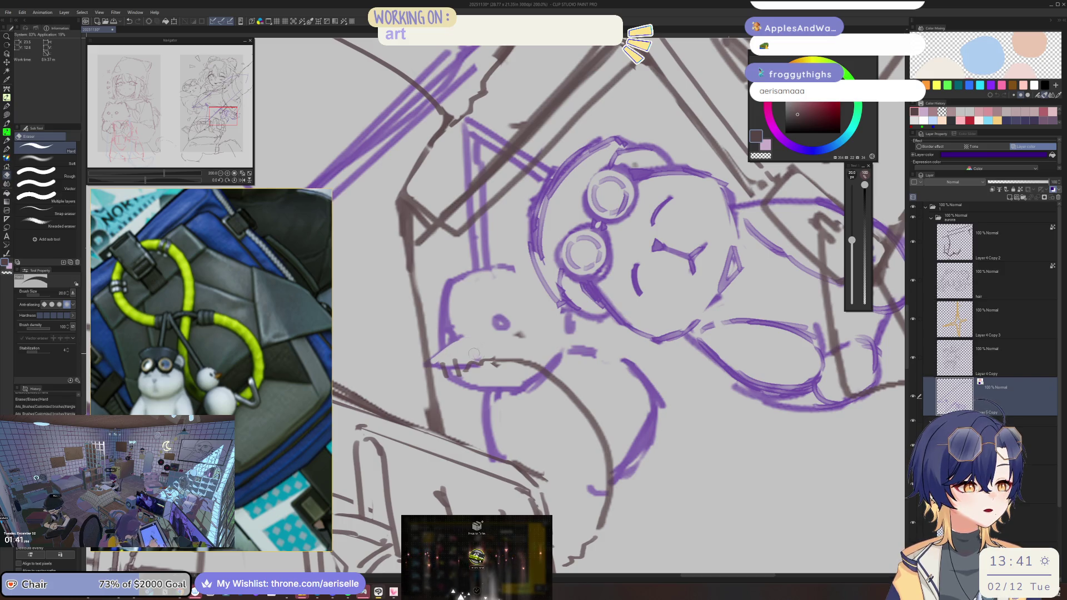
Step: Redraw the bear's left head outline and reshape the outline around its chin
key("p")
left_click_drag(460, 336, 444, 351)
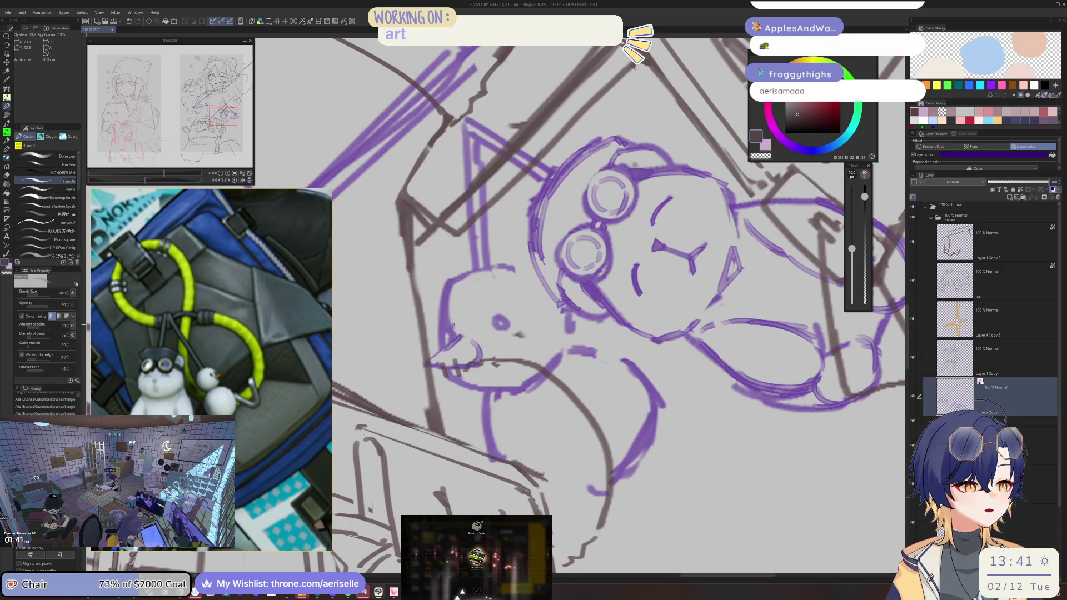
left_click_drag(465, 275, 441, 347)
key("ctrl+z")
key("ctrl+z")
mouse_move(462, 280)
left_mouse_down()
mouse_move(439, 345)
mouse_move(479, 272)
mouse_move(522, 264)
left_mouse_up()
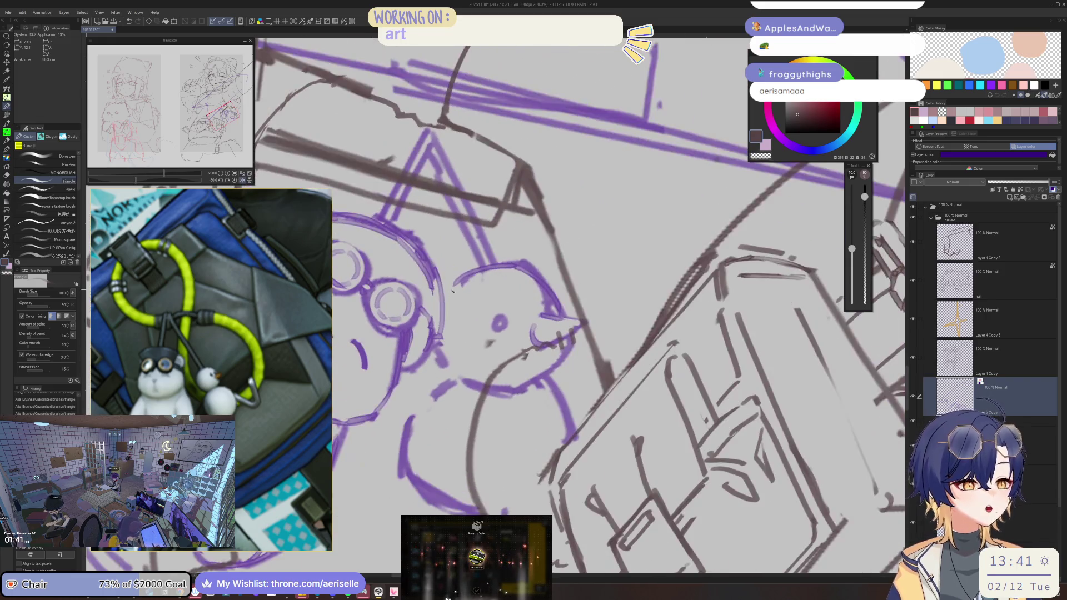
mouse_move(441, 349)
left_mouse_down()
mouse_move(487, 384)
mouse_move(546, 389)
left_mouse_up()
Step: Erase strokes near the chin, then add strokes at the bird's beak and chin on the flipped canvas
key("e")
mouse_move(472, 389)
left_mouse_down()
mouse_move(535, 391)
mouse_move(571, 337)
left_mouse_up()
key("p")
left_click_drag(549, 377, 566, 347)
key("h")
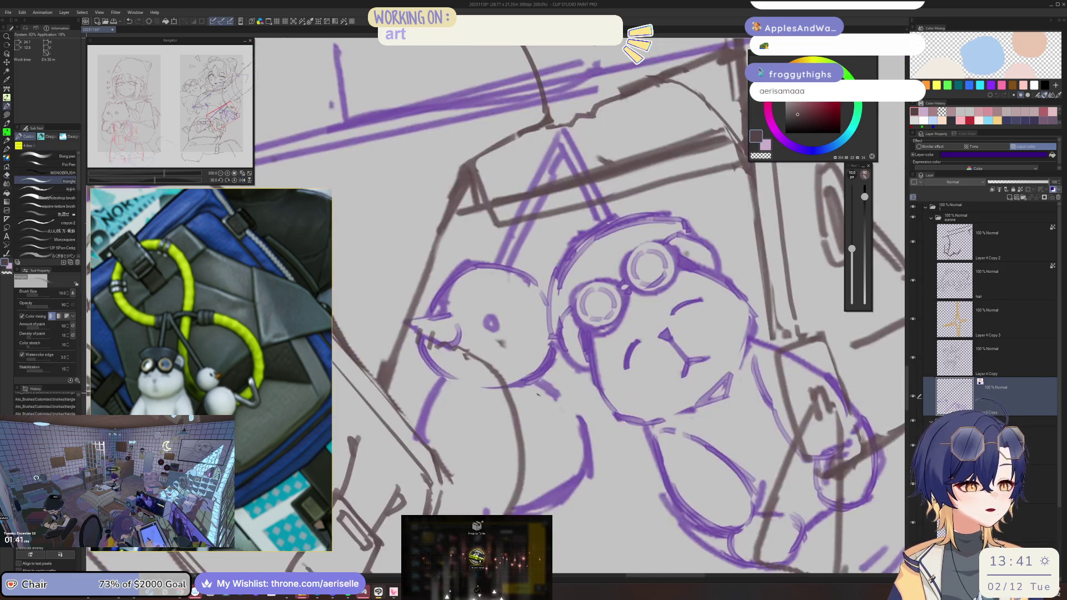
left_click(461, 384)
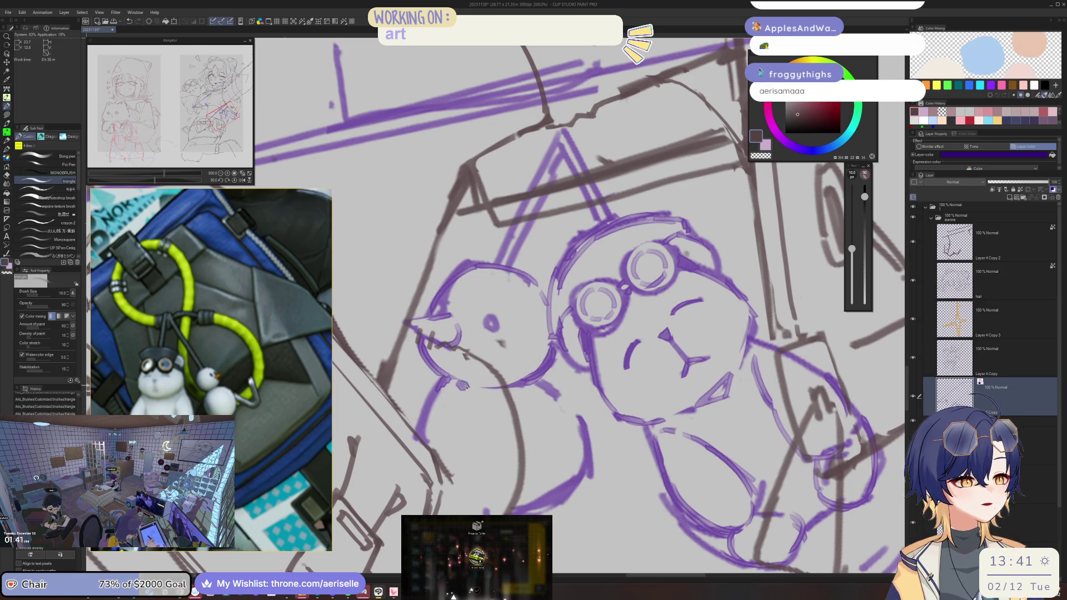
Step: Erase stray marks near the bird and the purple strokes along its lower body
left_click_drag(585, 438, 544, 408)
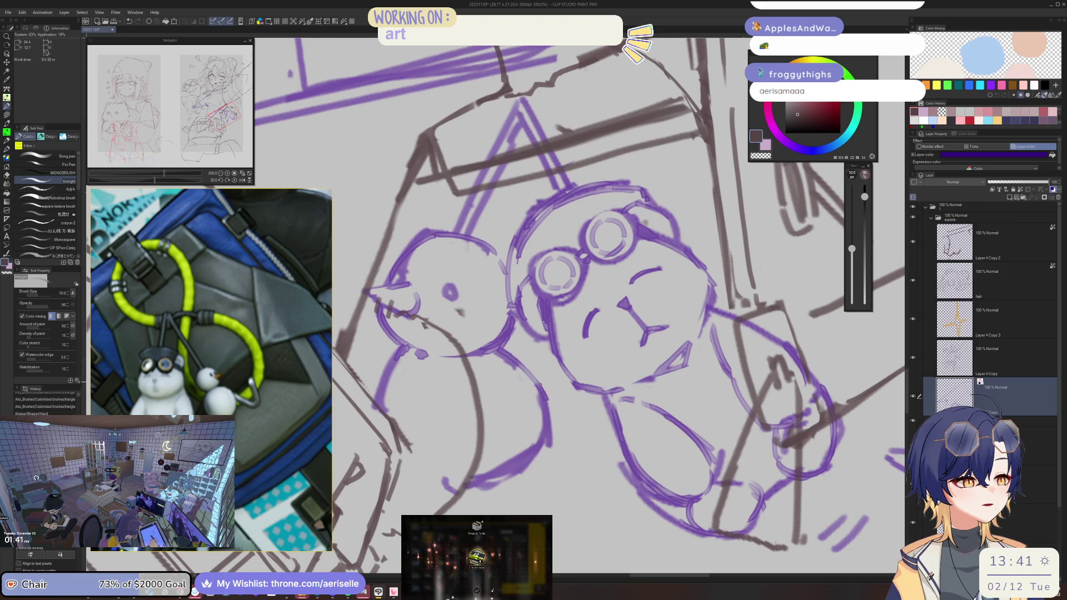
left_click(542, 406)
scroll(543, 405, "down", 2)
left_click_drag(528, 384, 502, 401)
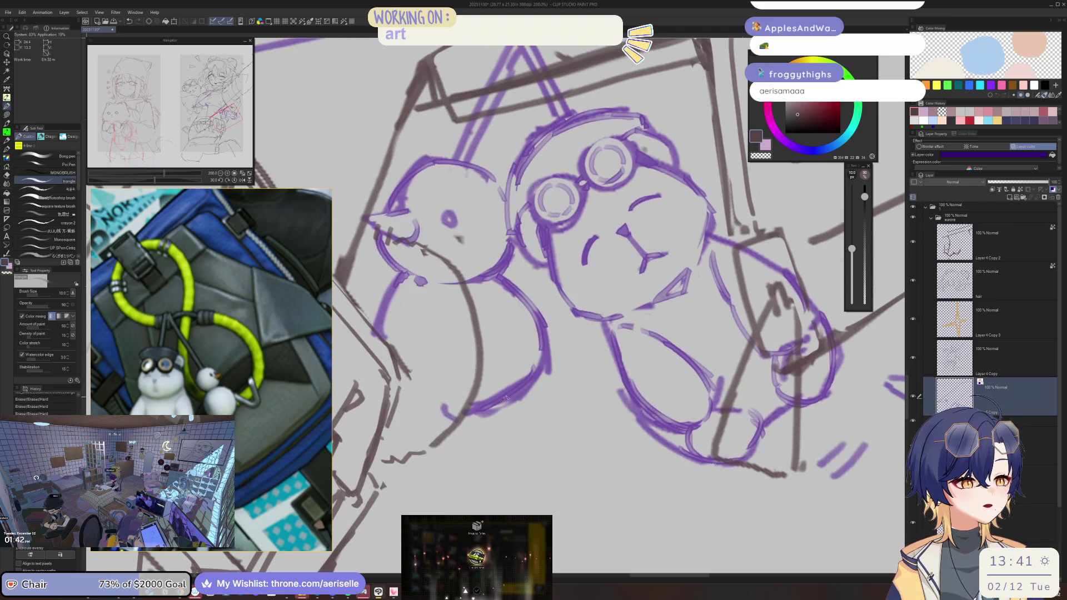
key("e")
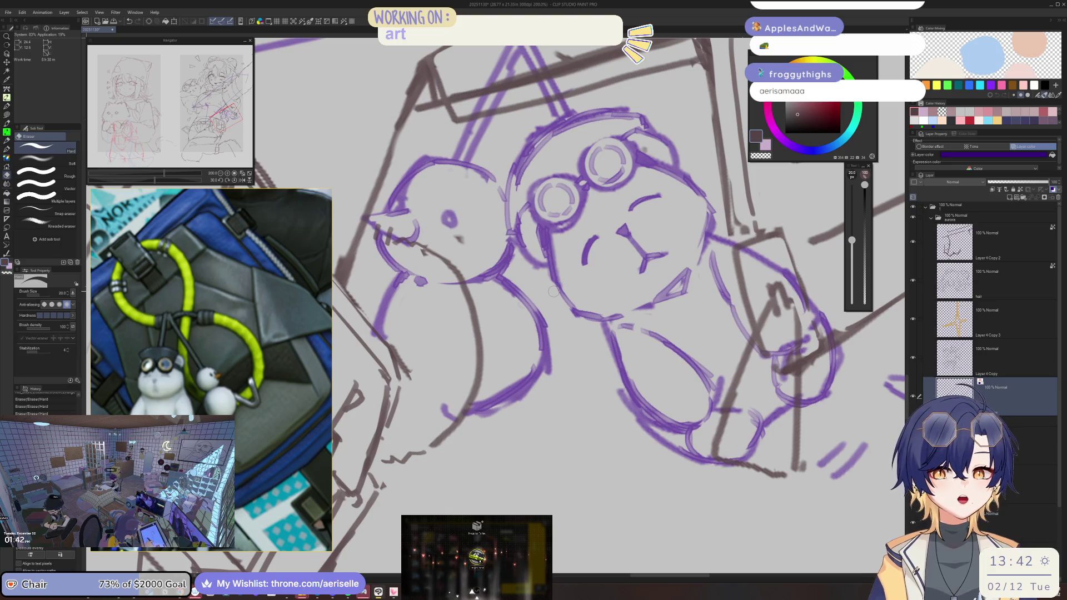
mouse_move(551, 337)
left_mouse_down()
mouse_move(467, 411)
mouse_move(508, 425)
left_mouse_up()
Step: Redraw the bird's right edge and lower body in purple on the mirrored view, then flip back
key("h")
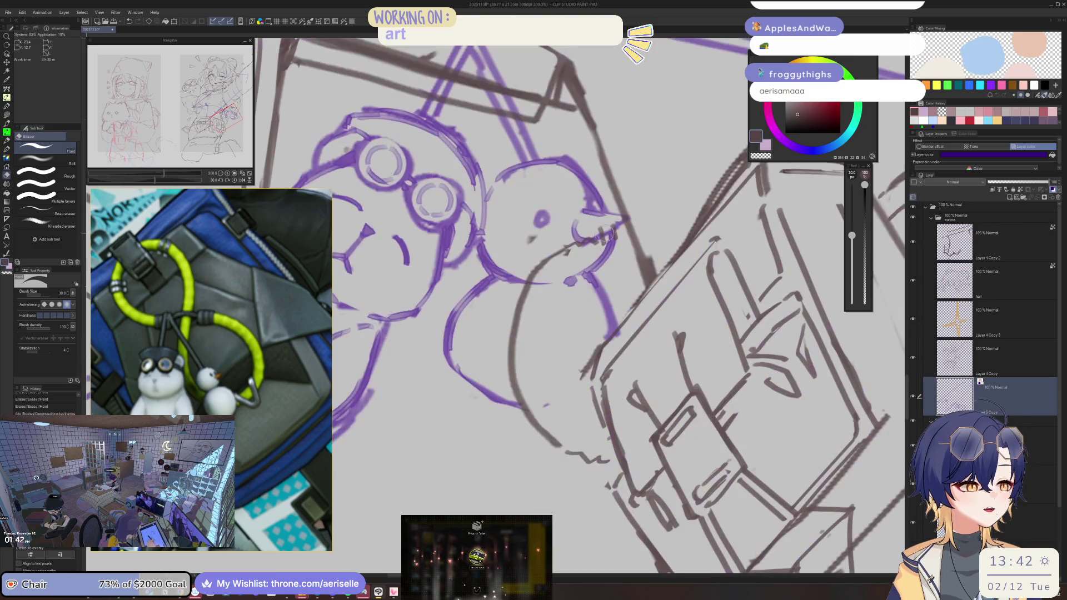
left_click_drag(600, 290, 620, 335)
mouse_move(576, 389)
left_mouse_down()
mouse_move(545, 408)
mouse_move(575, 391)
left_mouse_up()
left_click_drag(589, 300, 616, 260)
key("h")
scroll(629, 346, "down", 5)
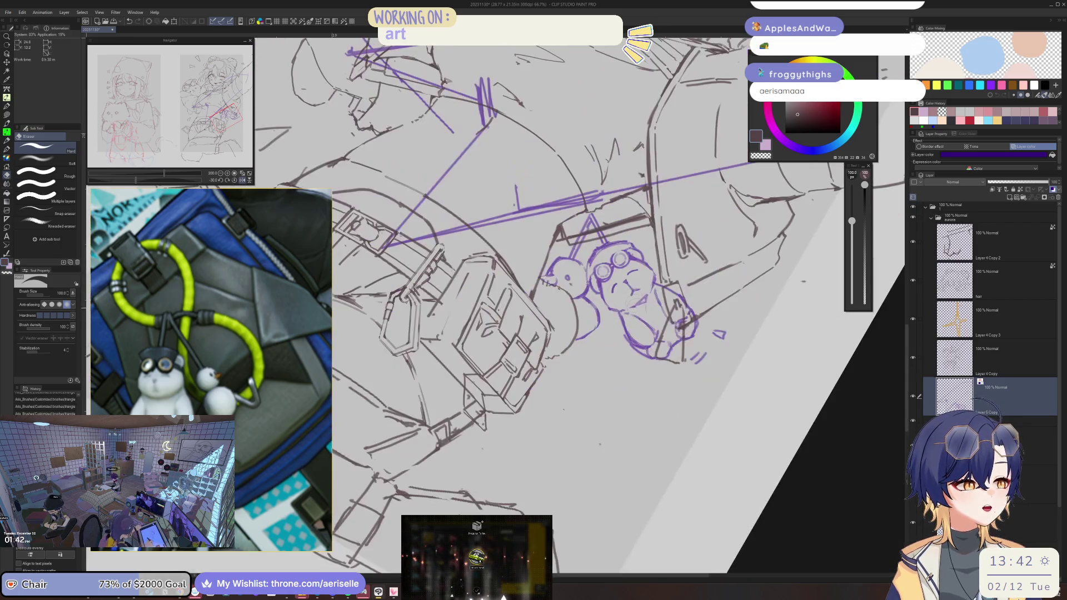
Step: Erase the bird's old purple eye and paint a new one with the triangle pen
scroll(630, 346, "up", 6)
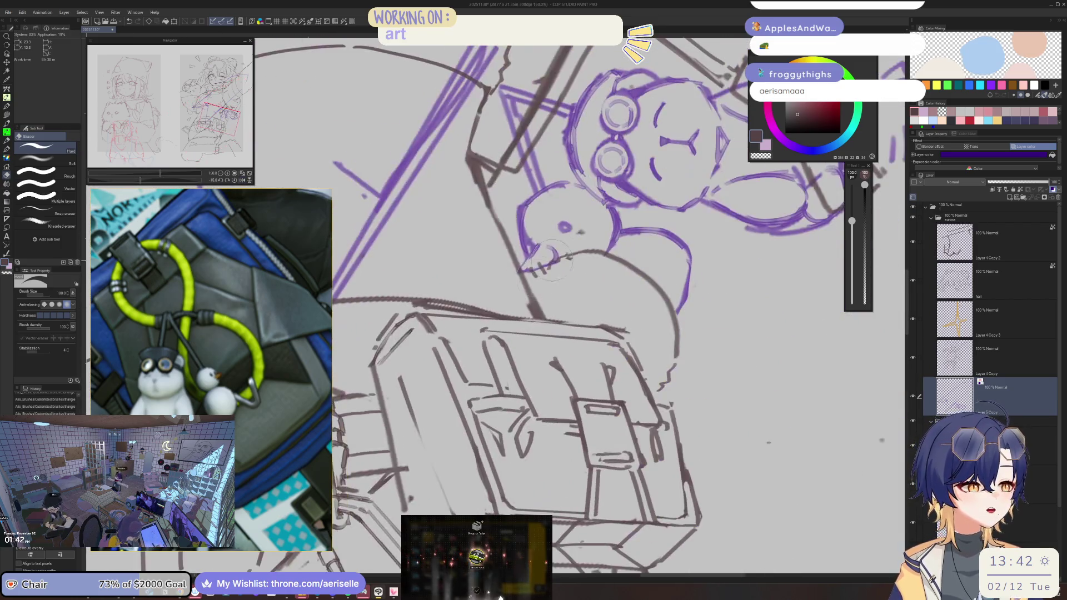
scroll(519, 316, "up", 4)
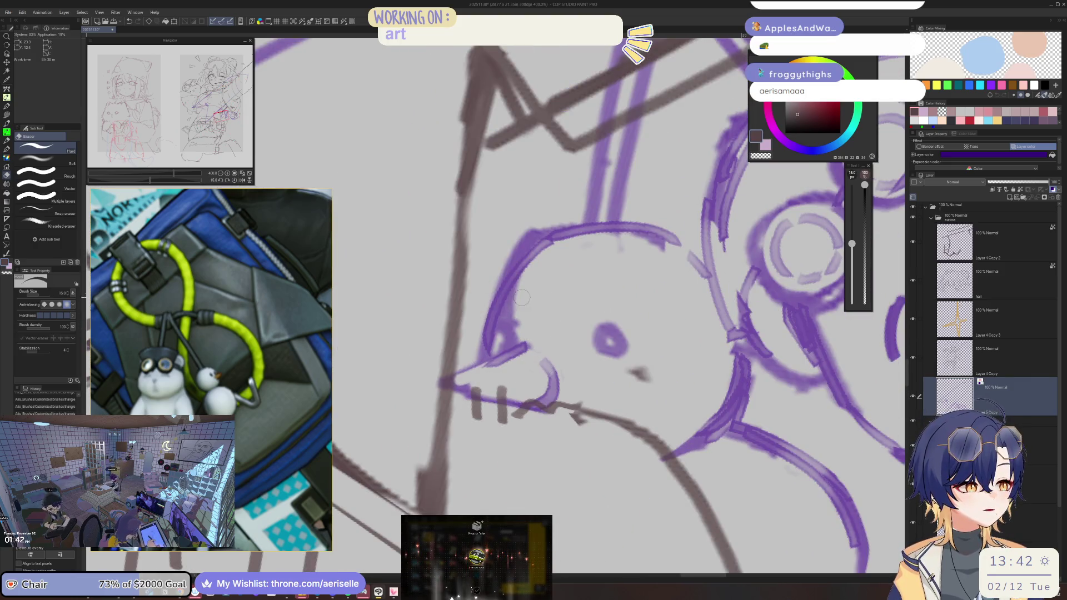
mouse_move(599, 332)
left_mouse_down()
mouse_move(621, 351)
mouse_move(603, 360)
mouse_move(611, 340)
mouse_move(606, 355)
left_mouse_up()
key("p")
left_click(616, 337)
mouse_move(507, 347)
left_mouse_down()
mouse_move(513, 330)
mouse_move(515, 343)
left_mouse_up()
scroll(516, 342, "down", 10)
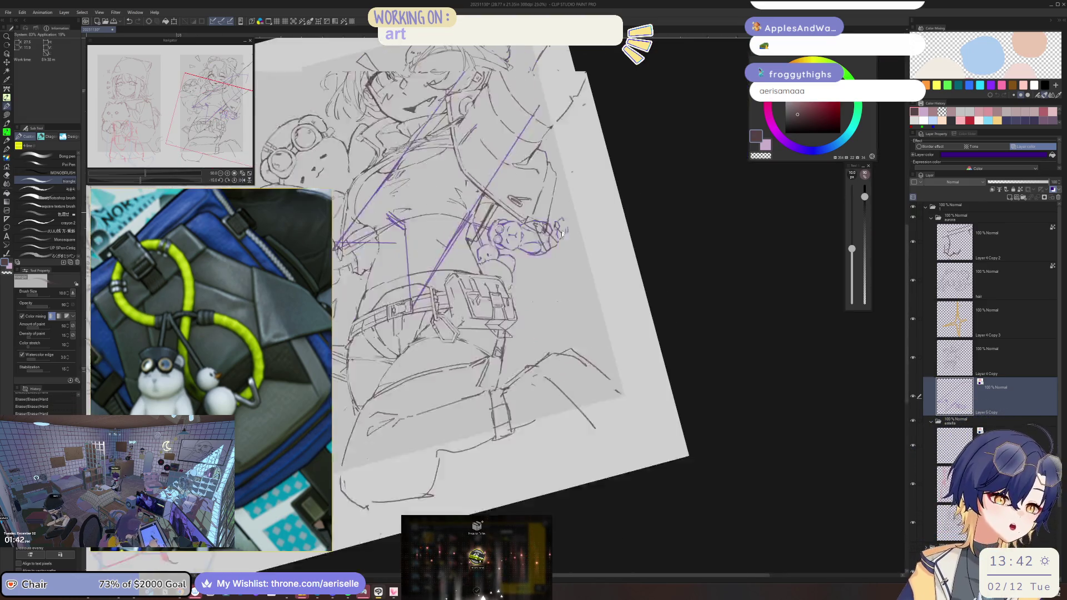
left_click_drag(561, 233, 531, 264)
scroll(450, 300, "up", 1)
Step: Erase the purple guide strokes to the right of the girl's face with a larger eraser
key("e")
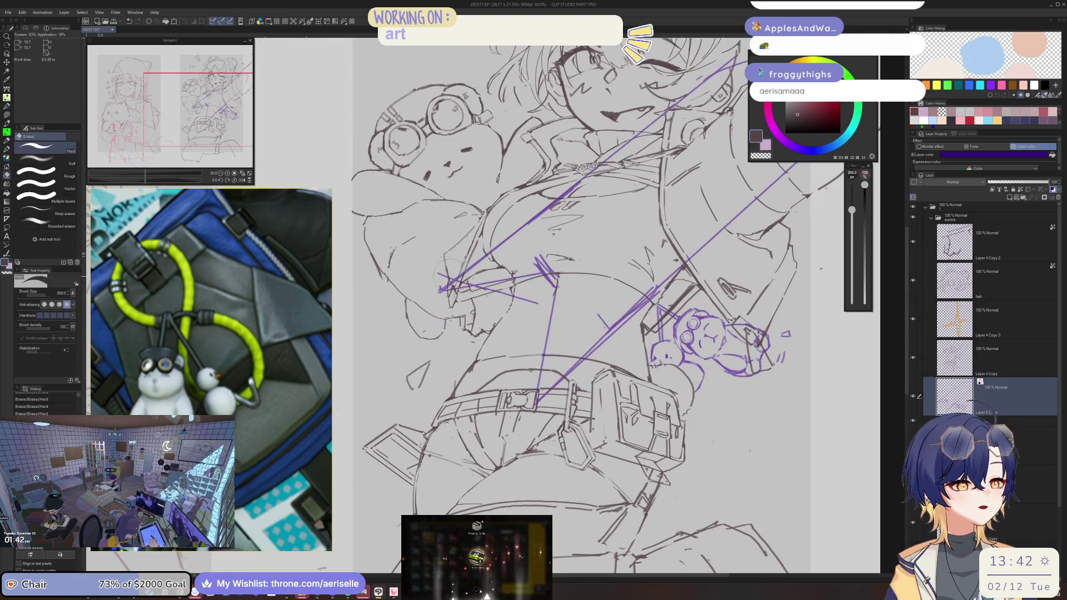
left_click_drag(537, 346, 440, 426)
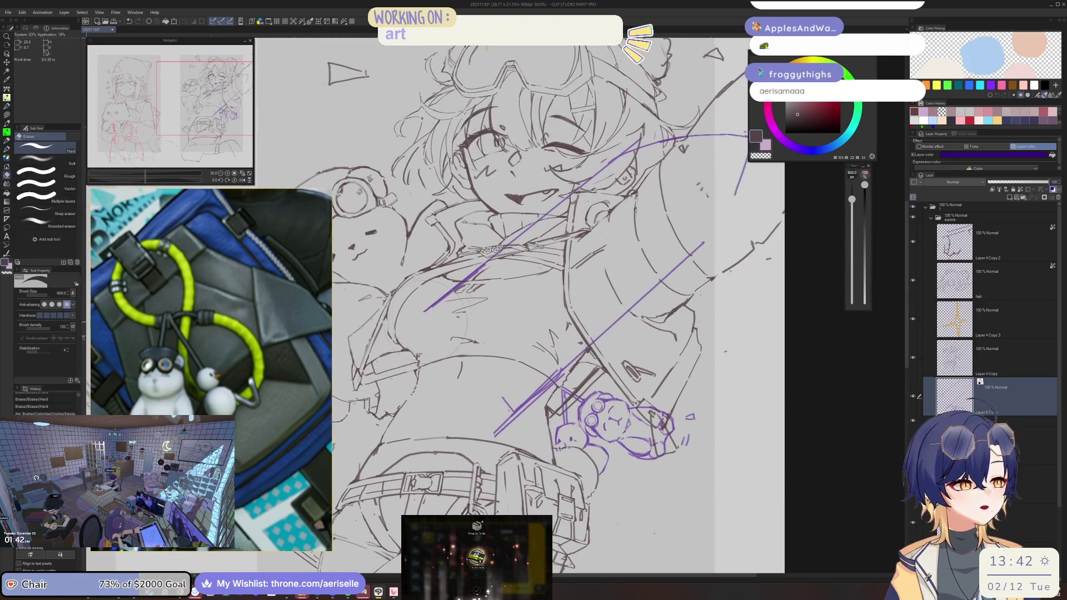
scroll(544, 261, "up", 3)
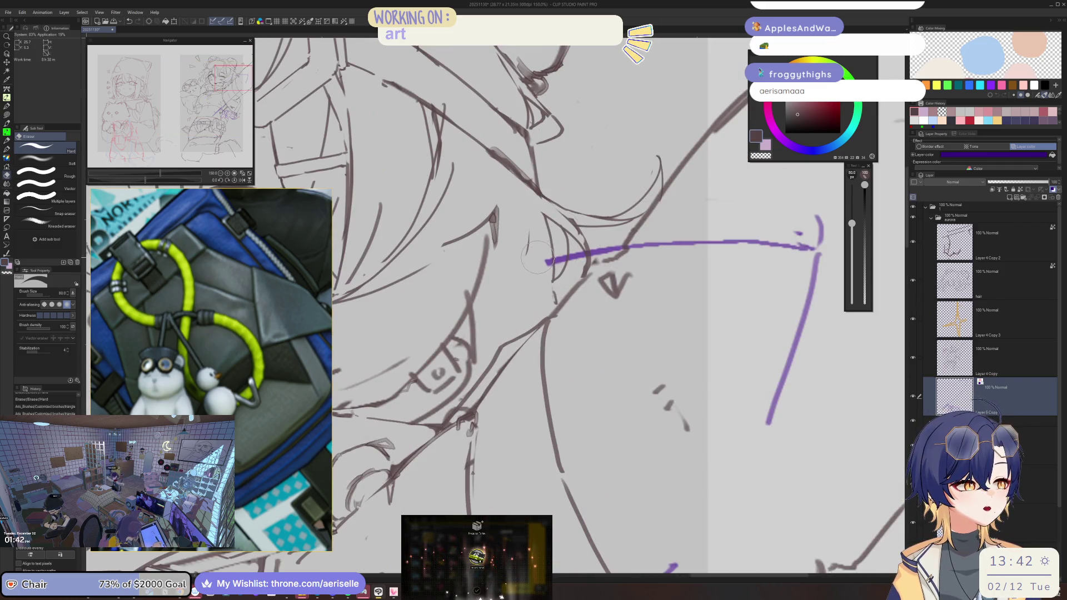
left_click_drag(545, 261, 555, 259)
key("bracketleft")
key("bracketright")
key("bracketright")
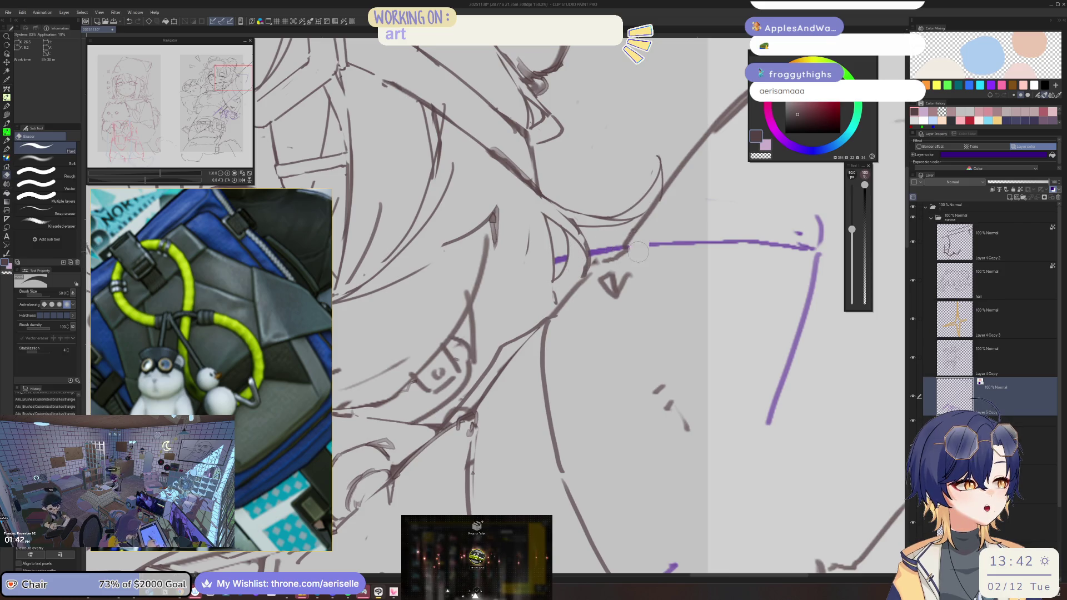
scroll(578, 253, "down", 3)
key("bracketright")
key("bracketright")
key("bracketright")
mouse_move(597, 205)
left_mouse_down()
mouse_move(620, 211)
mouse_move(617, 225)
left_mouse_up()
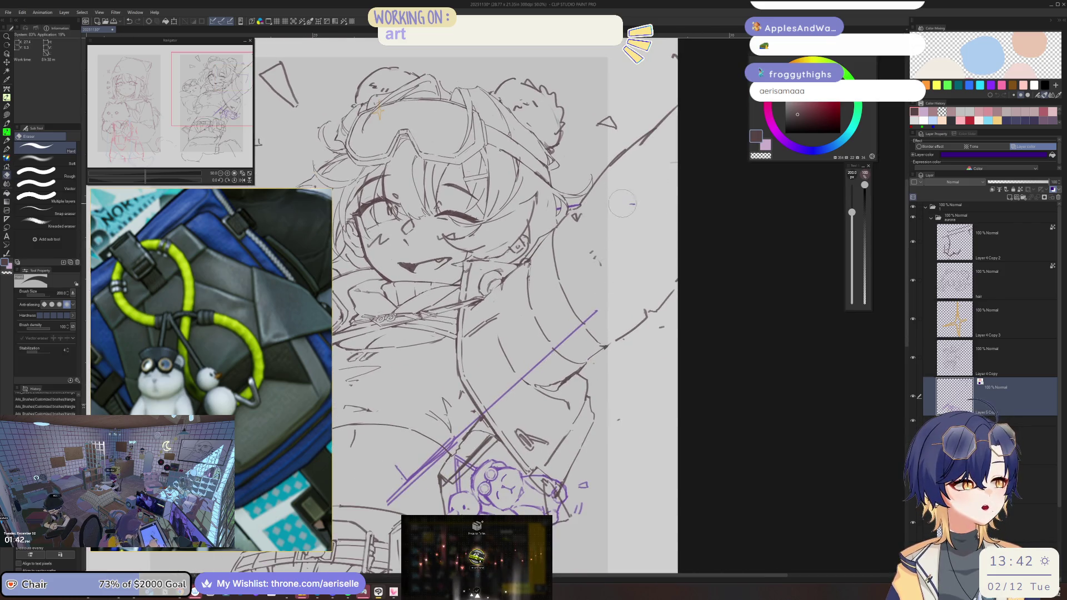
Step: Erase the long purple diagonal guide line running down the torso toward the bear charm
left_click_drag(612, 283, 627, 229)
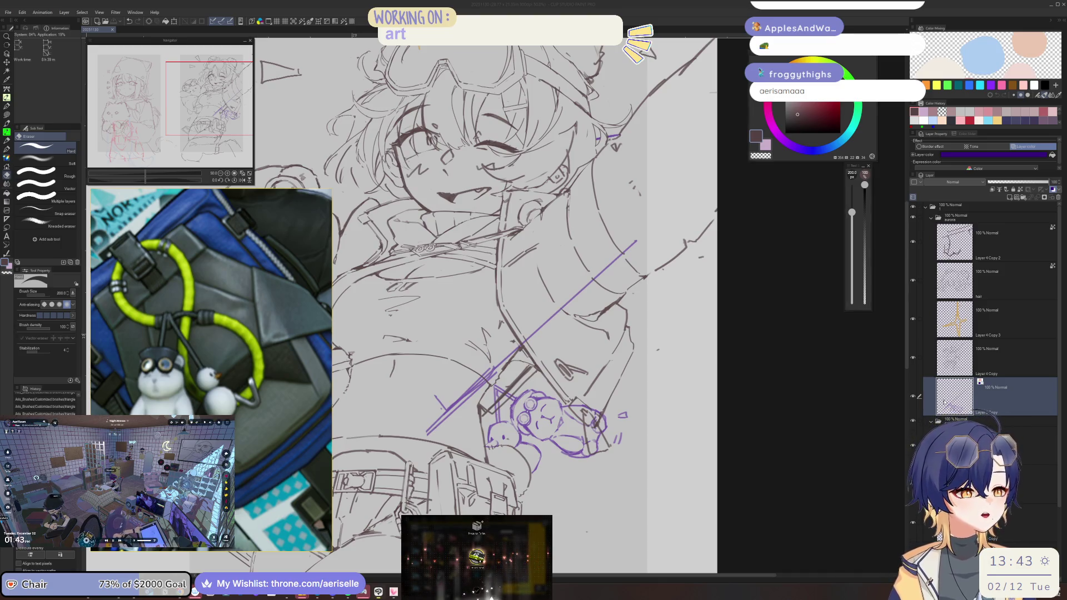
left_click_drag(436, 422, 494, 371)
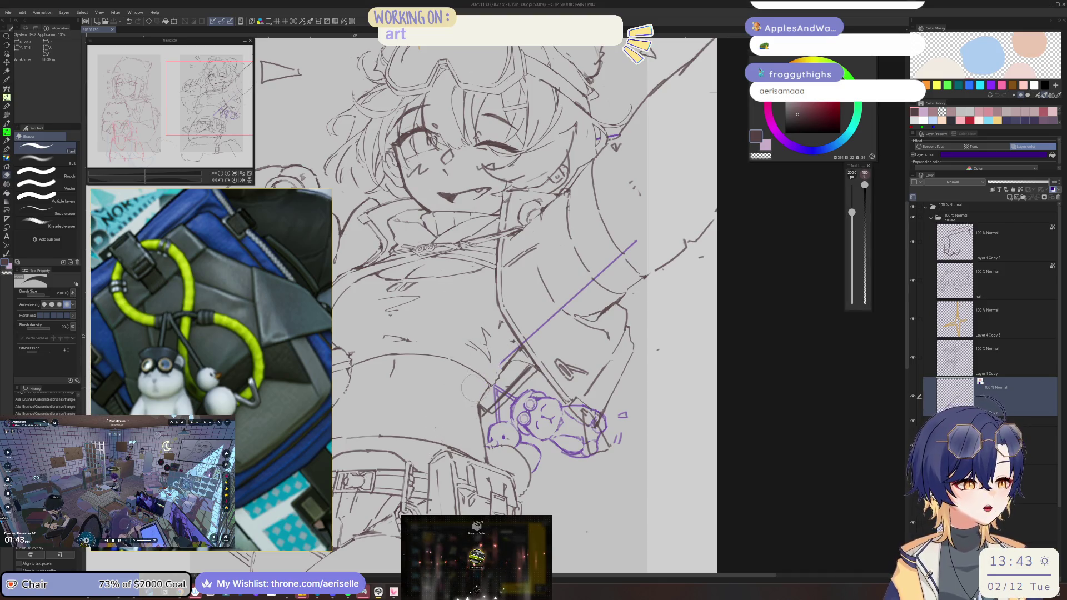
key("bracketleft")
key("bracketleft")
key("bracketleft")
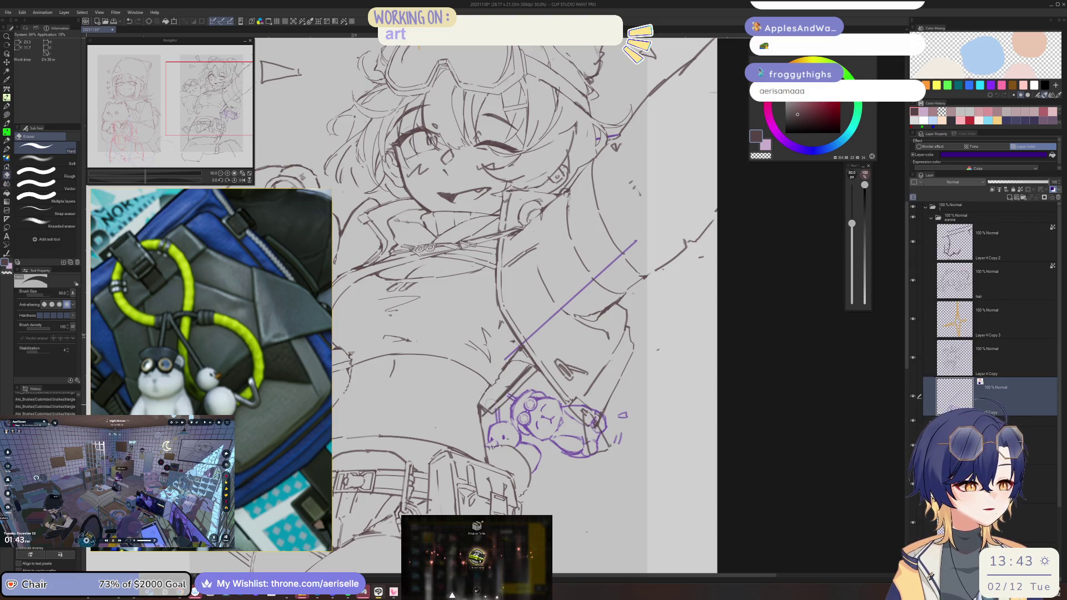
left_click_drag(500, 397, 509, 385)
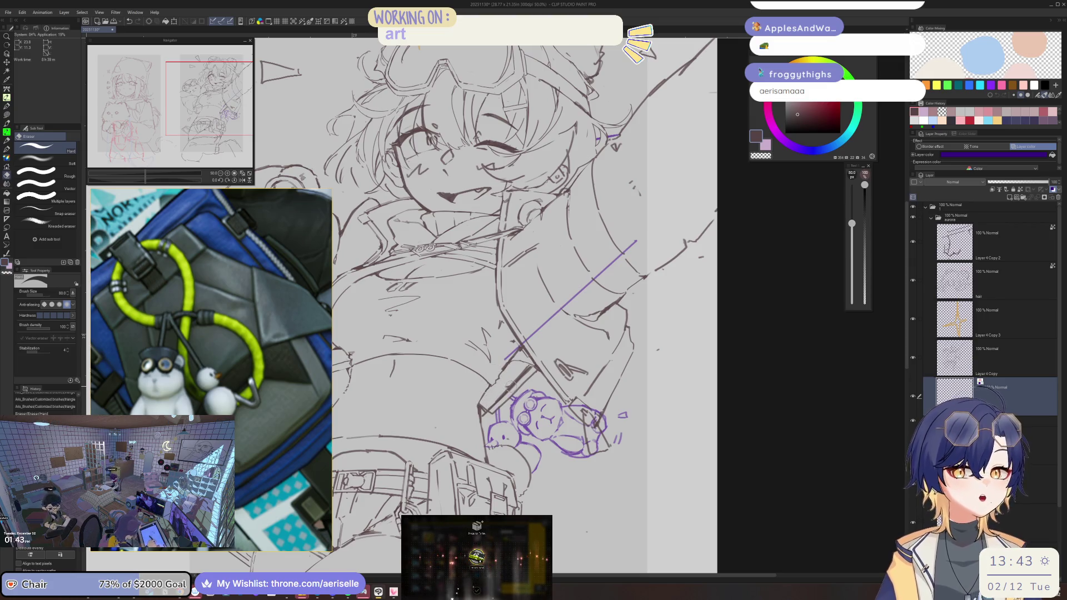
key("bracketright")
key("bracketright")
left_click_drag(504, 359, 639, 236)
Step: Erase the stray brown line bits beside and at the right edge of the teddy charm
key("h")
scroll(639, 222, "down", 5)
scroll(602, 255, "up", 5)
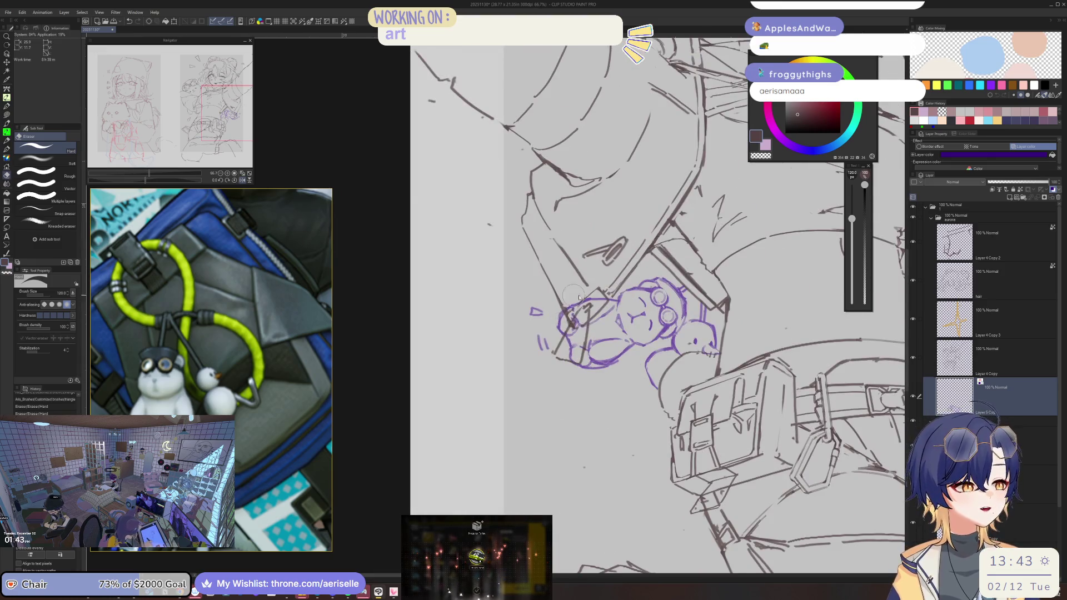
scroll(572, 311, "up", 2)
mouse_move(583, 306)
left_mouse_down()
mouse_move(572, 389)
mouse_move(575, 342)
left_mouse_up()
key("bracketleft")
key("bracketleft")
mouse_move(583, 235)
left_mouse_down()
mouse_move(543, 185)
mouse_move(607, 245)
mouse_move(564, 310)
mouse_move(527, 289)
mouse_move(550, 287)
left_mouse_up()
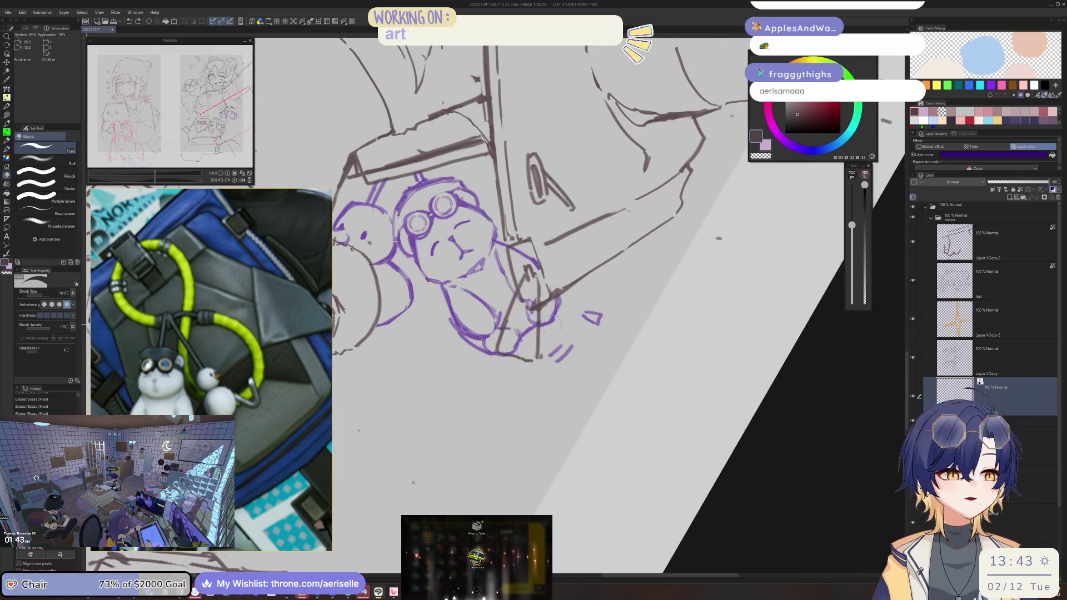
left_click_drag(547, 318, 533, 307)
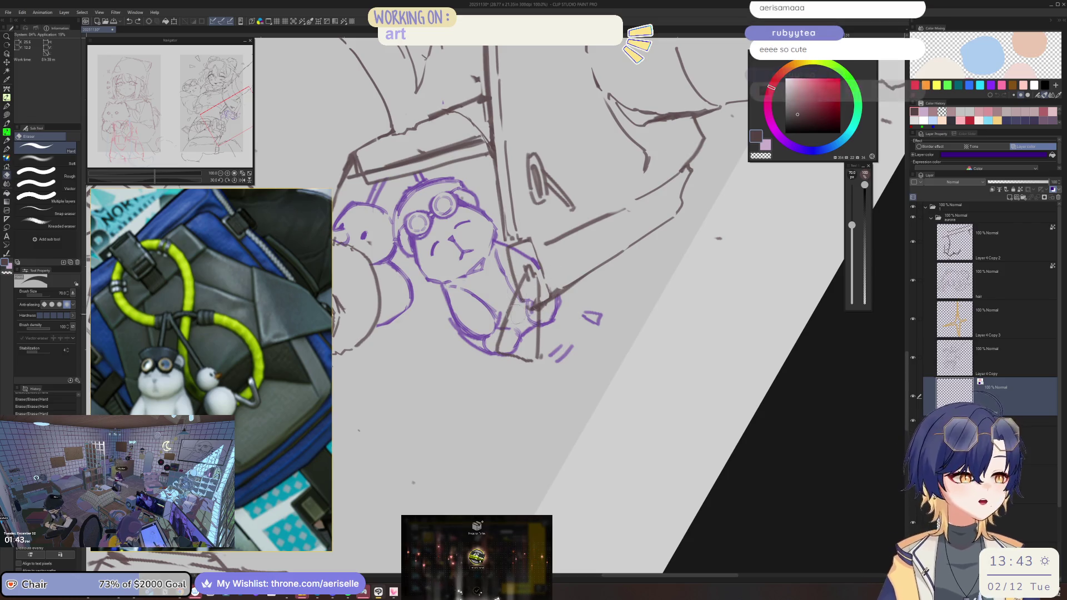
Step: Make Layer 4 Copy the working layer
left_click(526, 252, "ctrl+shift")
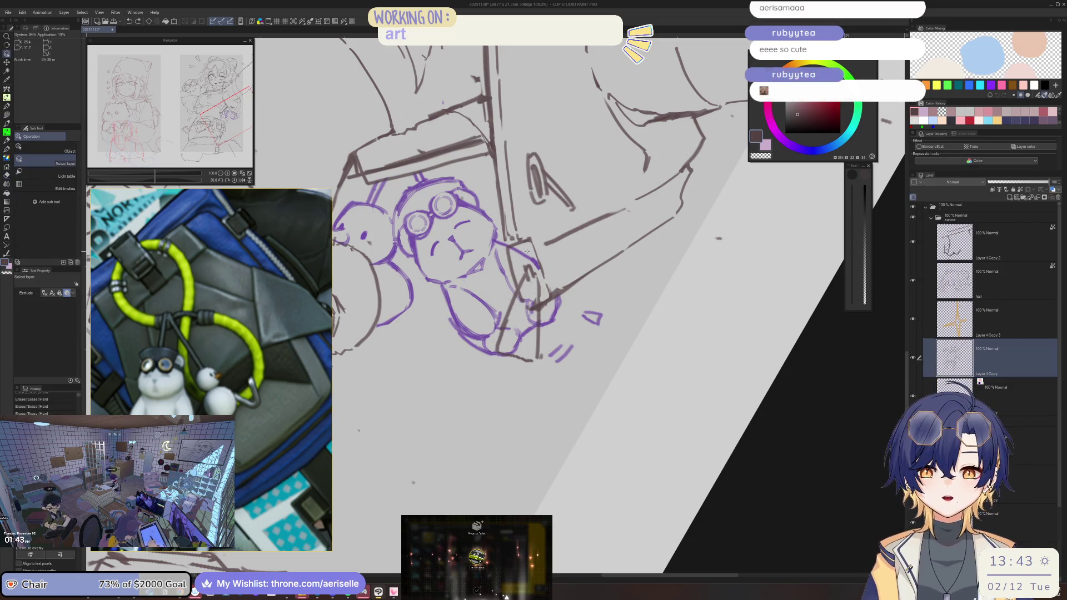
mouse_move(210, 320)
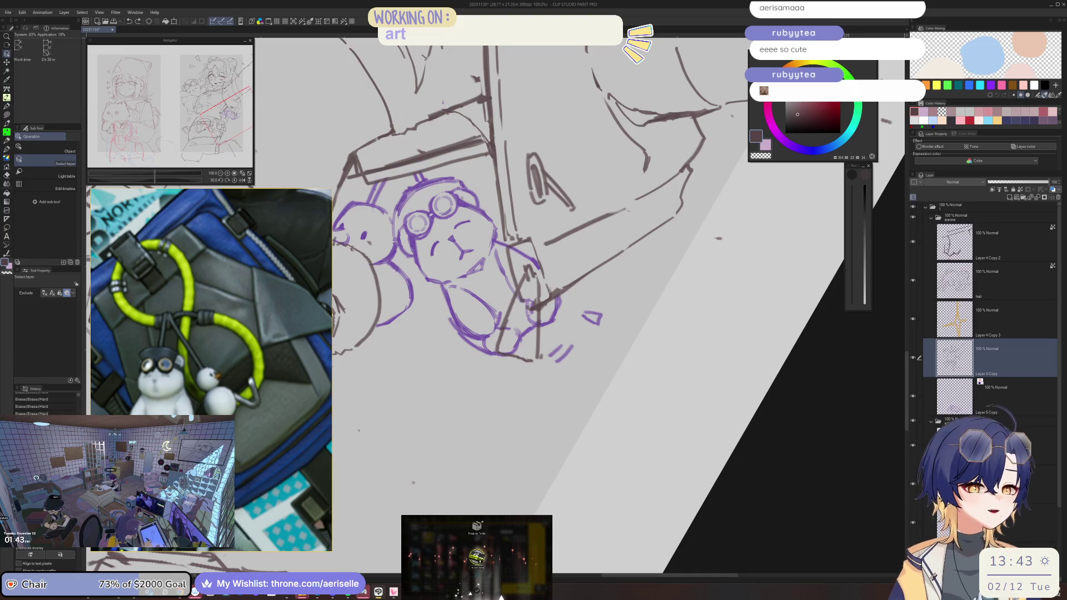
scroll(261, 283, "down", 10)
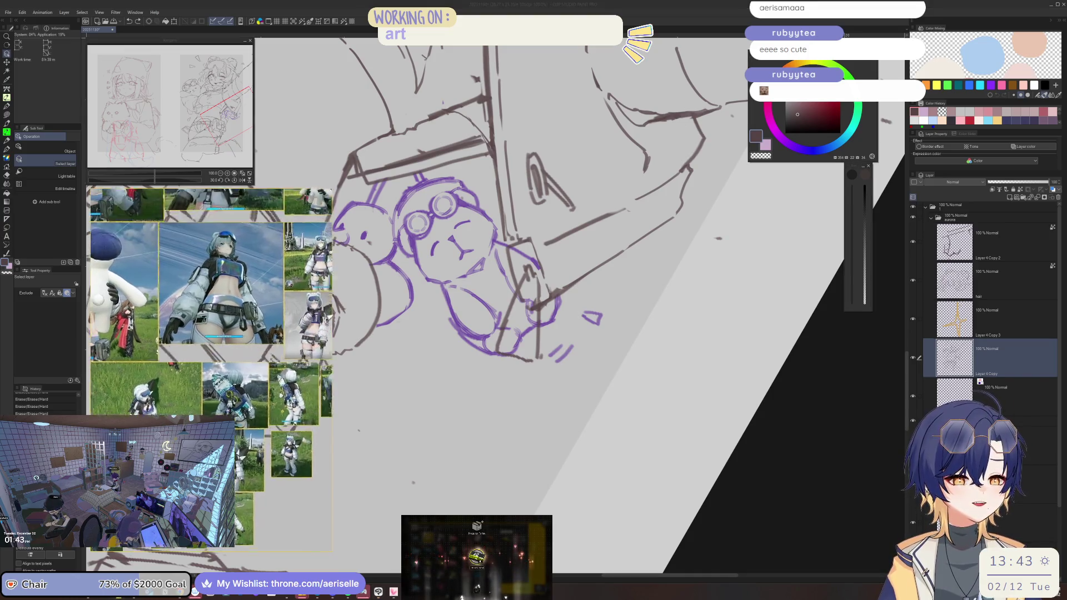
Step: Erase the sketch lines beside the teddy charm
scroll(299, 355, "up", 10)
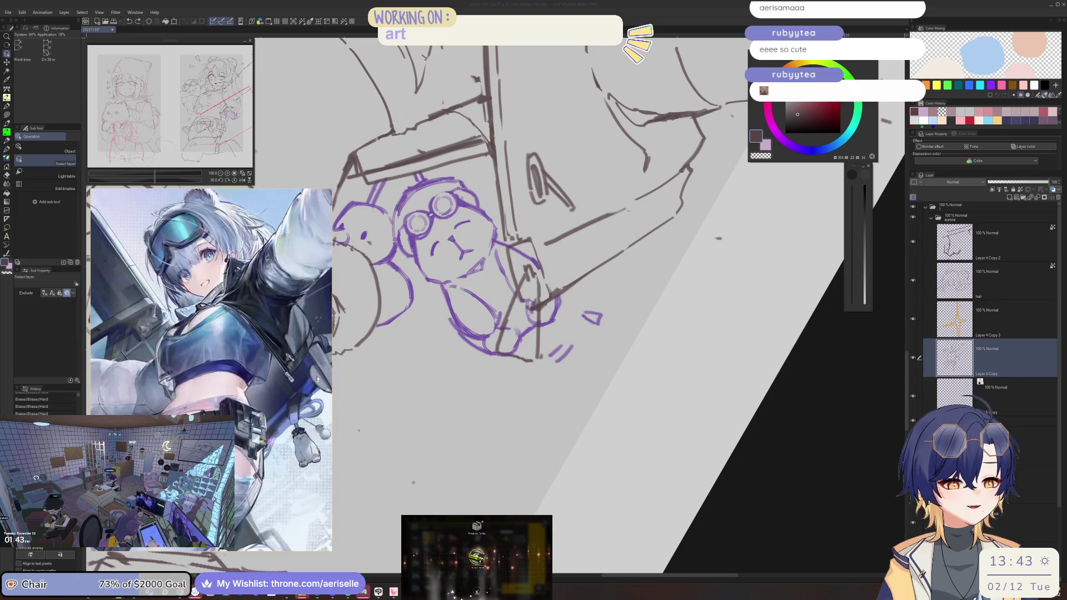
left_click(931, 341)
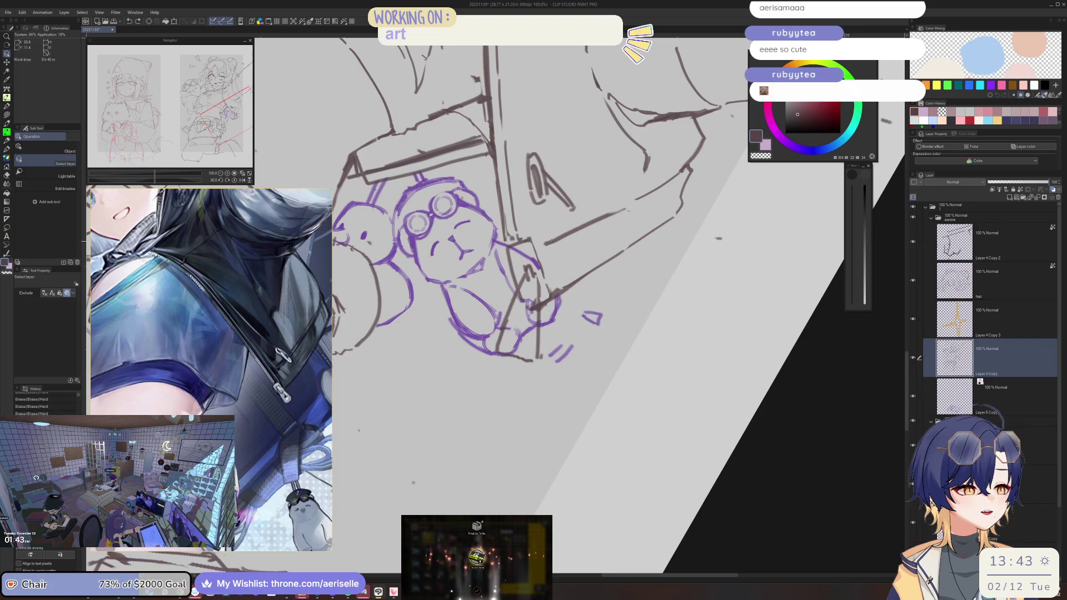
scroll(528, 232, "up", 1)
scroll(528, 232, "up", 1)
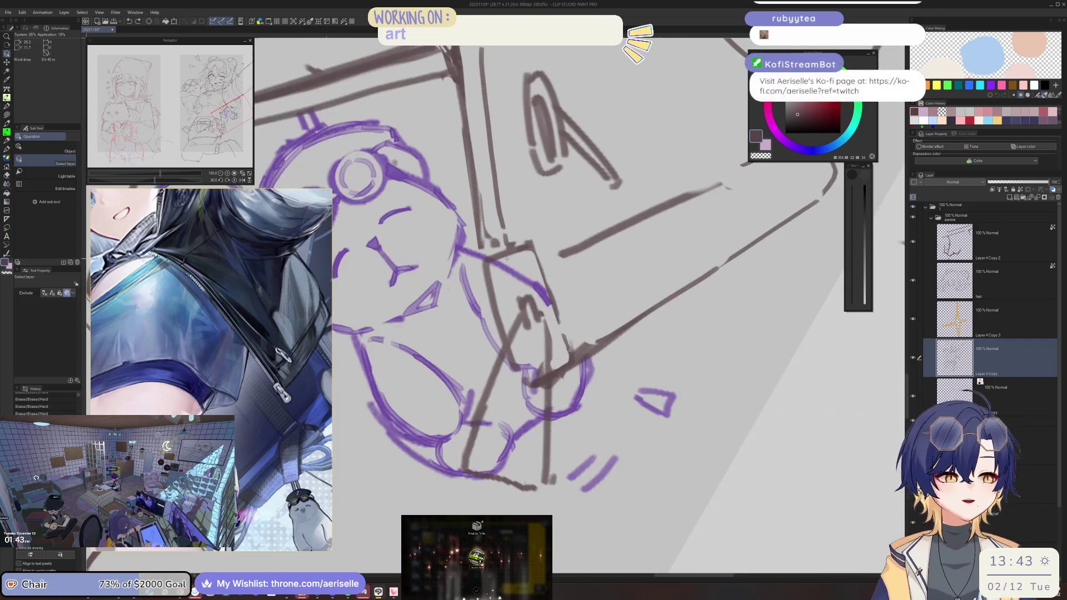
key("e")
left_click_drag(517, 241, 564, 342)
mouse_move(500, 256)
left_mouse_down()
mouse_move(507, 246)
mouse_move(506, 335)
left_mouse_up()
Step: Draw a dark hooked stroke for the clip and trim part of it
key("p")
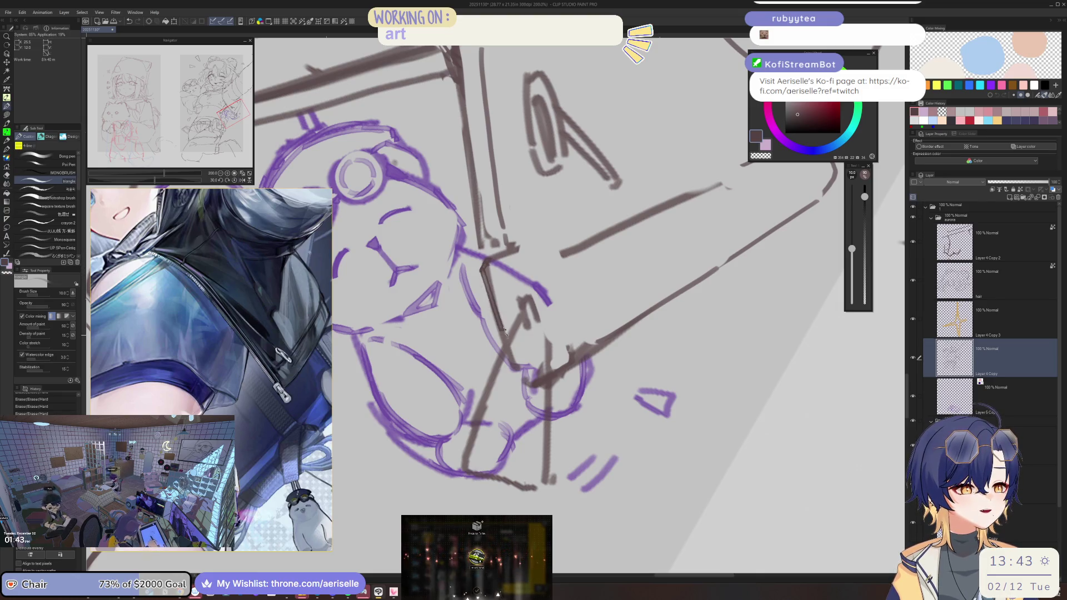
key("e")
mouse_move(493, 268)
left_mouse_down()
mouse_move(518, 284)
mouse_move(527, 334)
mouse_move(536, 310)
left_mouse_up()
key("p")
key("e")
key("p")
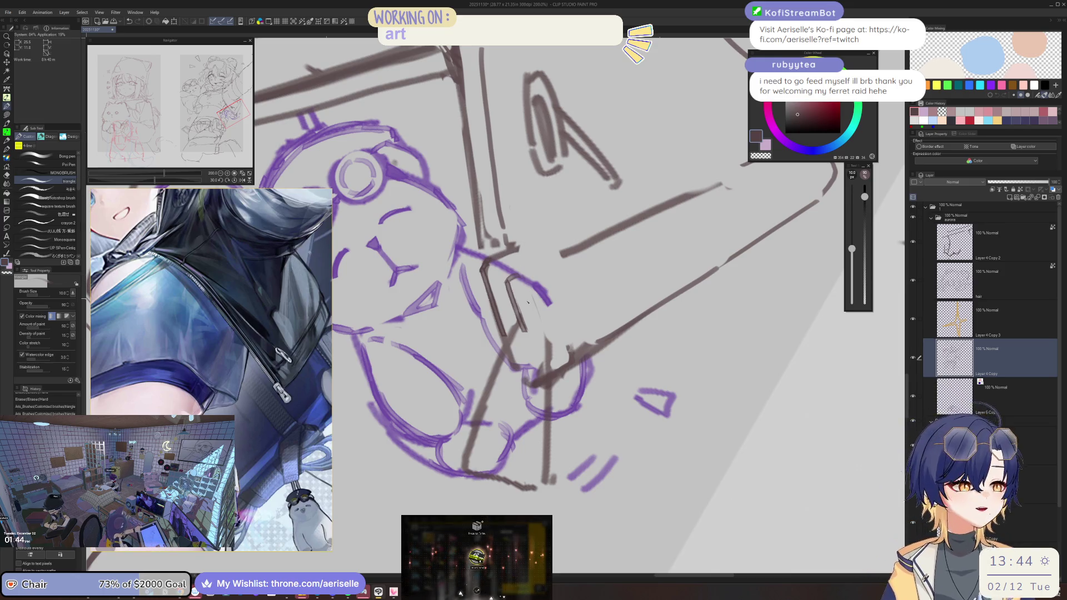
Step: Draw the clip hook's parallel lines and right side, undoing, redrawing and trimming strokes
mouse_move(522, 278)
left_mouse_down()
mouse_move(538, 326)
mouse_move(509, 305)
left_mouse_up()
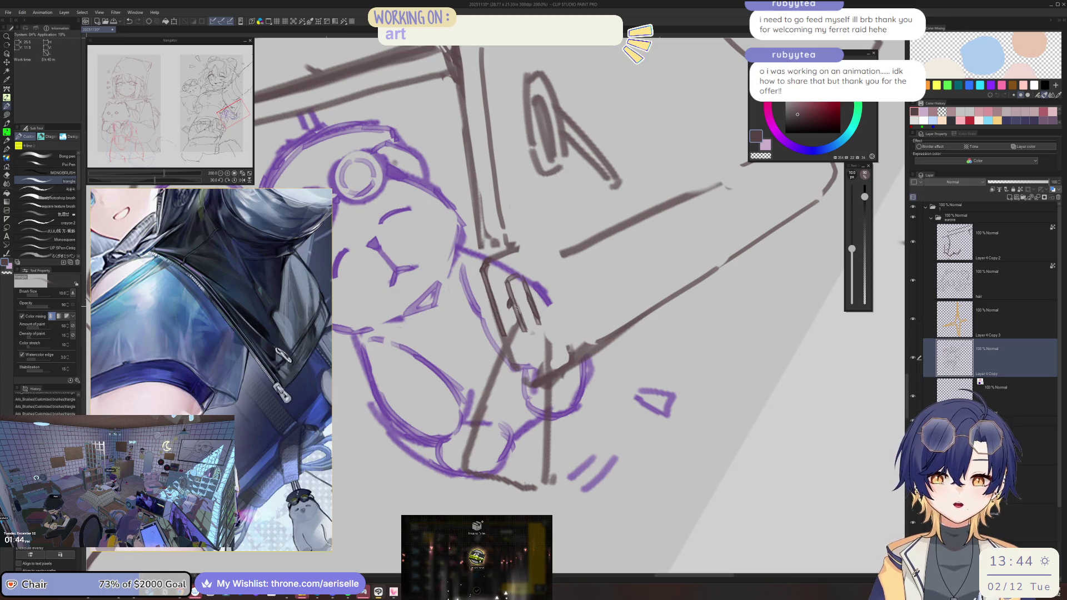
left_click_drag(509, 309, 500, 350)
key("ctrl+z")
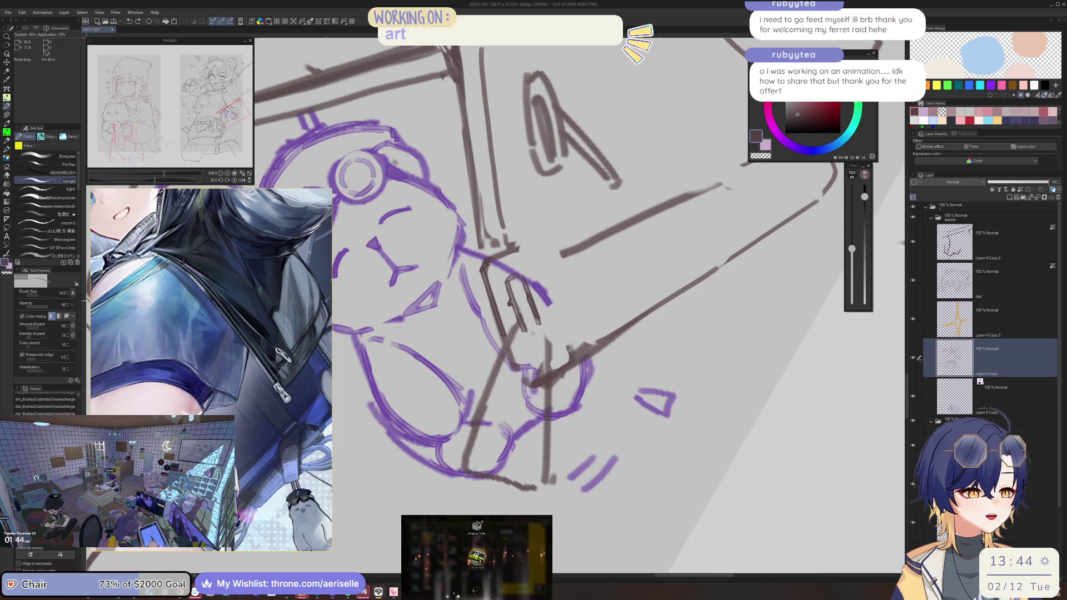
key("ctrl+z")
left_click_drag(508, 307, 502, 344)
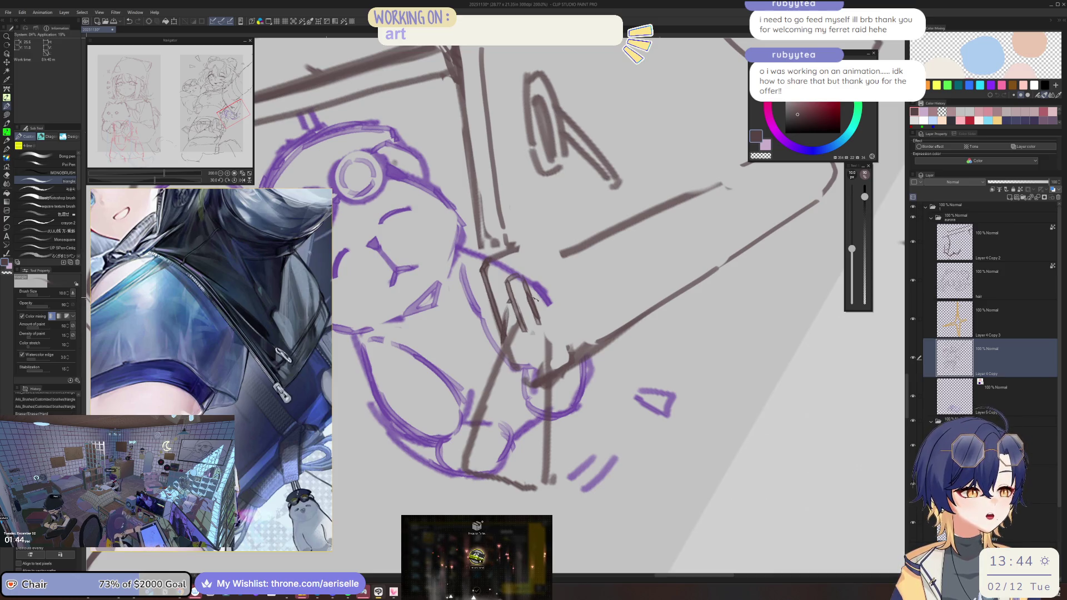
left_click_drag(536, 301, 545, 354)
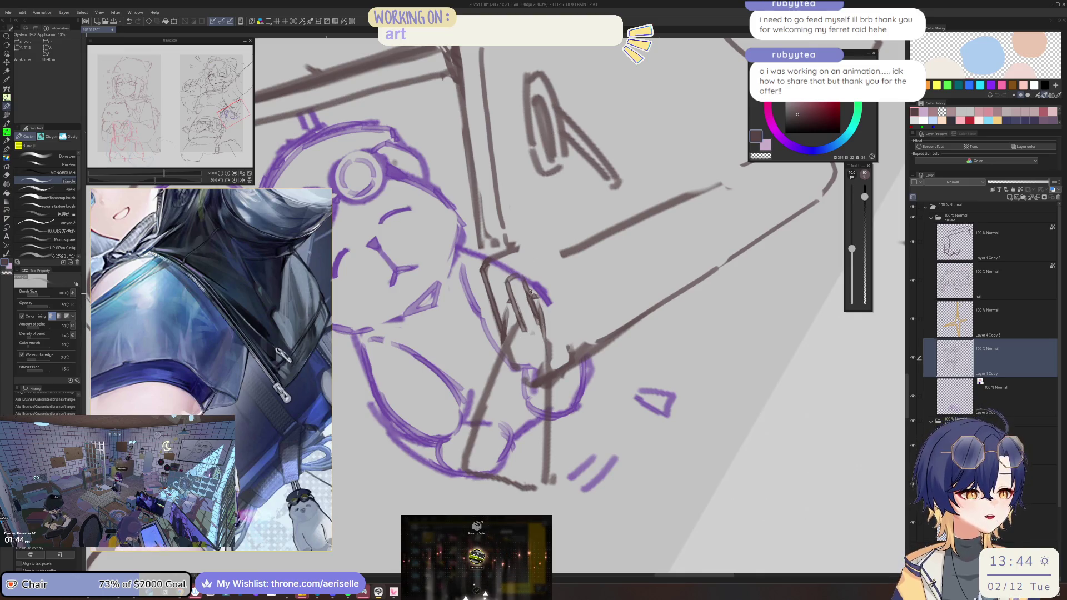
key("e")
mouse_move(524, 328)
left_mouse_down()
mouse_move(507, 360)
mouse_move(514, 334)
left_mouse_up()
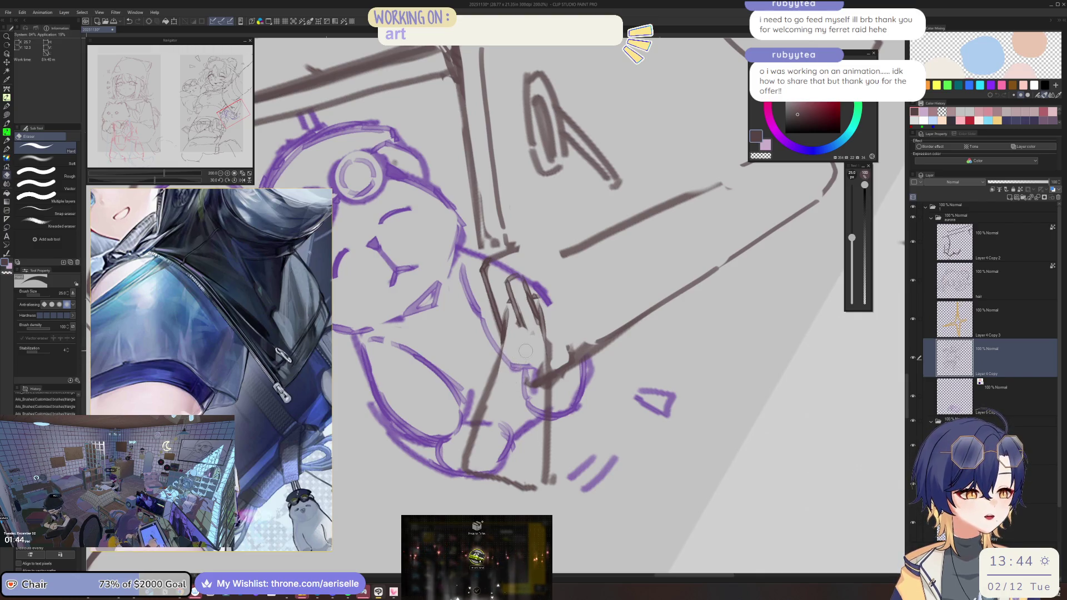
Step: Erase and redraw the clip's right edge, then clear stray clip lines
key("bracketleft")
key("bracketleft")
key("bracketleft")
left_click_drag(537, 297, 548, 364)
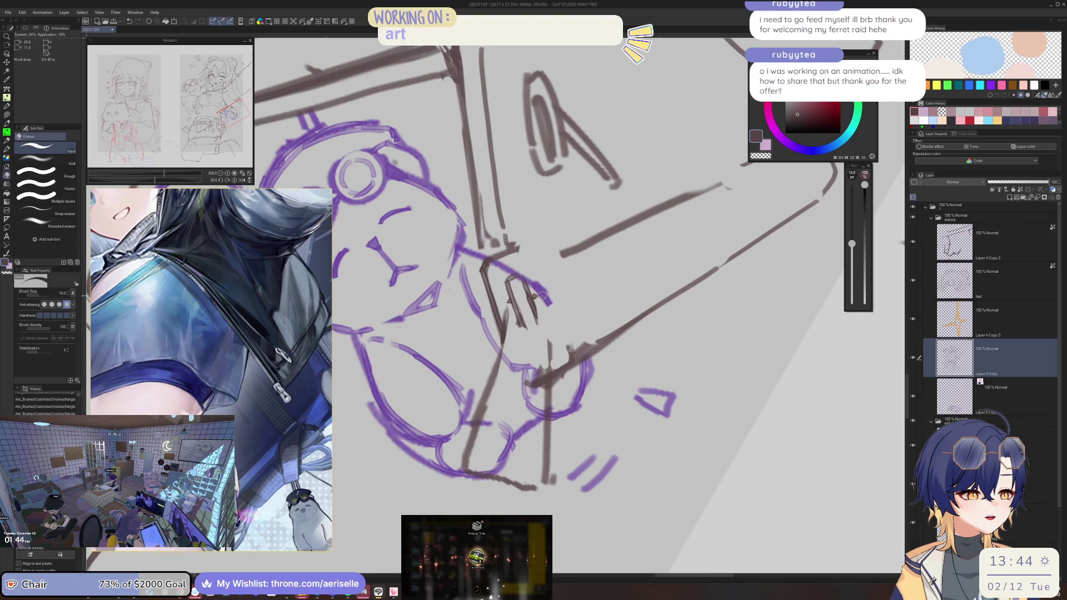
key("p")
mouse_move(533, 296)
left_mouse_down()
mouse_move(550, 372)
mouse_move(543, 476)
left_mouse_up()
key("e")
key("bracketright")
key("bracketright")
left_click_drag(493, 344, 477, 419)
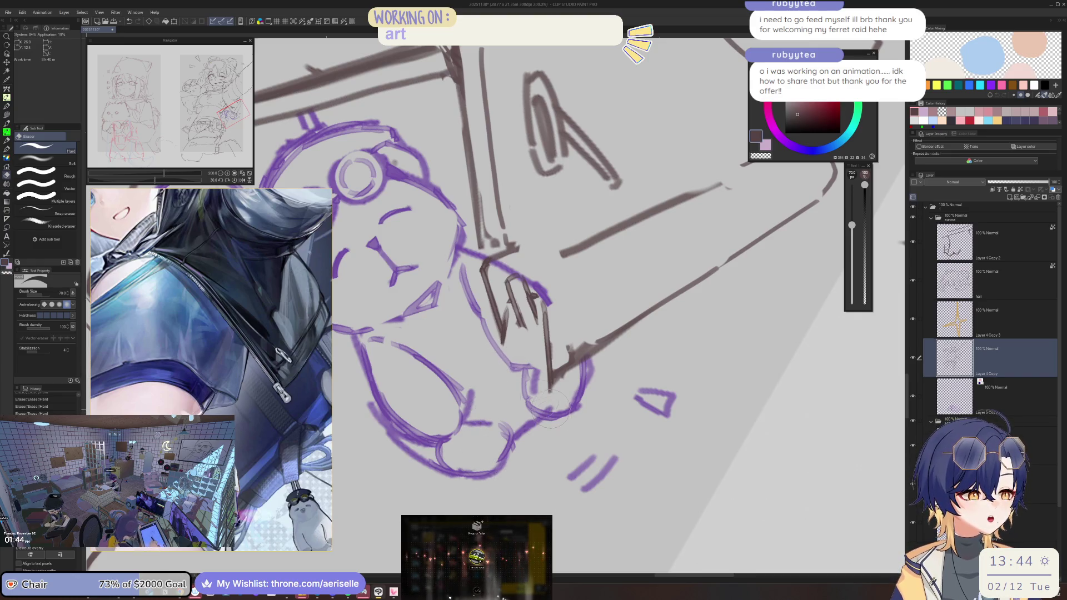
Step: Redraw the clip line and draw the clasp's sides and bottom edge
key("p")
mouse_move(509, 304)
left_mouse_down()
mouse_move(496, 409)
mouse_move(491, 379)
mouse_move(485, 389)
left_mouse_up()
key("ctrl+z")
mouse_move(491, 346)
left_mouse_down()
mouse_move(481, 392)
mouse_move(491, 405)
mouse_move(535, 409)
mouse_move(545, 392)
left_mouse_up()
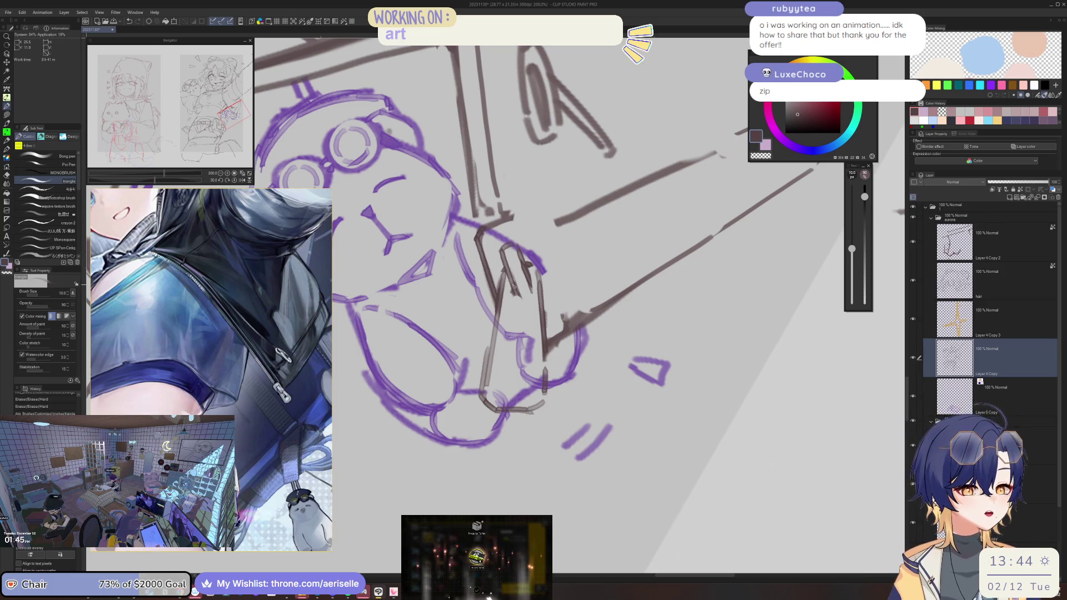
mouse_move(512, 294)
left_mouse_down()
mouse_move(530, 293)
mouse_move(521, 319)
left_mouse_up()
key("ctrl+z")
left_click_drag(531, 277, 533, 320)
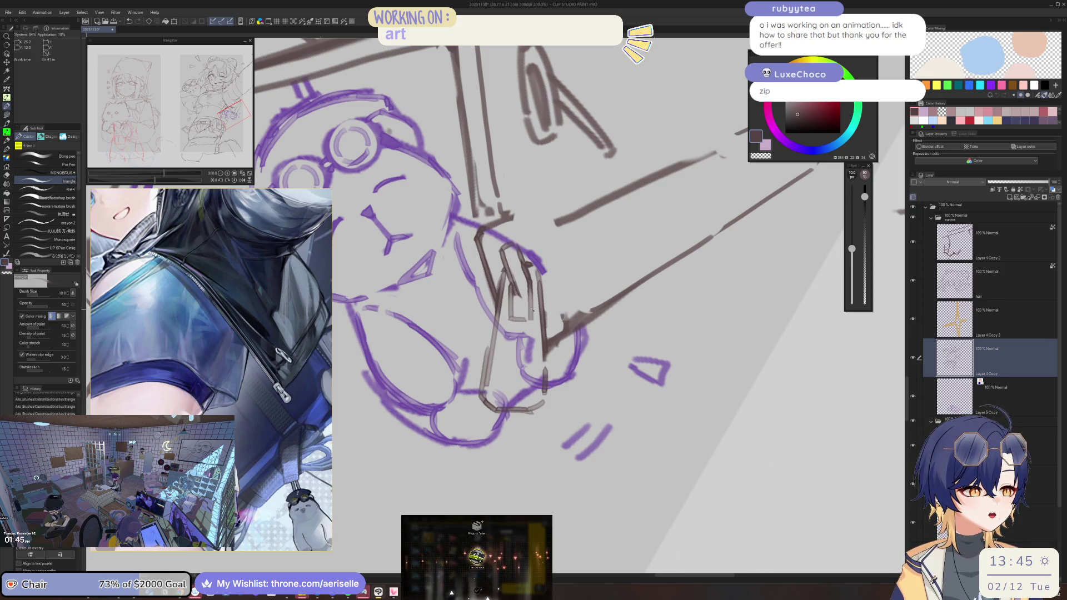
Step: Add the clasp's top and vertical side plus a strap line, checking on a flipped view, then switch to Arknights
scroll(555, 287, "down", 3)
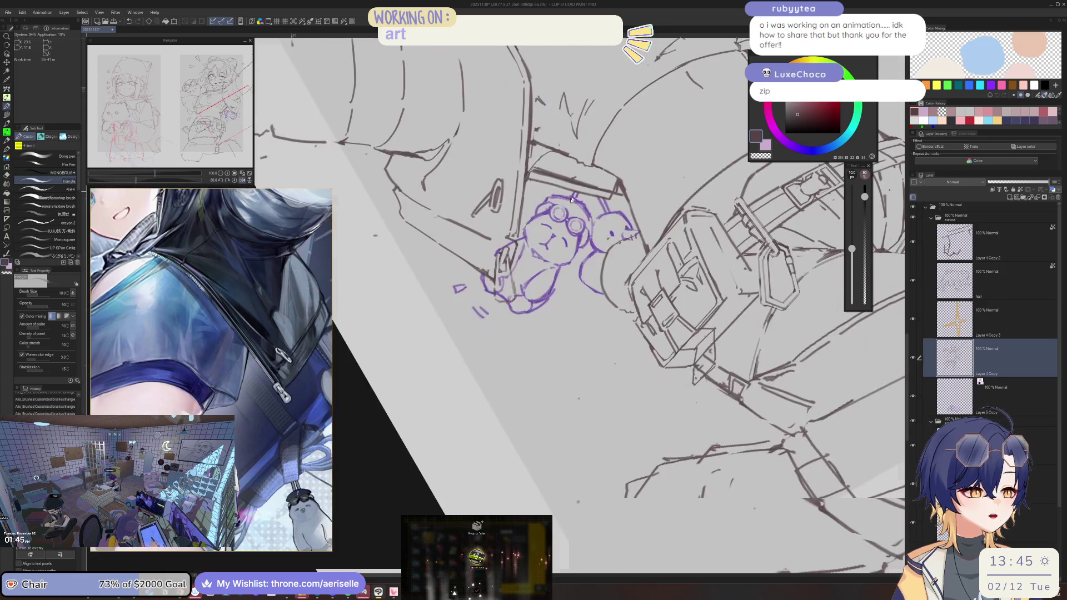
scroll(488, 291, "up", 3)
scroll(487, 292, "up", 3)
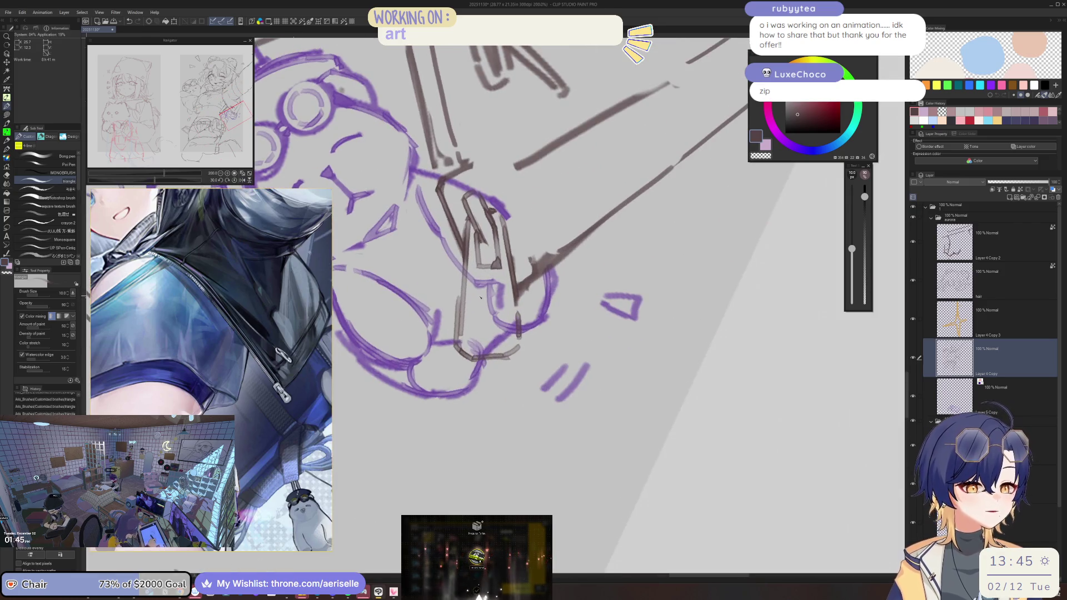
mouse_move(477, 284)
left_mouse_down()
mouse_move(497, 286)
mouse_move(476, 336)
mouse_move(492, 337)
left_mouse_up()
left_click_drag(499, 285, 498, 337)
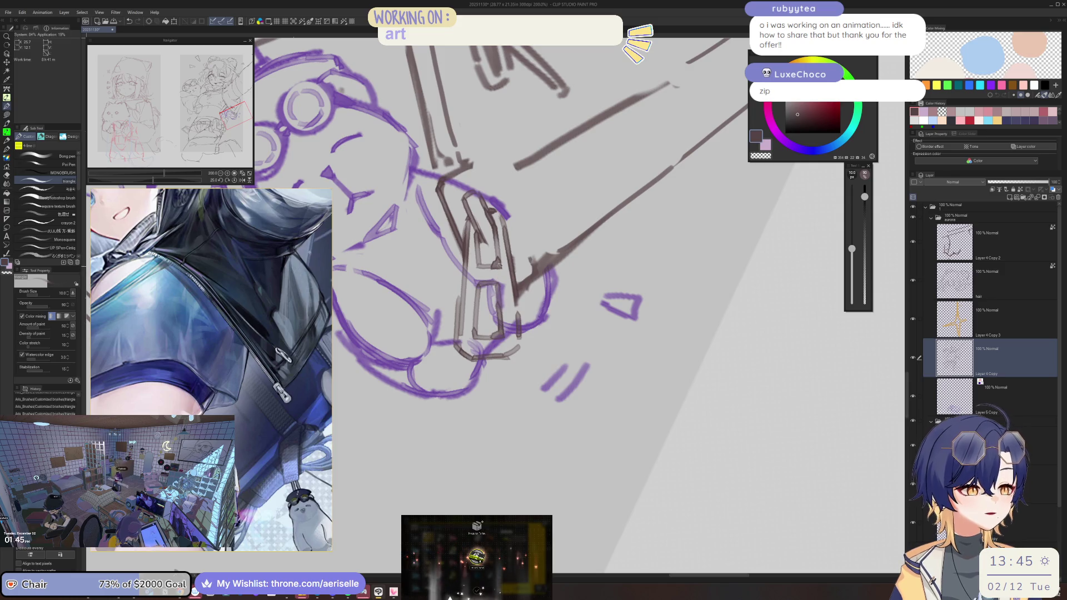
key("ctrl+minus")
key("h")
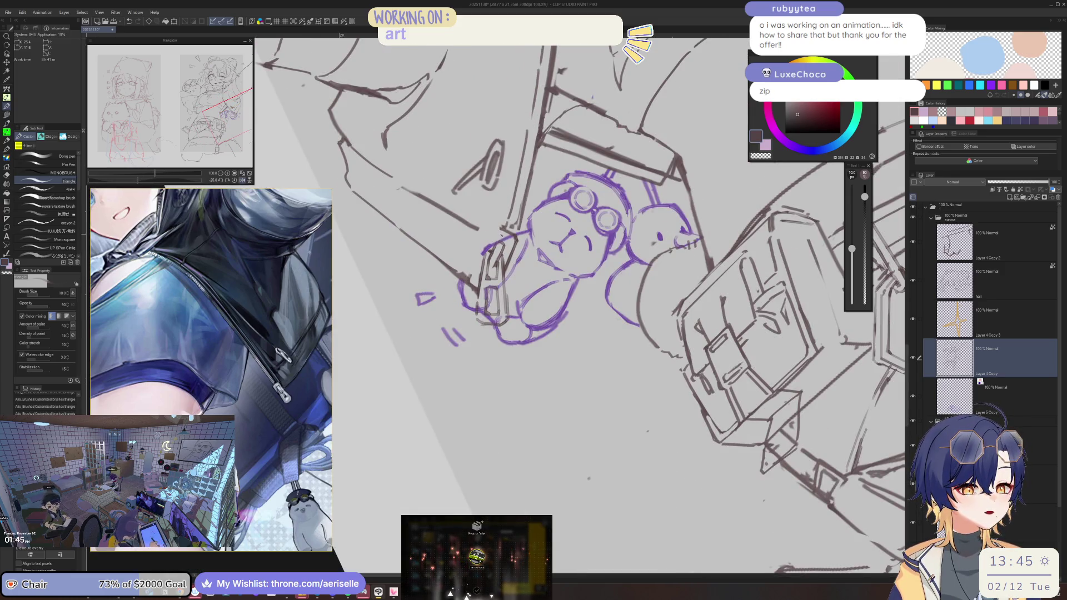
key("ctrl+plus")
left_click_drag(494, 230, 483, 258)
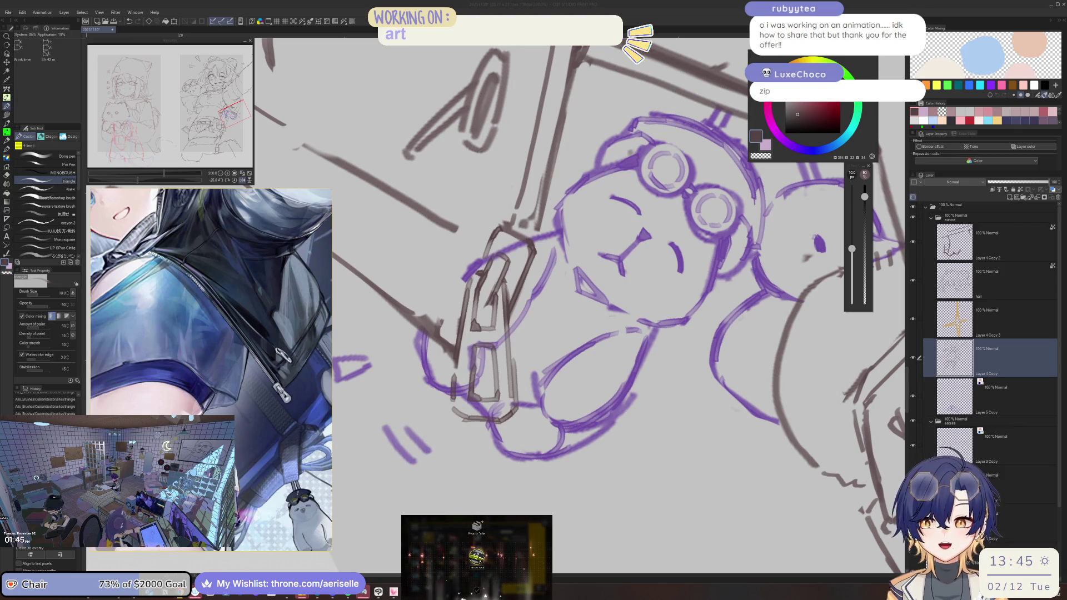
key("alt+Tab")
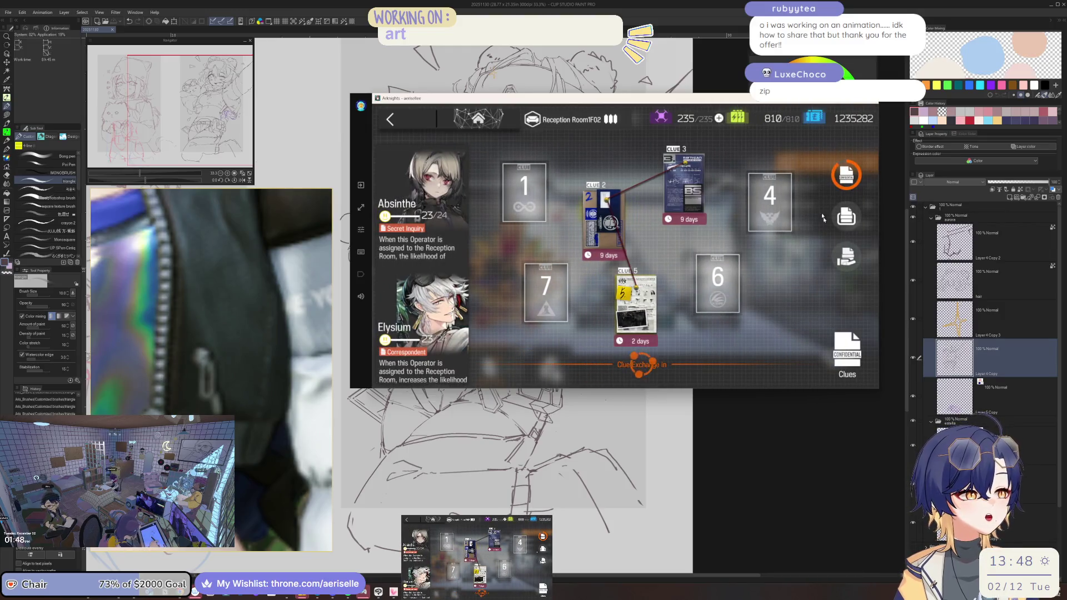
Step: Deliver the Blacksteel and Glasgow clues to friends, close the clue panels and return to the base overview
left_click(839, 255)
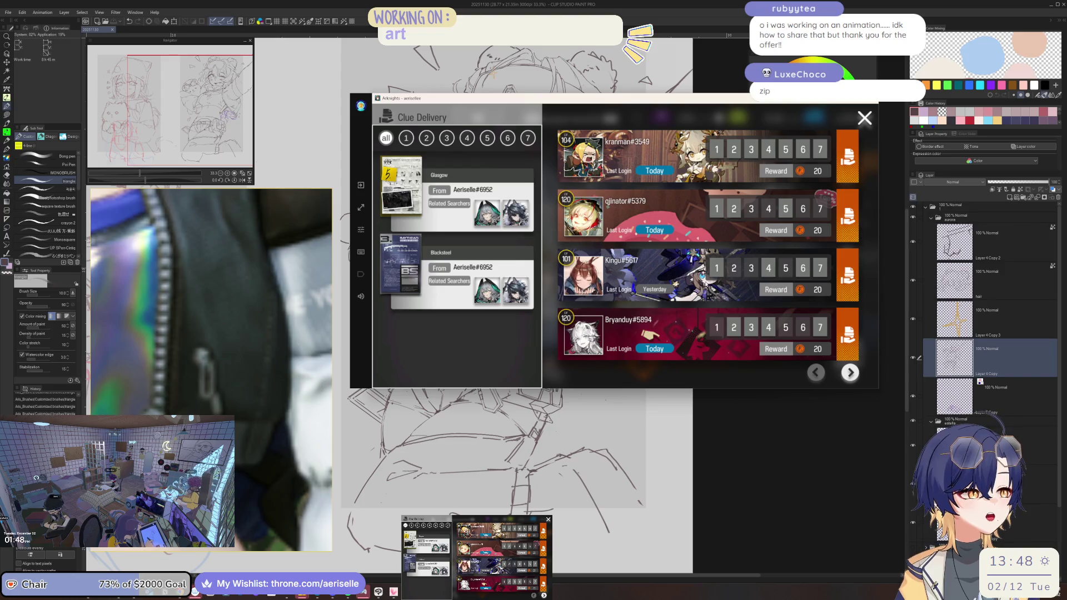
left_click(500, 275)
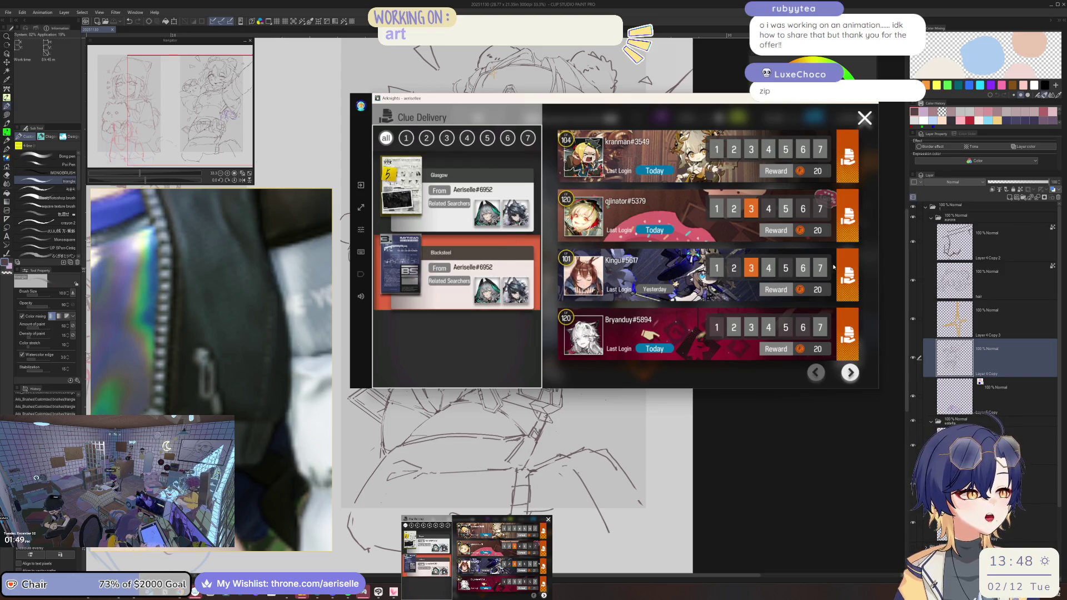
left_click(847, 217)
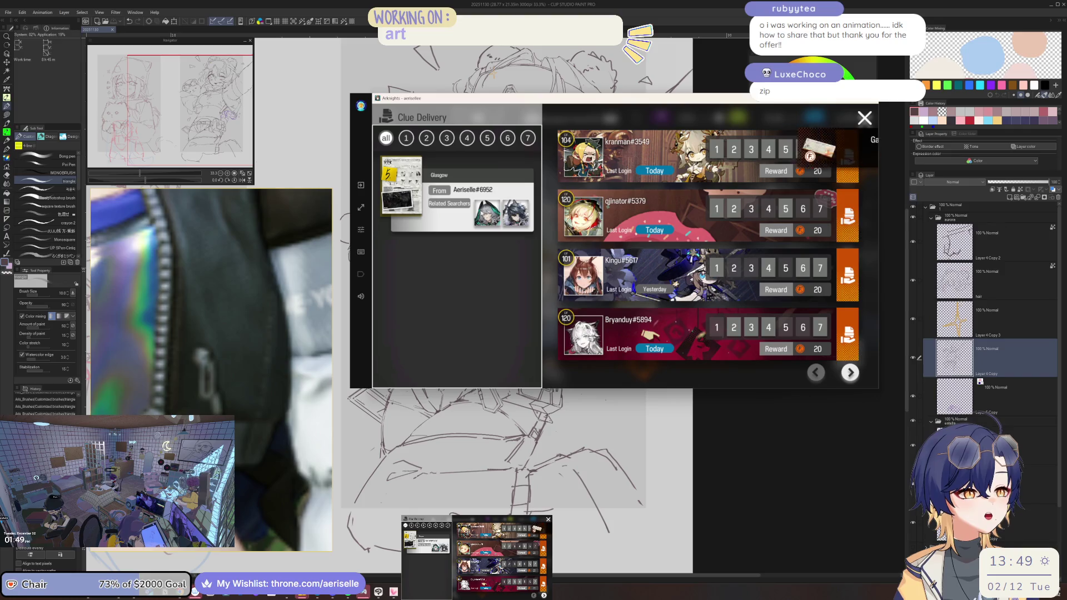
left_click(847, 217)
left_click(865, 117)
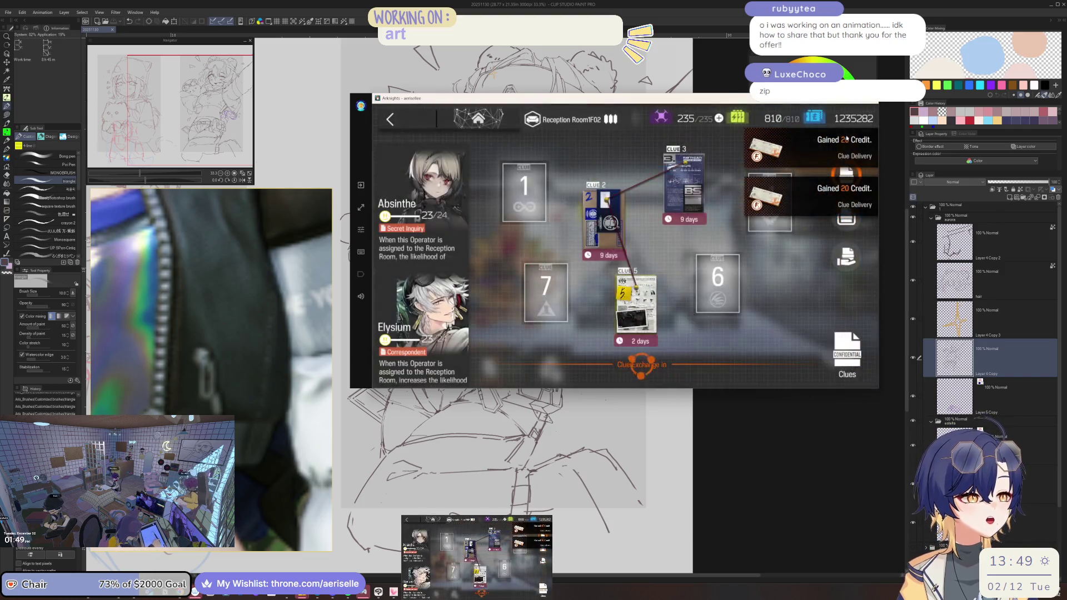
left_click(390, 118)
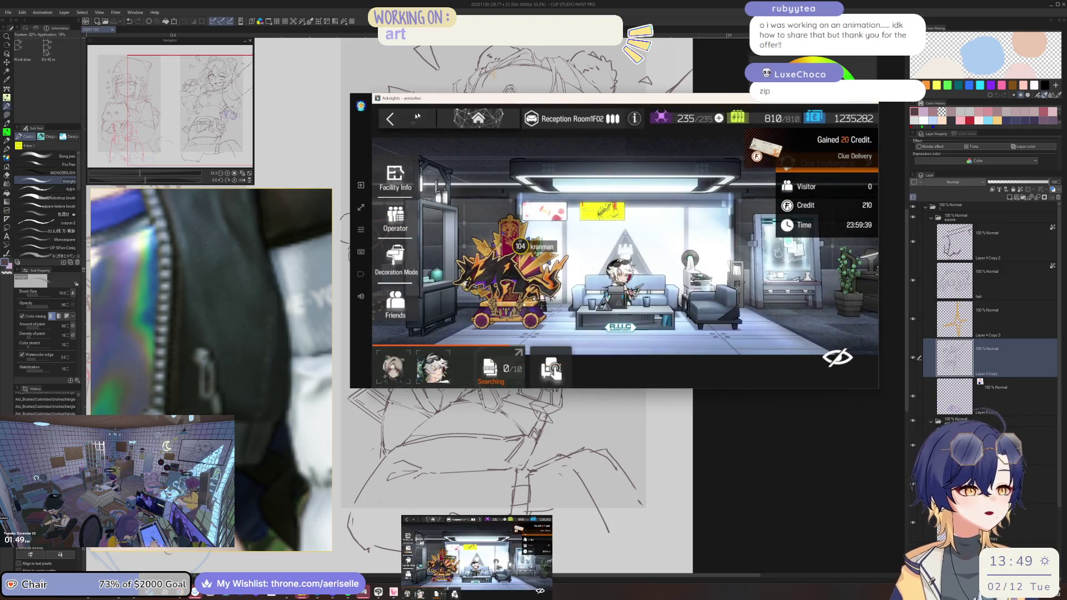
key("Escape")
key("Escape")
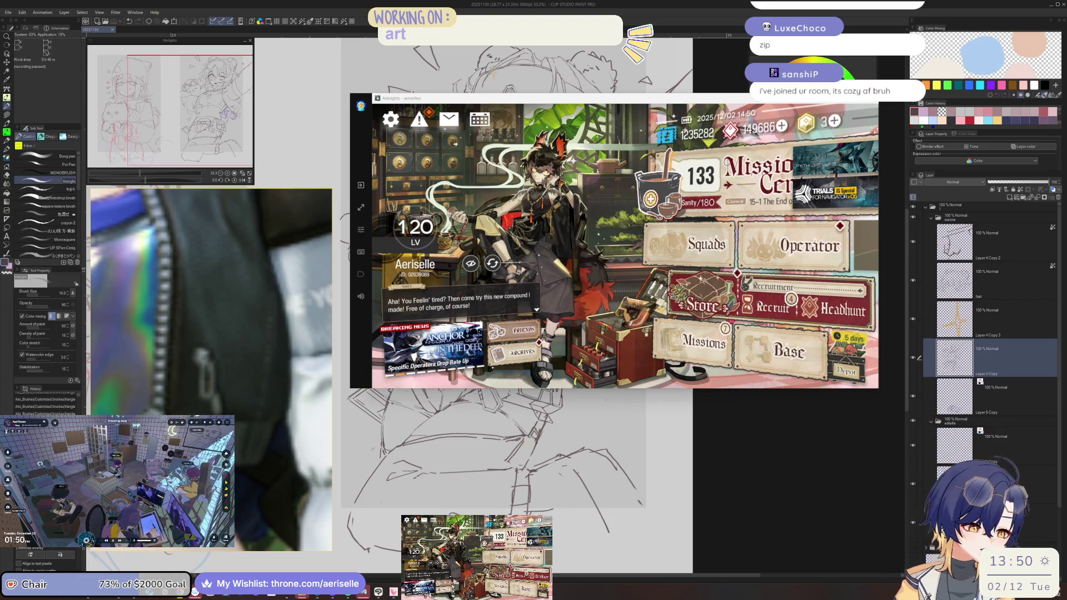
Step: Claim the daily credits in Arknights' Credit Store
left_click(703, 306)
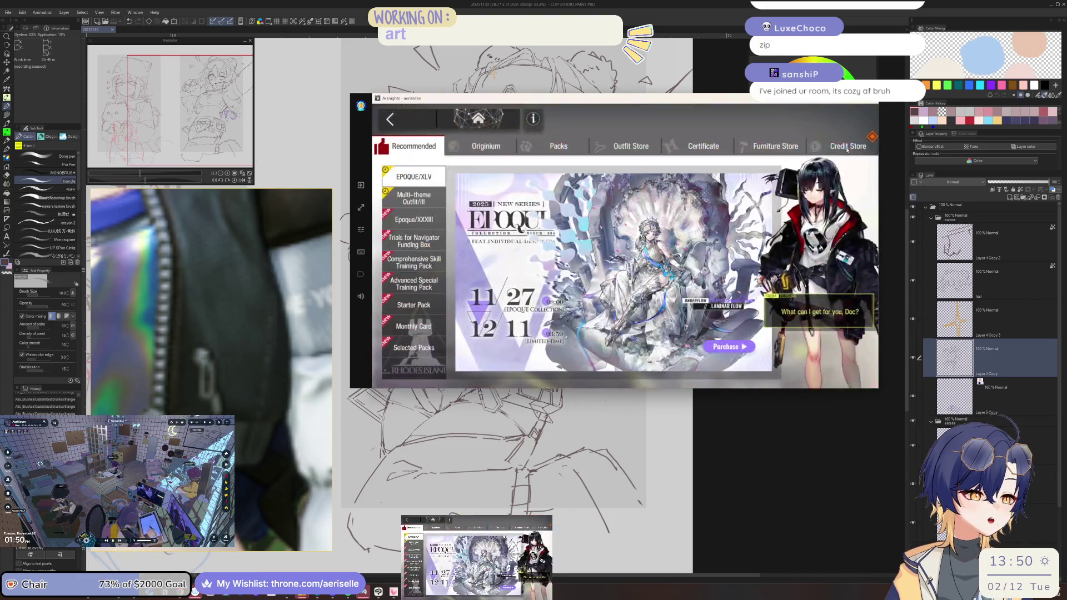
left_click(839, 146)
left_click(774, 121)
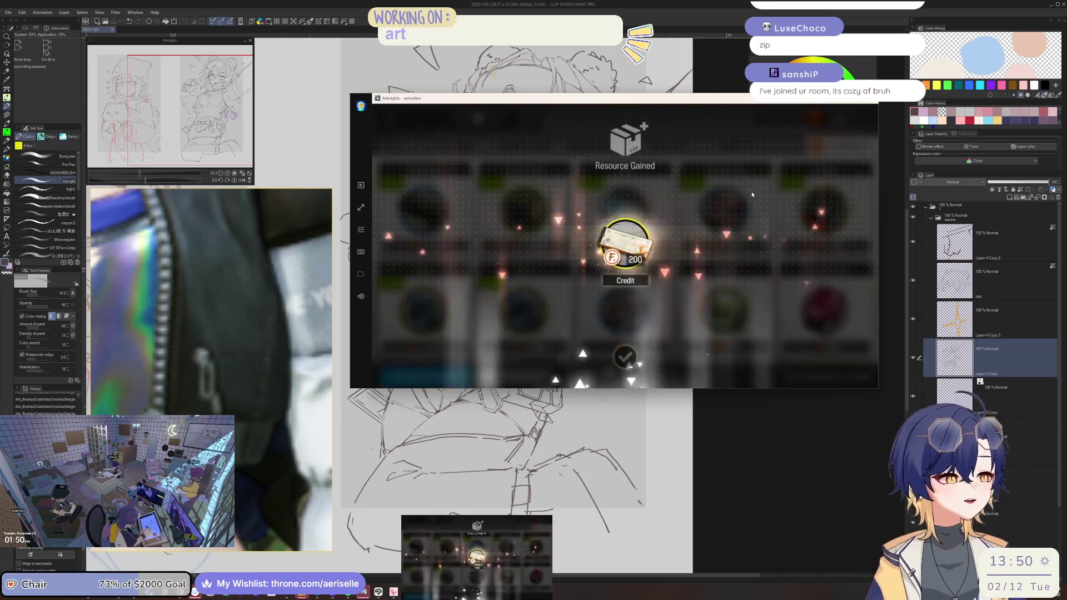
left_click(751, 191)
Step: Buy the Orirock Cube, LMD, Furniture Part and Device with credits
left_click(525, 211)
left_click(767, 333)
left_click(762, 250)
left_click(759, 210)
left_click(739, 333)
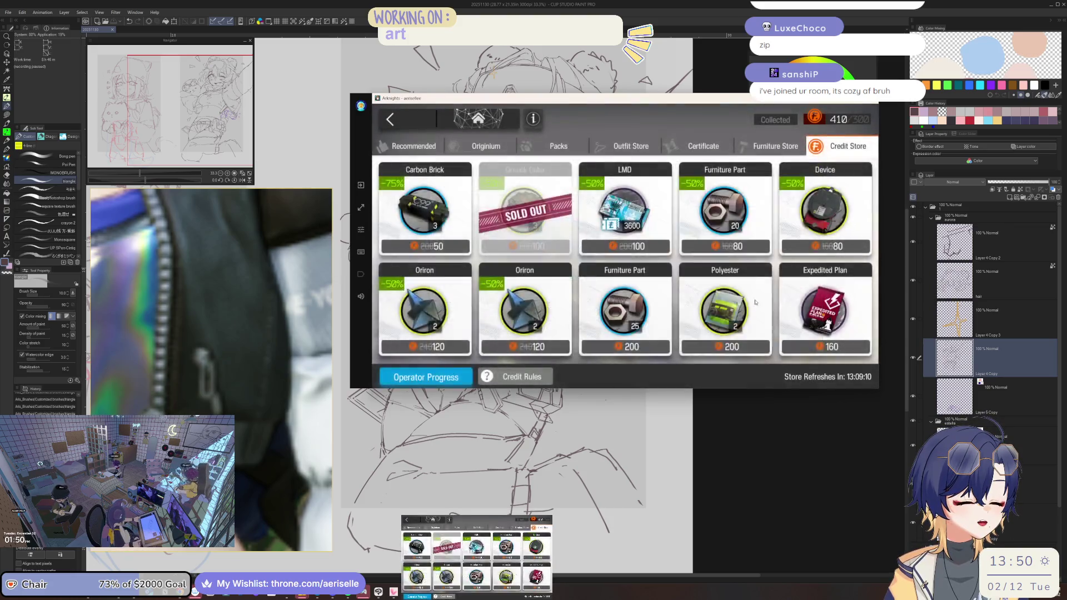
left_click(744, 243)
left_click(744, 243)
left_click(738, 334)
left_click(809, 233)
left_click(809, 234)
left_click(739, 333)
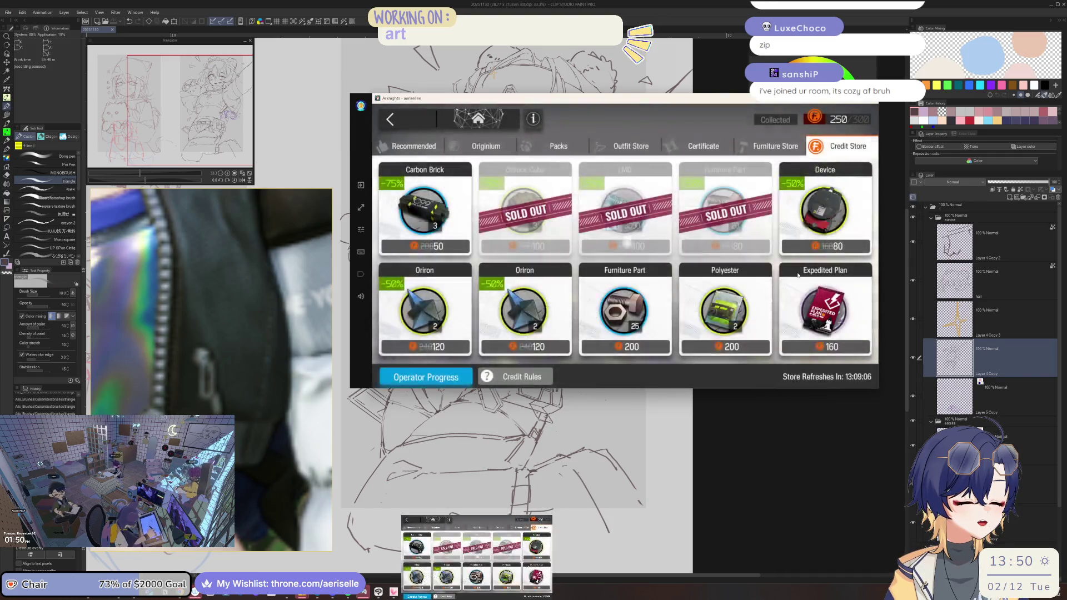
left_click(709, 150)
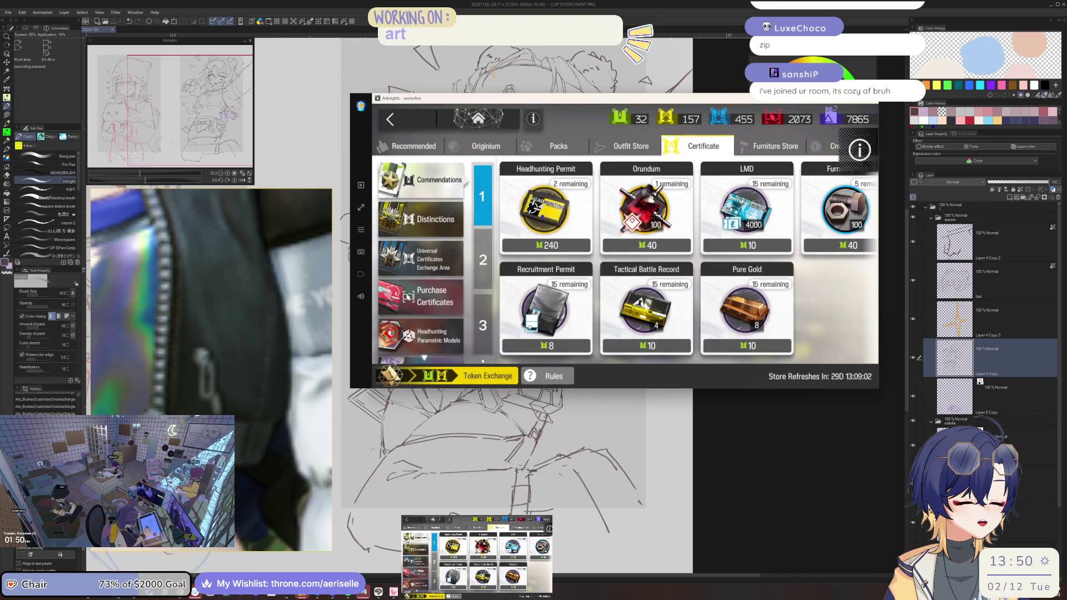
Step: Check the Orundum exchange, then collect all completed daily mission rewards
left_click(657, 216)
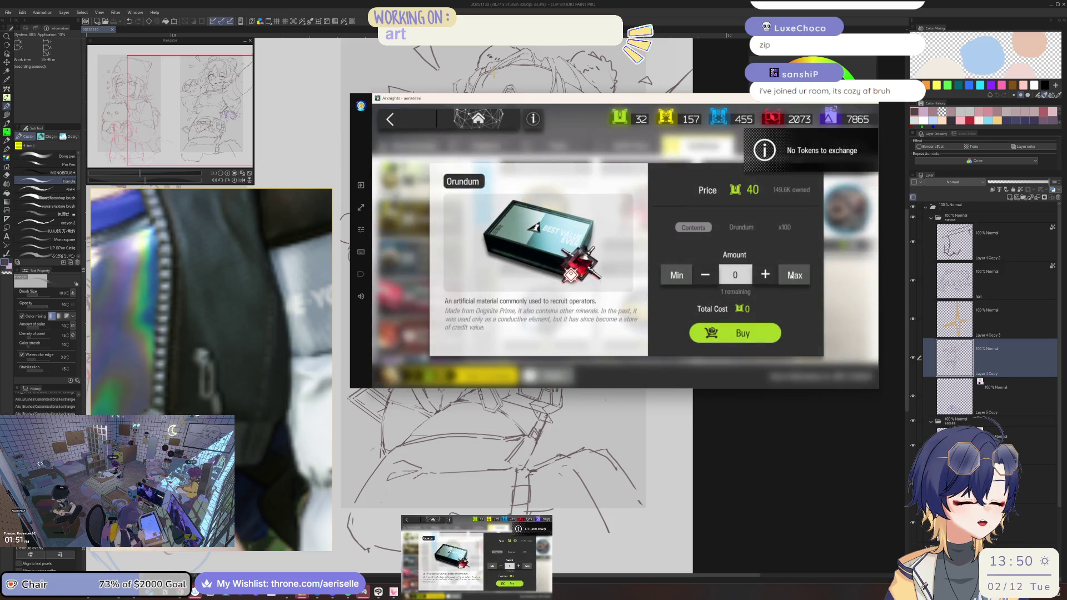
left_click(407, 112)
left_click(407, 112)
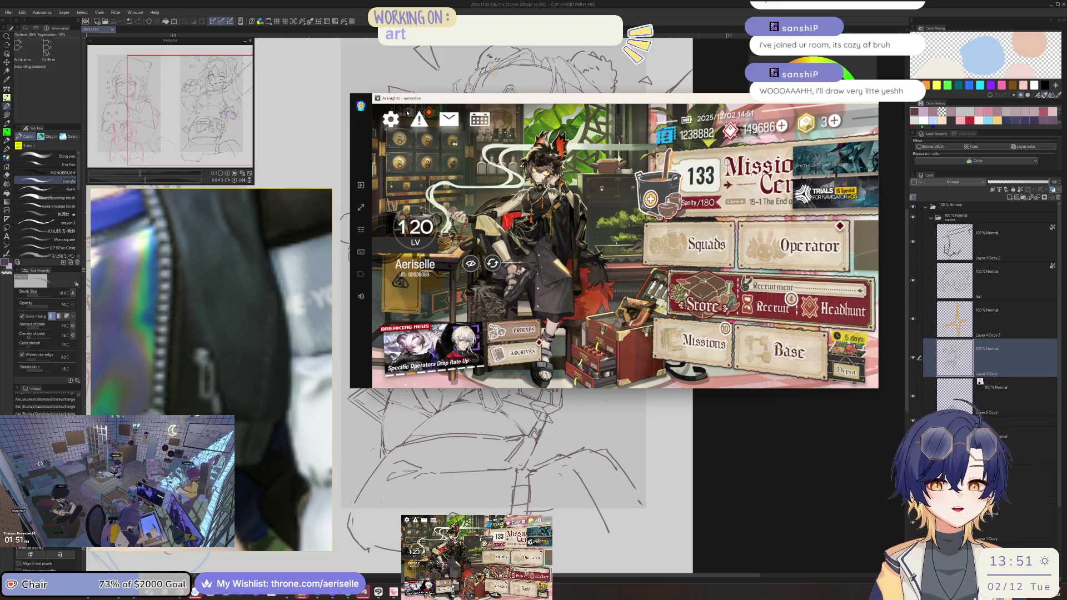
left_click(702, 342)
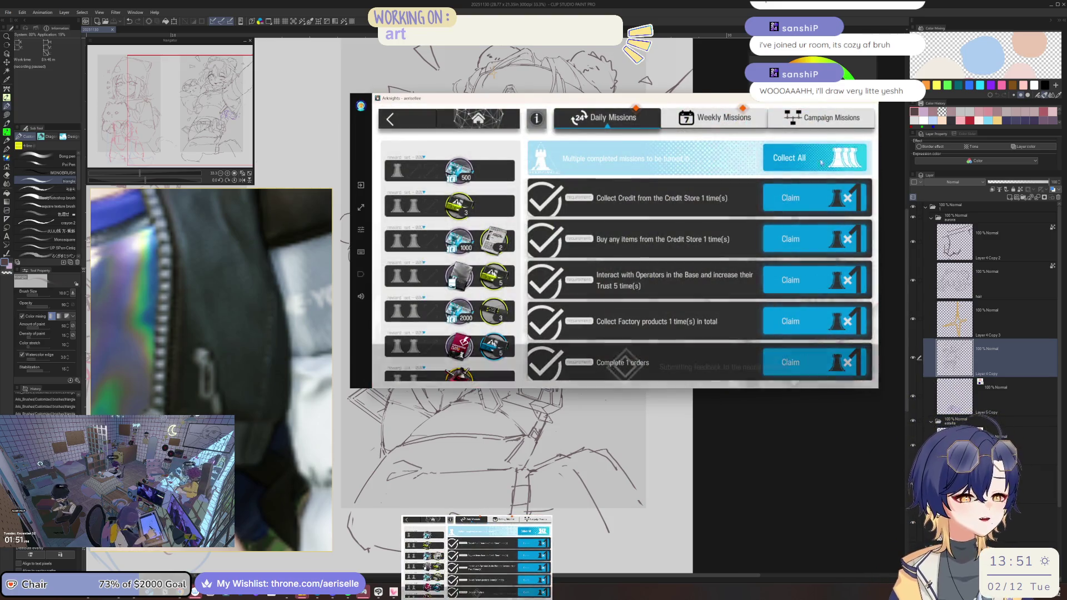
left_click(822, 165)
left_click(413, 120)
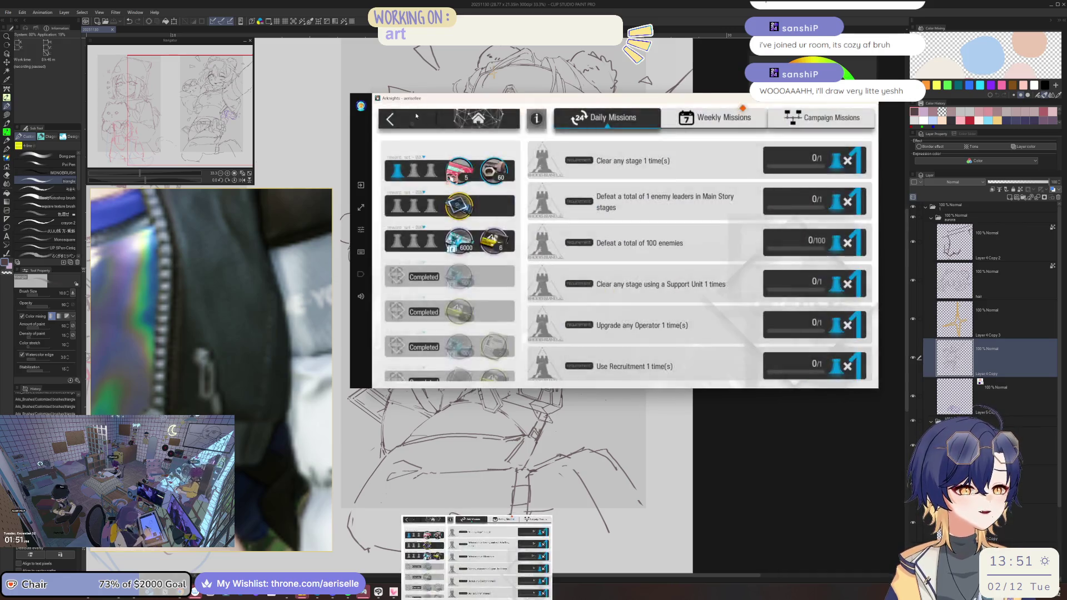
Step: Look through the store sections and the certificate token exchange, then return home
left_click(767, 153)
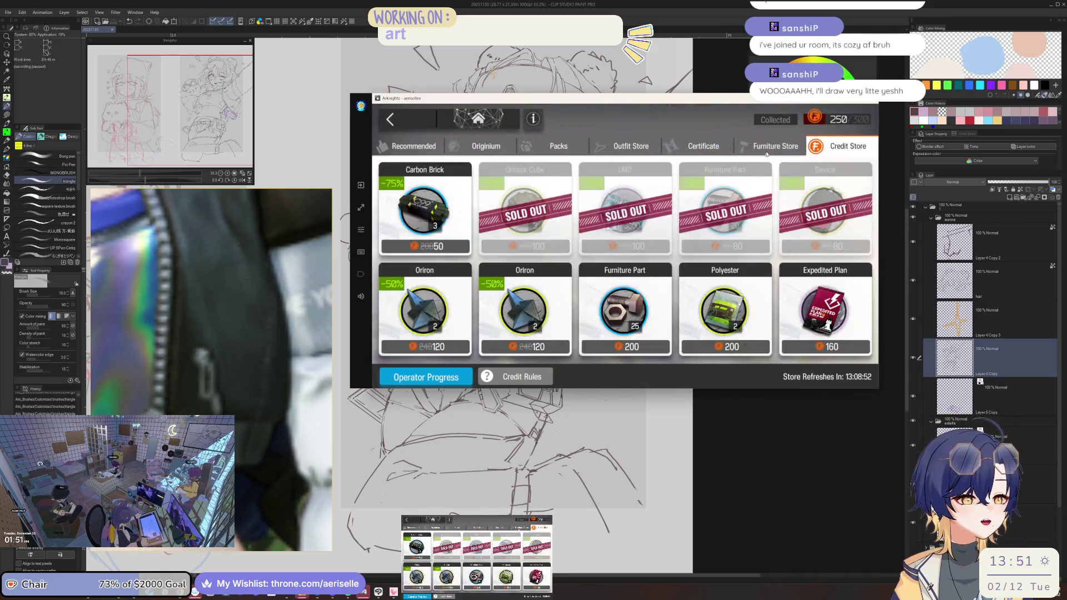
left_click(767, 147)
left_click(702, 146)
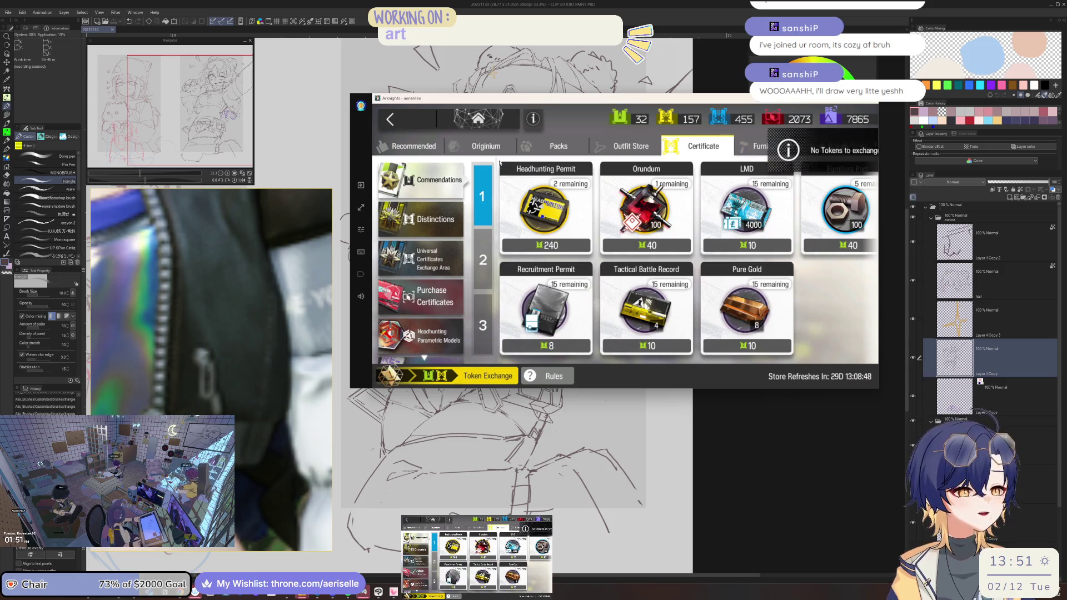
key("Escape")
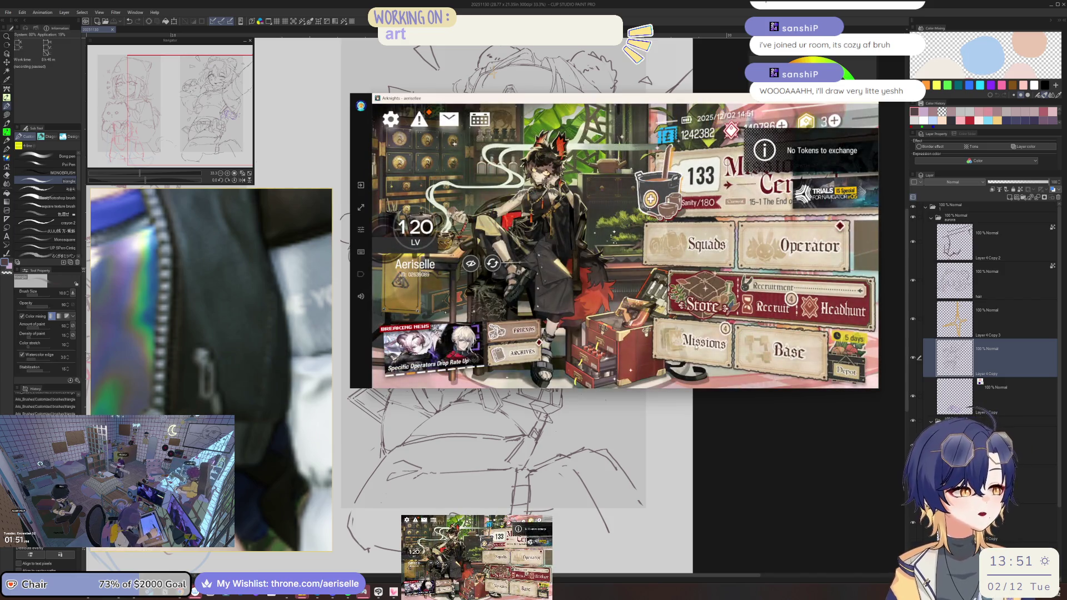
Step: Claim all weekly mission rewards and return to the home screen
left_click(703, 341)
left_click(714, 118)
left_click(852, 157)
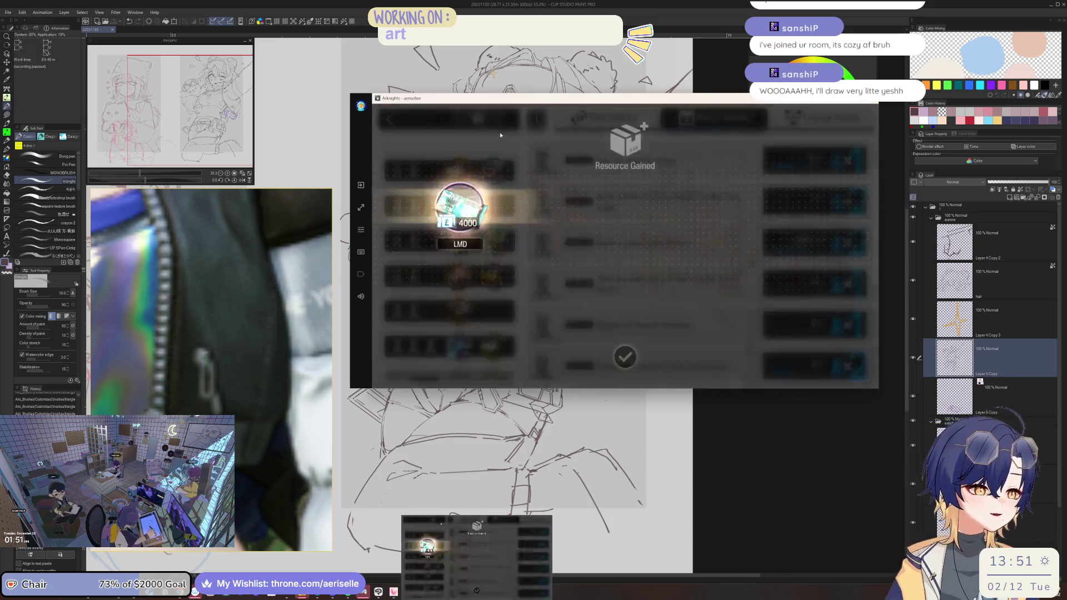
left_click(511, 132)
key("Escape")
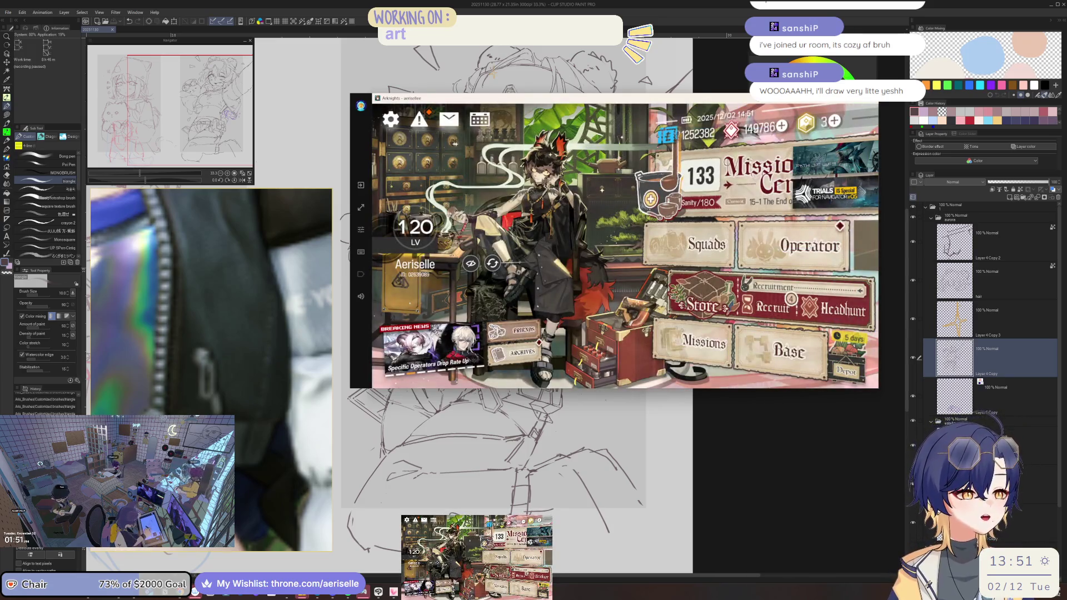
Step: Launch stage BP-4 Price and Sacrifice set to 6 runs, then bring the drawing forward
left_click(778, 158)
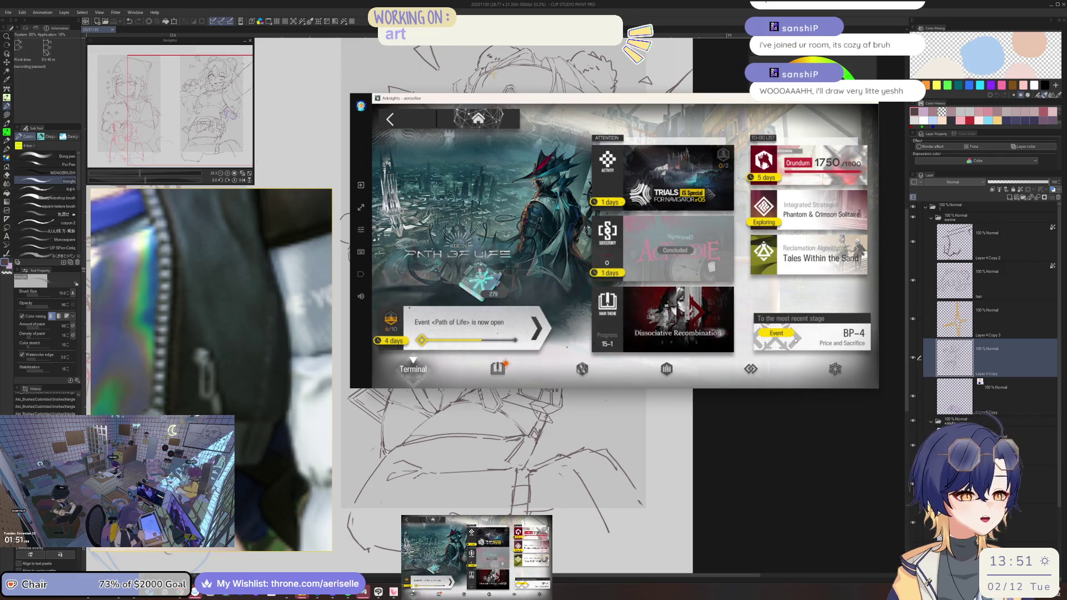
left_click(795, 340)
left_click(767, 337)
left_click(766, 180)
left_click(816, 367)
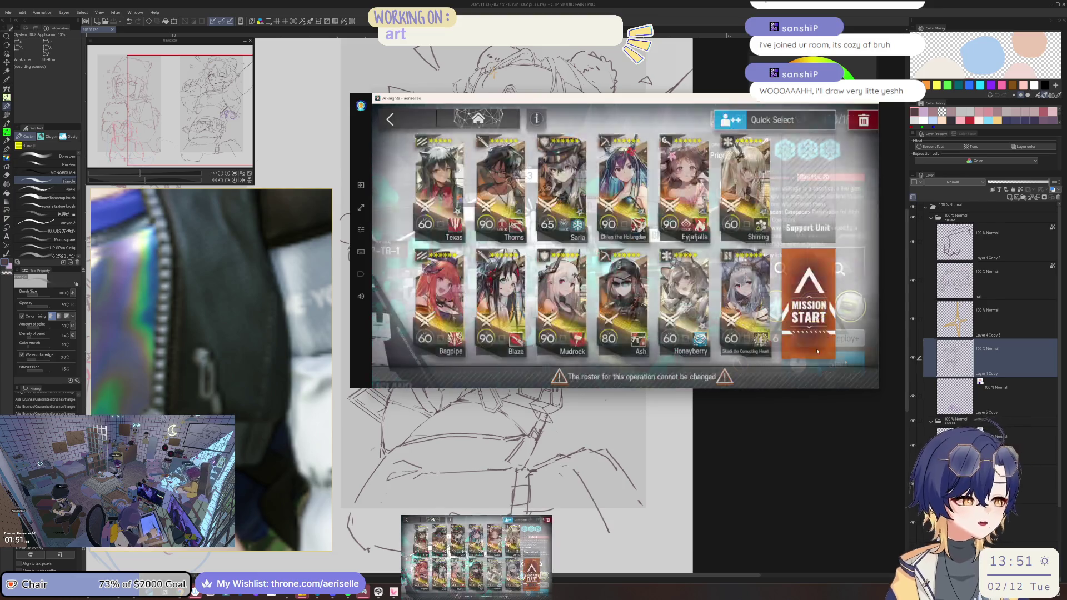
left_click(816, 311)
left_click(975, 354)
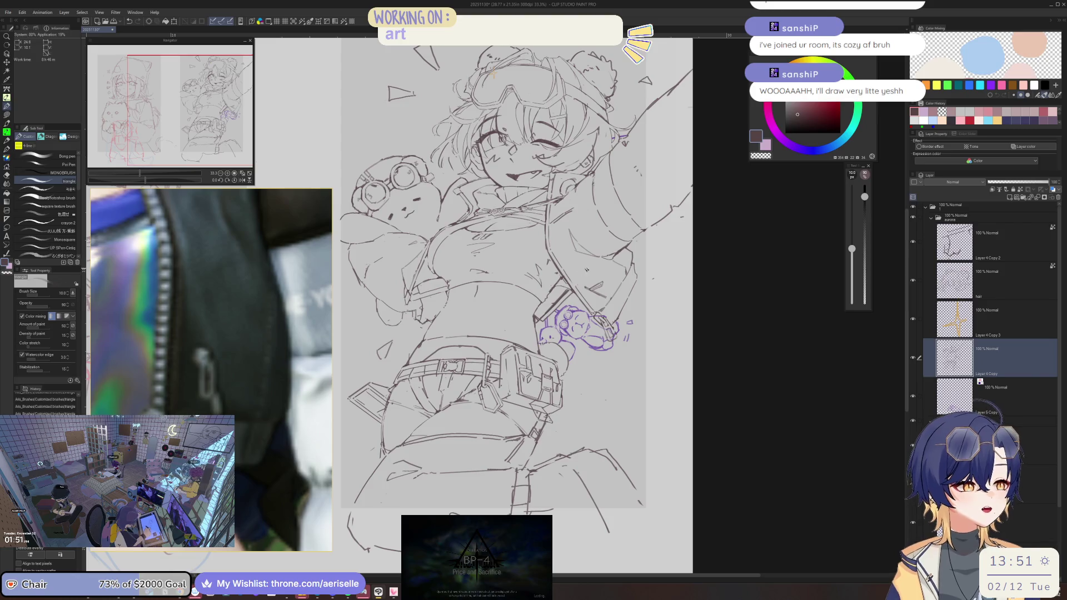
Step: Add a short stroke on the jacket fold and mirror the canvas to check it
scroll(556, 306, "up", 2)
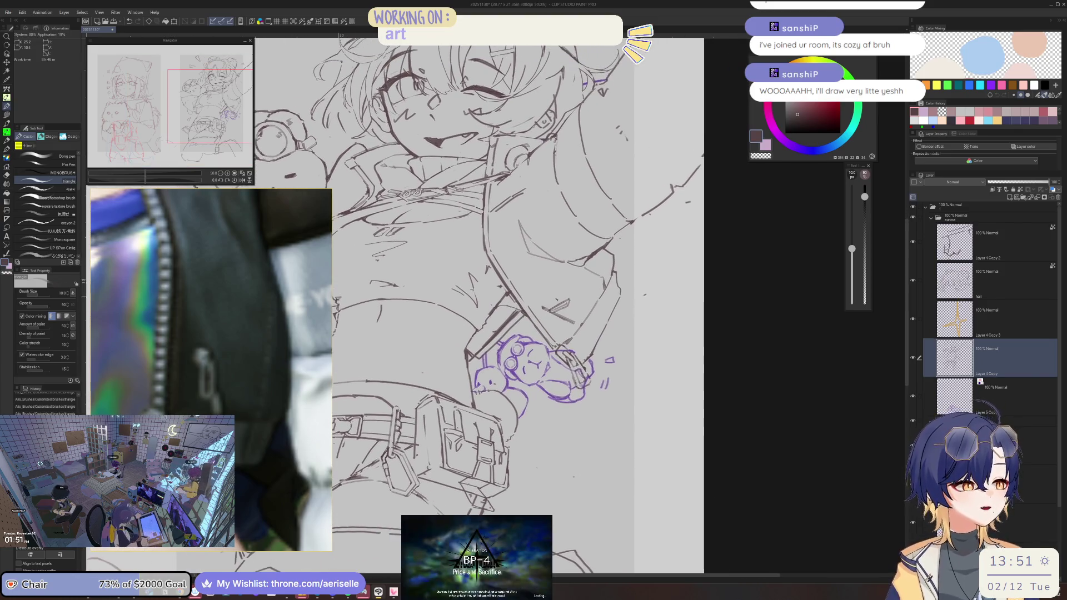
scroll(508, 318, "up", 8)
left_click_drag(507, 317, 527, 334)
key("e")
scroll(528, 333, "down", 9)
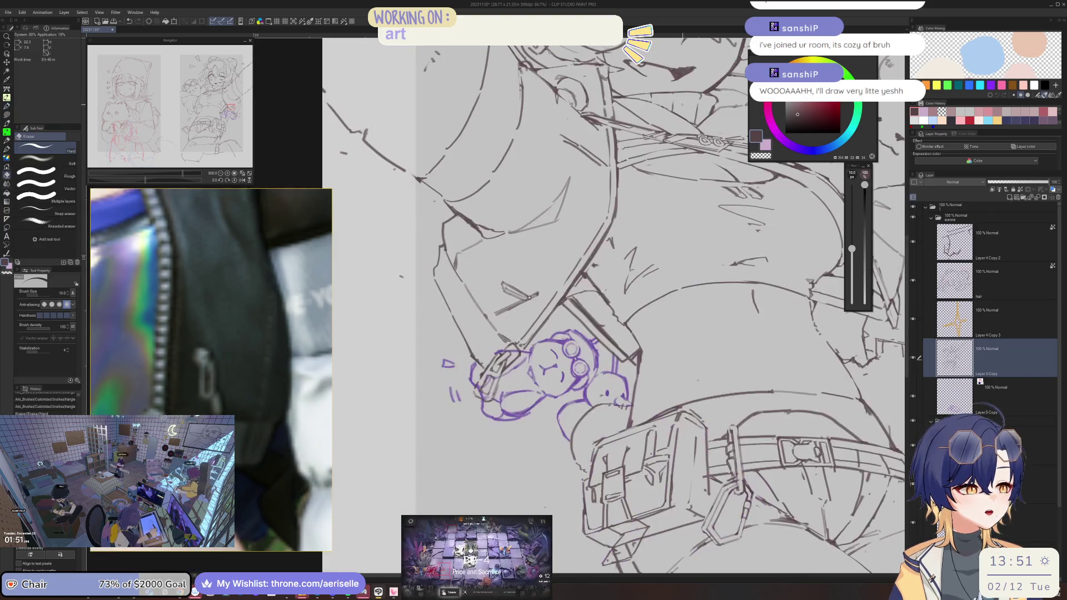
key("h")
scroll(620, 278, "down", 1)
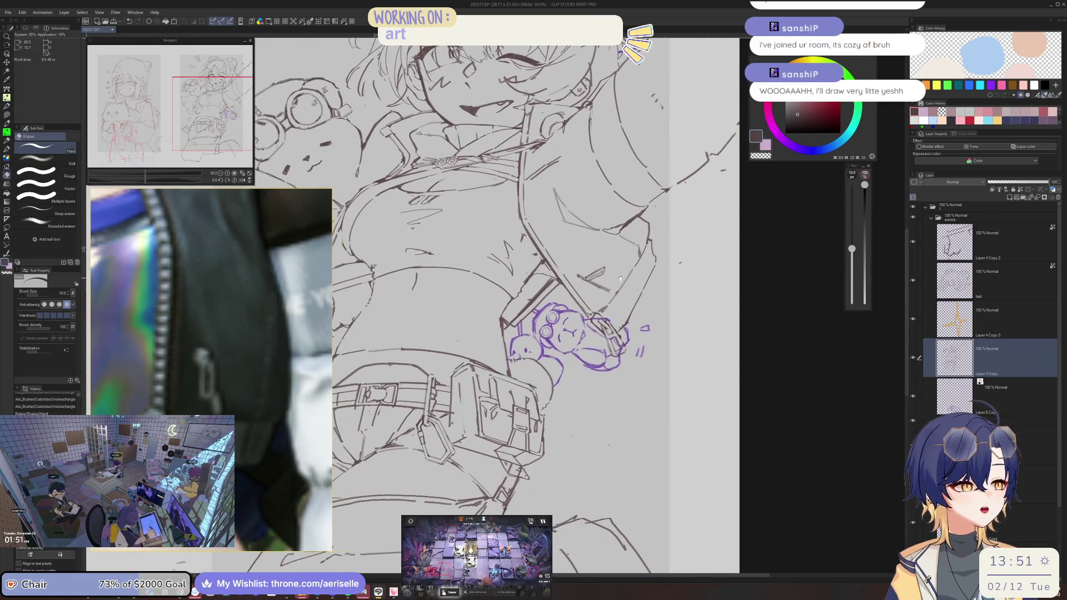
scroll(620, 278, "up", 4)
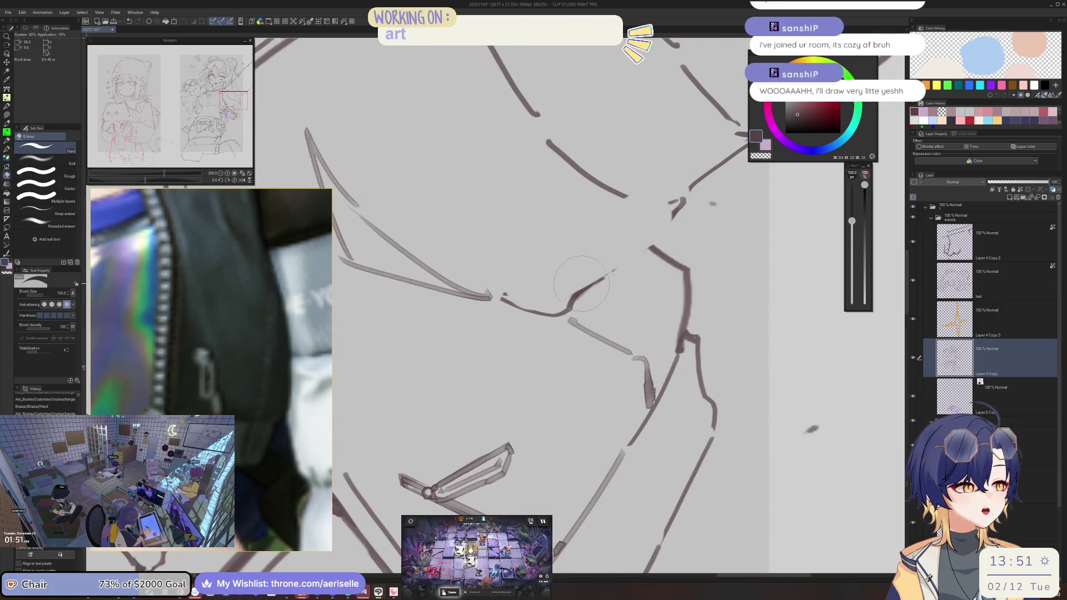
key("p")
Step: Add a dark stroke near the hair, shrink the eraser, re-check mirrored, and save with Ctrl+S
left_click_drag(690, 188, 695, 206)
key("e")
key("bracketleft")
key("bracketleft")
key("bracketleft")
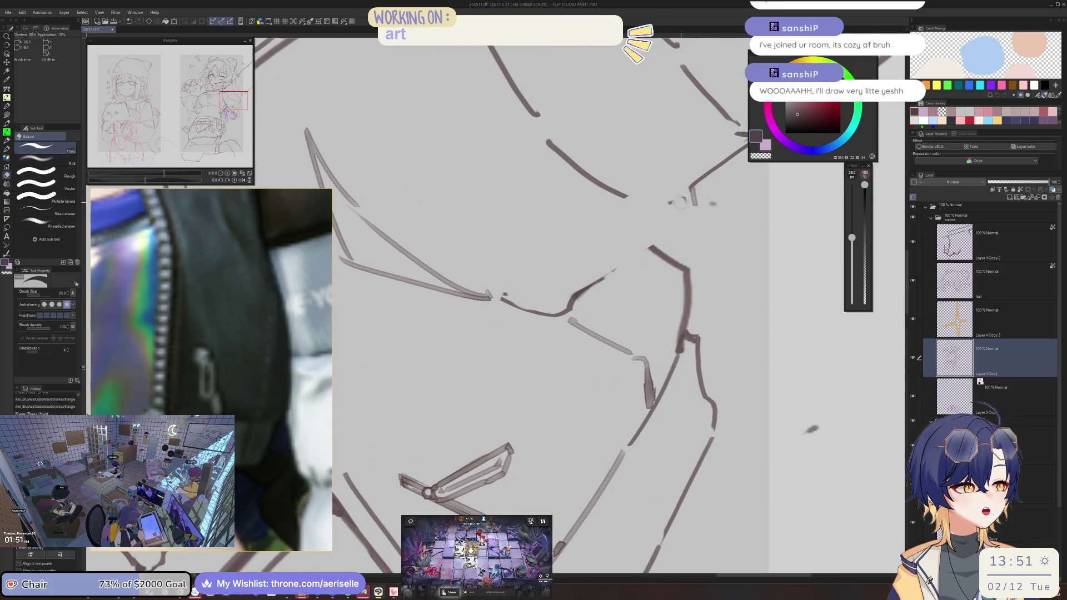
key("p")
scroll(603, 281, "down", 3)
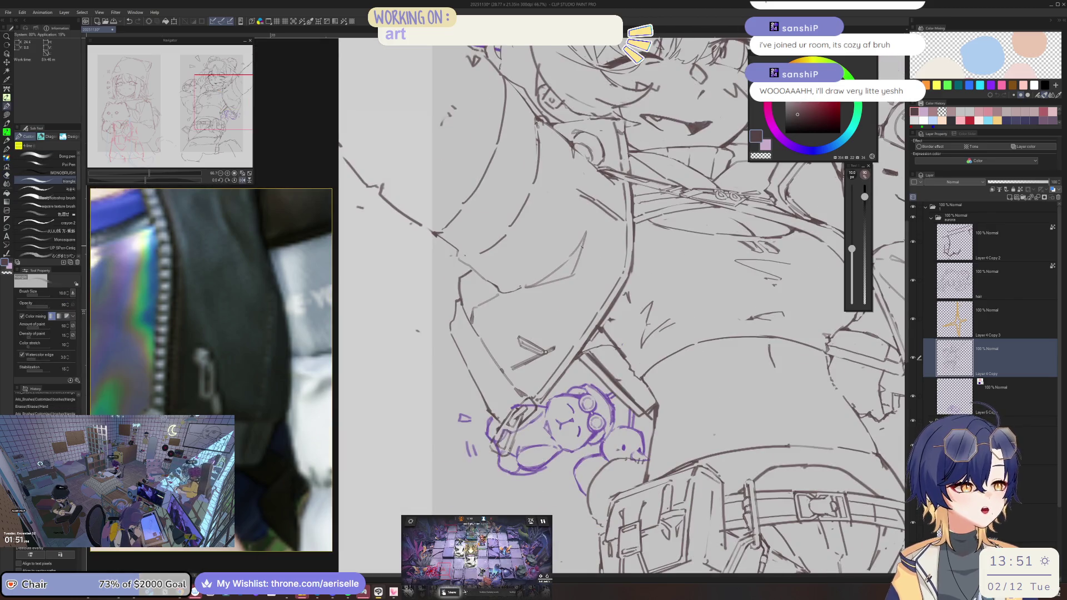
scroll(545, 352, "down", 2)
key("e")
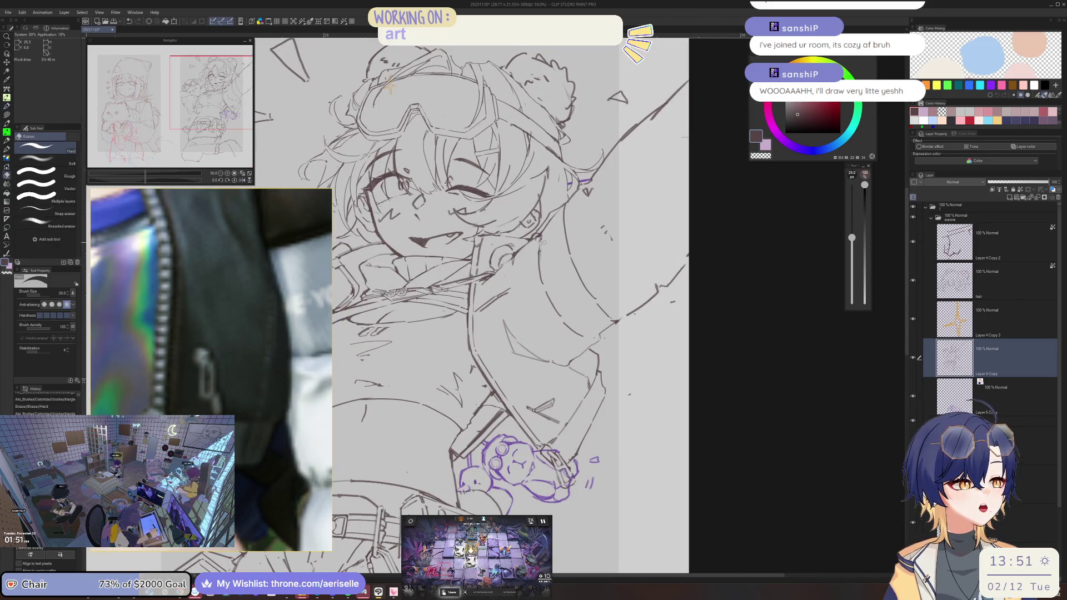
key("ctrl+minus")
key("h")
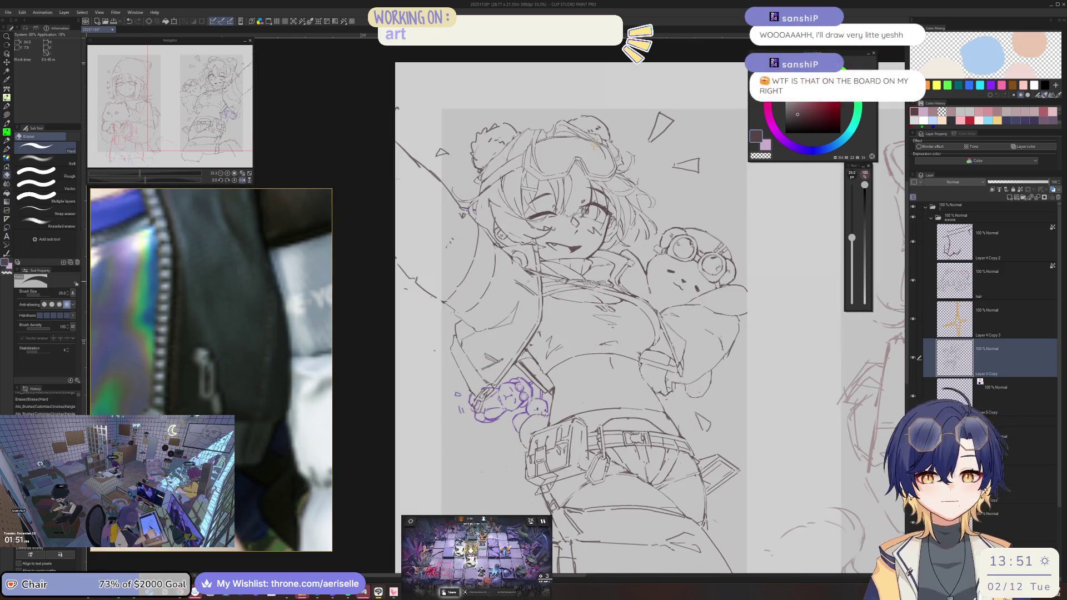
key("ctrl+s")
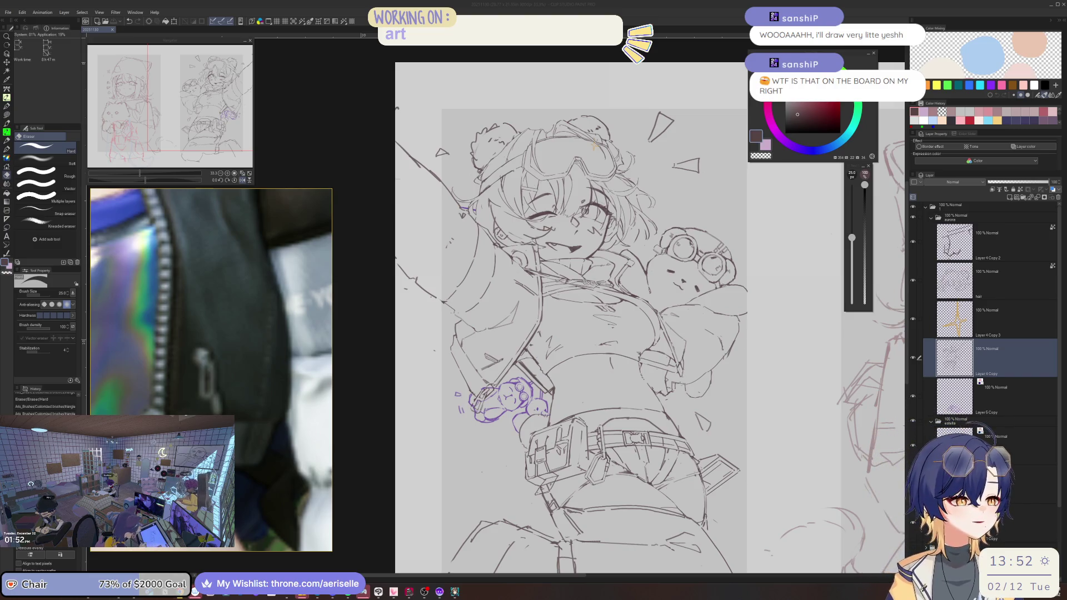
Step: Mirror the canvas and add light triangle-brush strokes near the face, rotating the view to check
key("h")
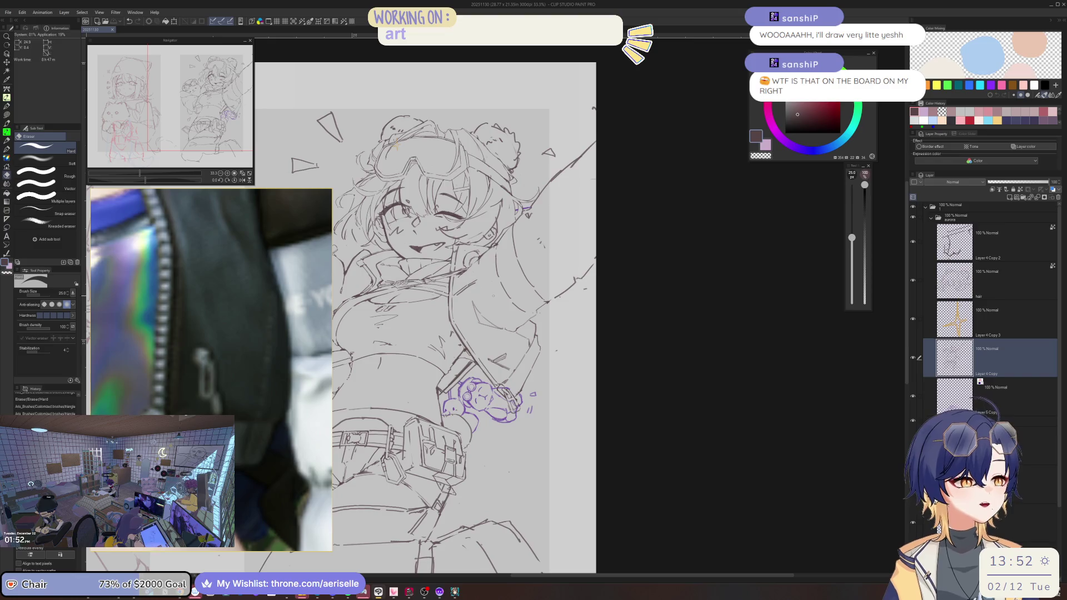
scroll(505, 259, "up", 2)
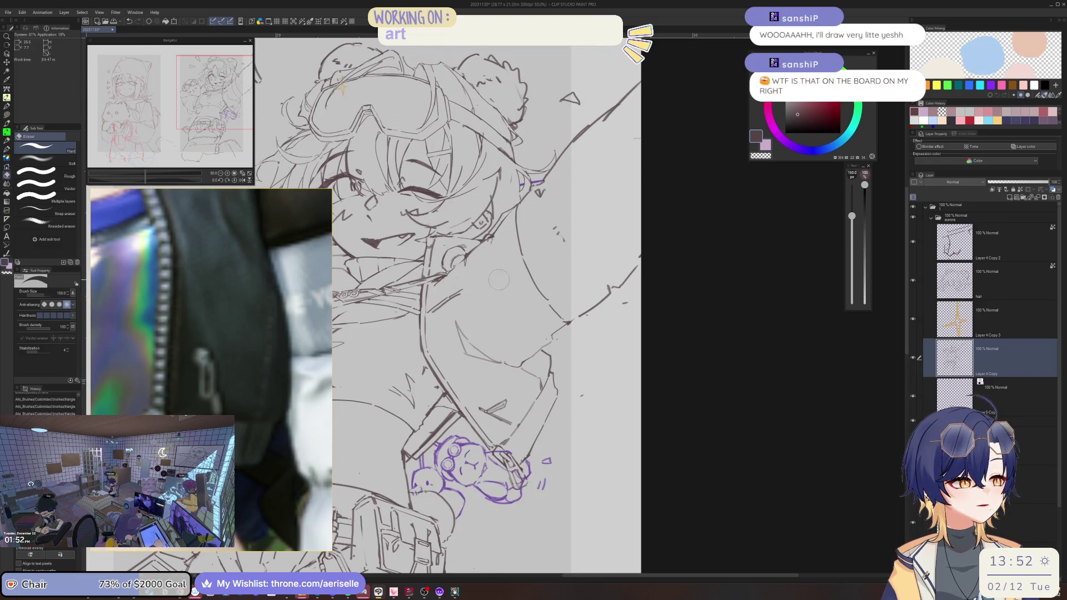
key("p")
mouse_move(488, 257)
left_mouse_down()
mouse_move(529, 340)
mouse_move(565, 359)
left_mouse_up()
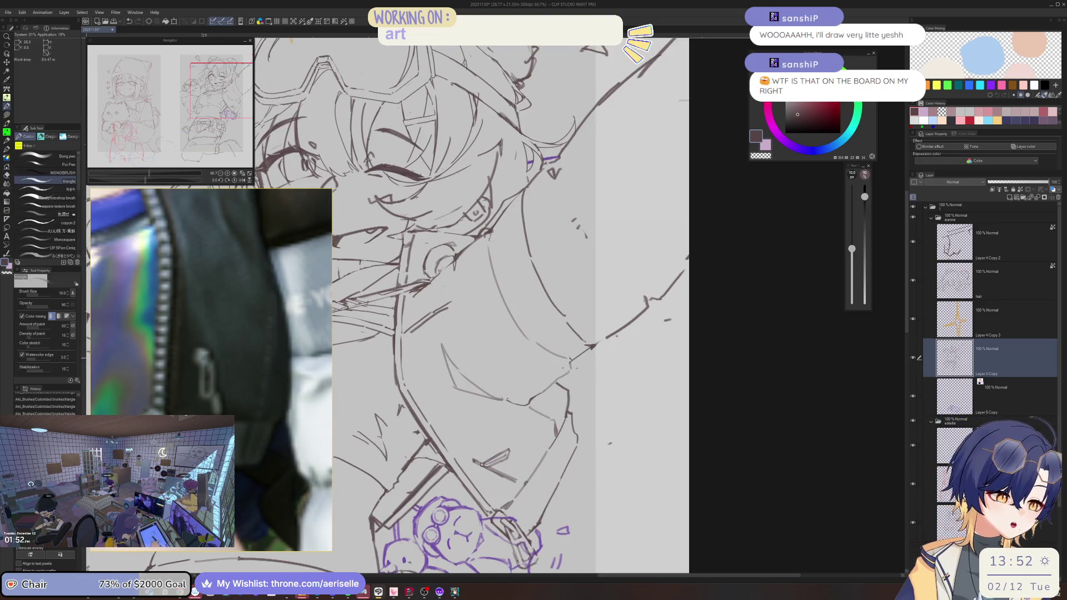
key("asciicircum")
key("asciicircum")
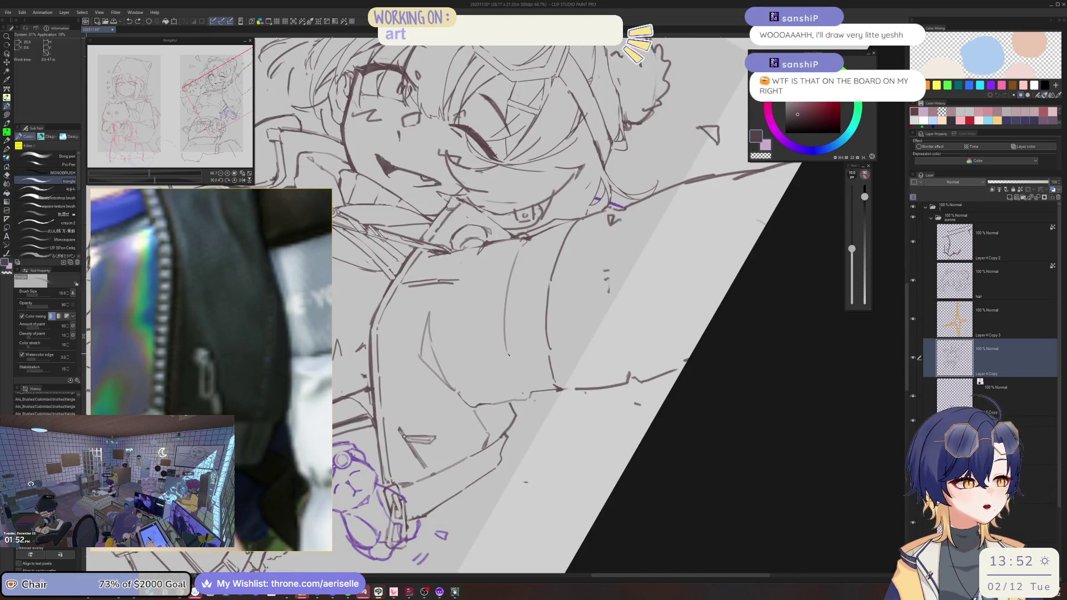
key("minus")
key("minus")
key("minus")
Step: Erase and redraw a bit of line near the collar, zoom in on the face, and pick the hair layer
key("e")
mouse_move(600, 320)
left_mouse_down()
mouse_move(582, 346)
mouse_move(608, 314)
left_mouse_up()
key("p")
key("e")
key("p")
key("ctrl+minus")
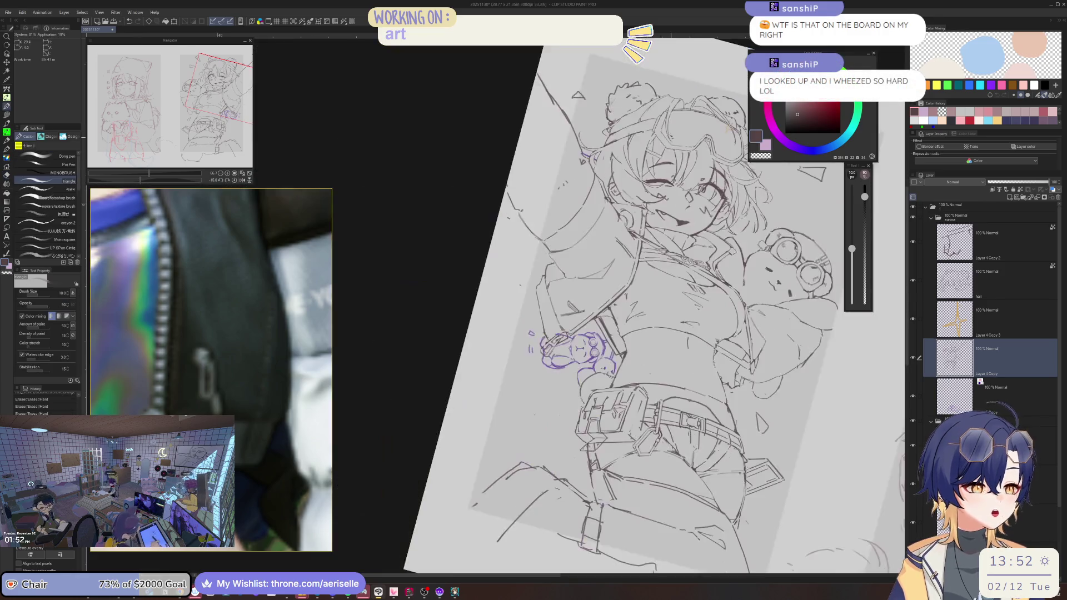
key("ctrl+plus")
key("ctrl+plus")
key("ctrl+plus")
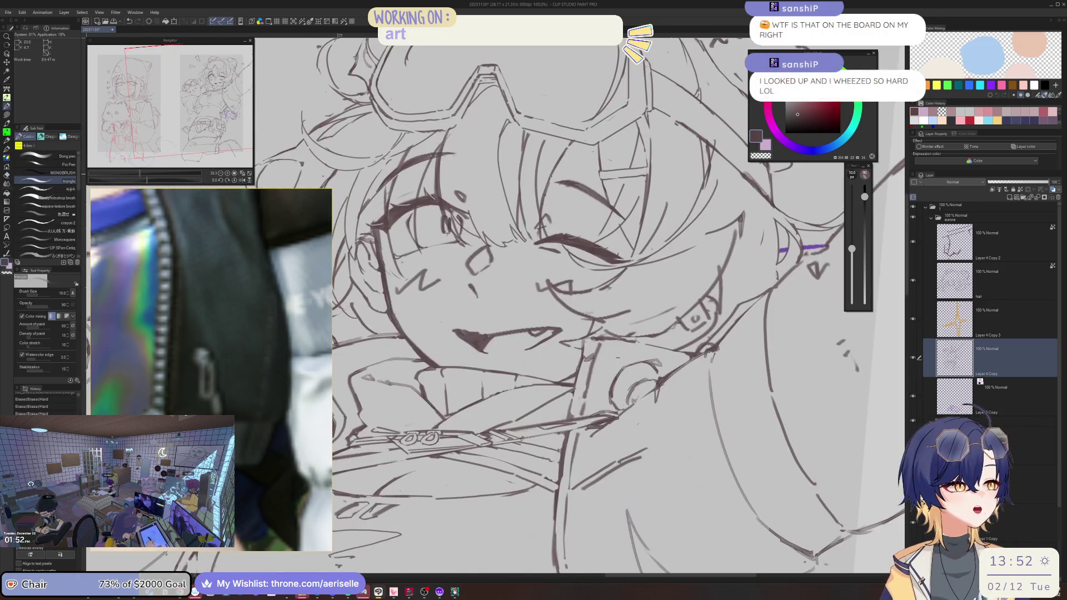
key("ctrl+plus")
key("o")
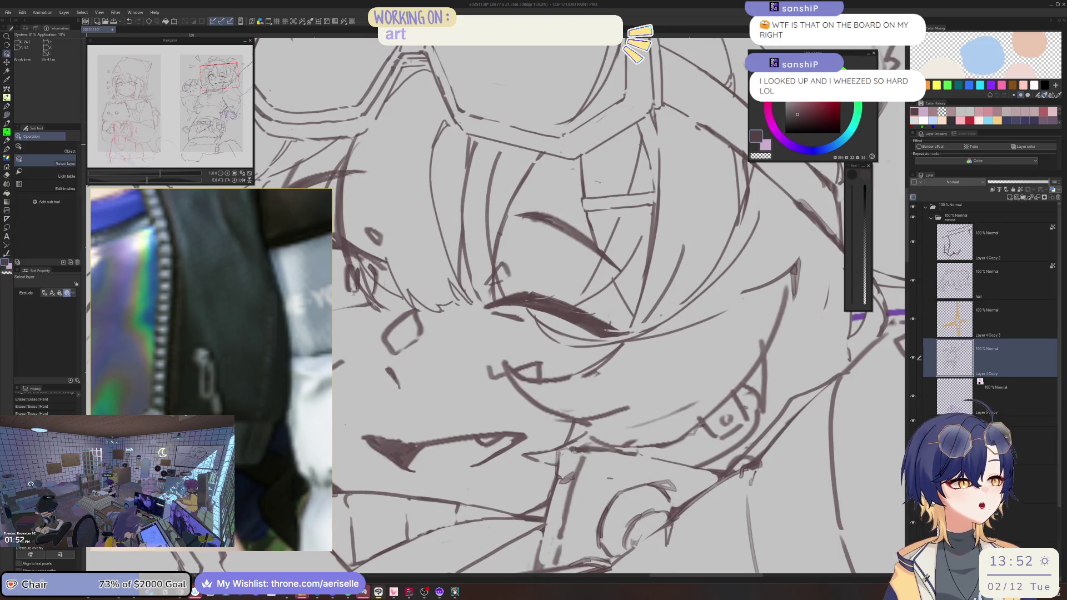
left_click(630, 109)
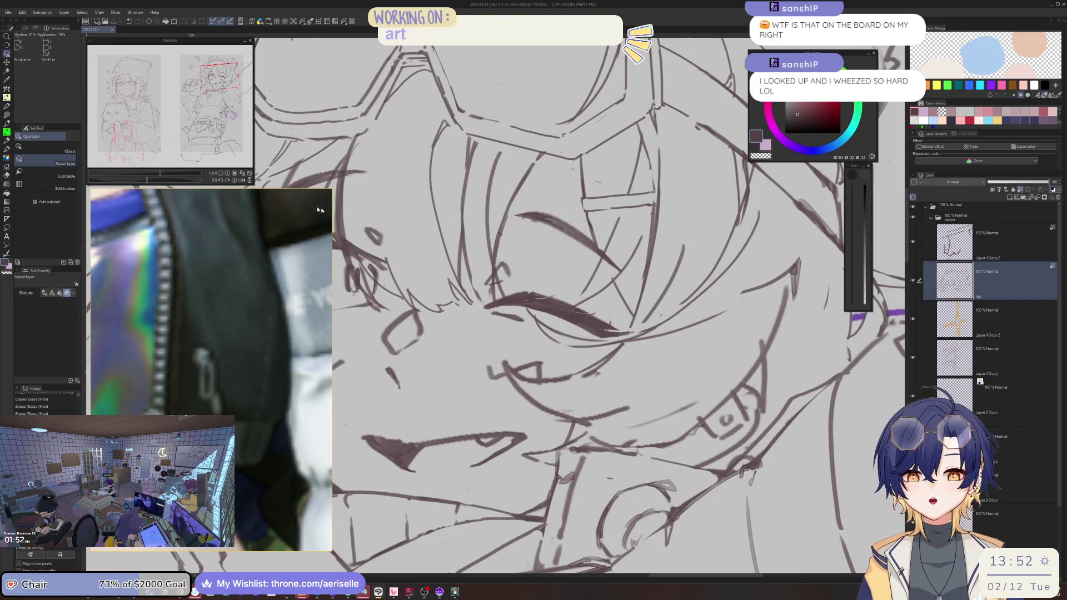
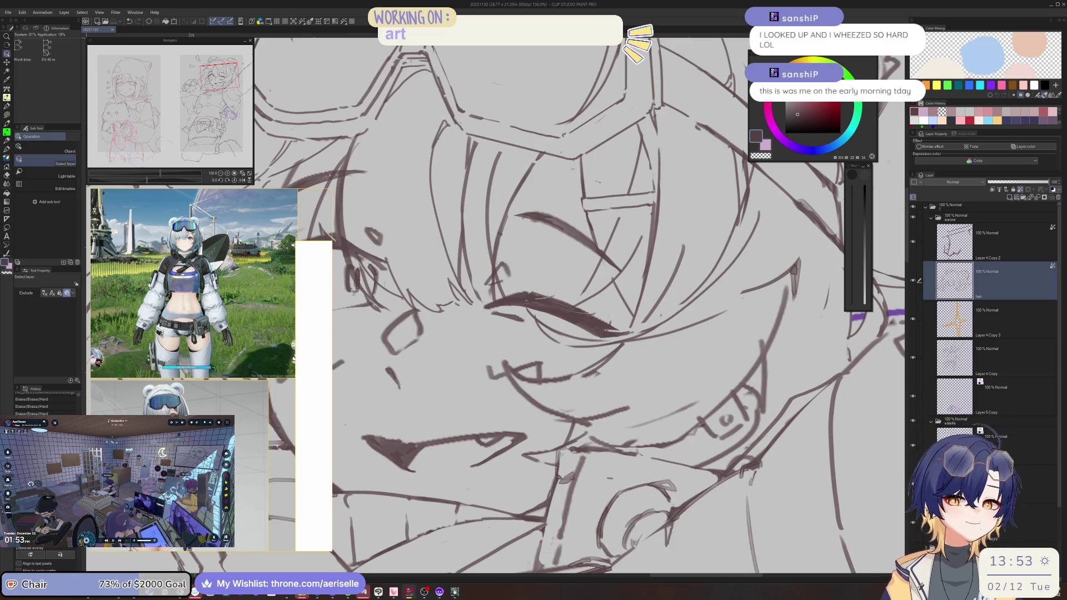
Step: Add a line-art stroke, then move to a different layer for the face cleanup
left_click(675, 173)
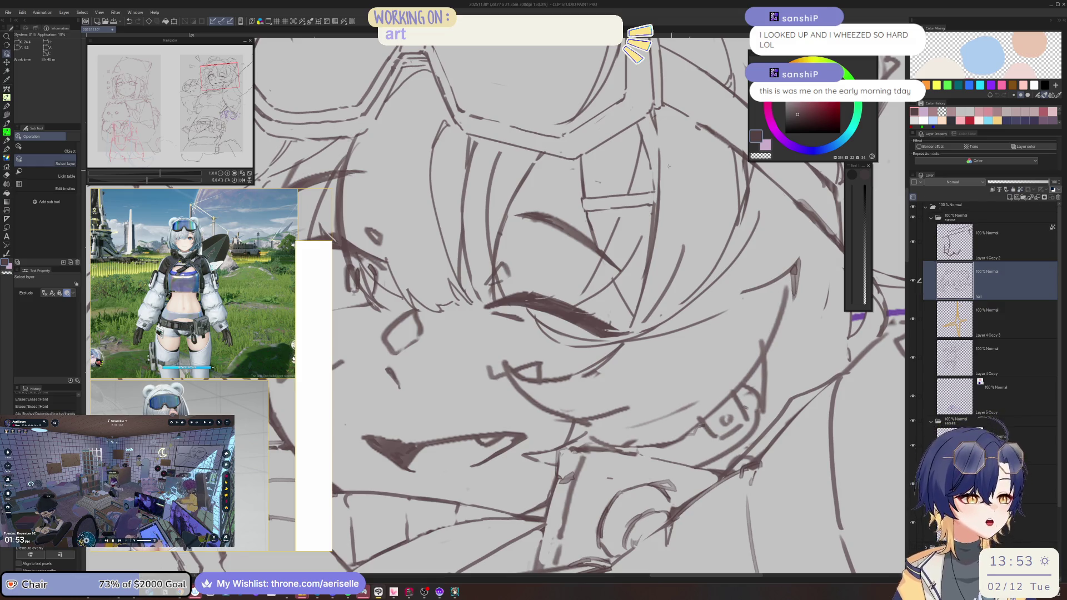
left_click(548, 150)
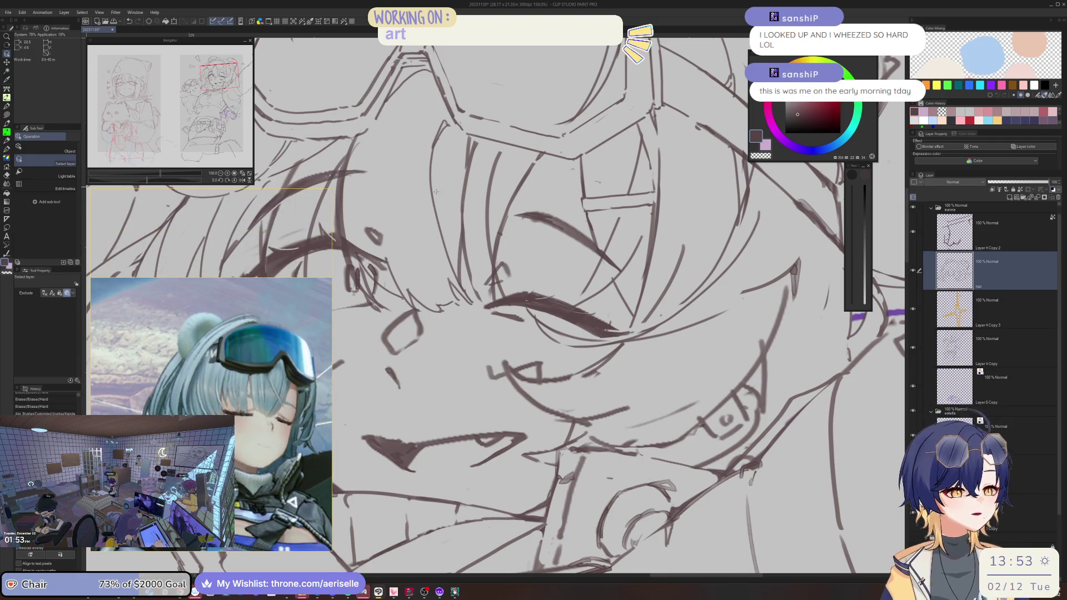
scroll(490, 215, "down", 3)
scroll(489, 215, "up", 3)
Step: Erase a stray spot and the sketch lines near the left eye and bangs with a size-50 eraser
key("e")
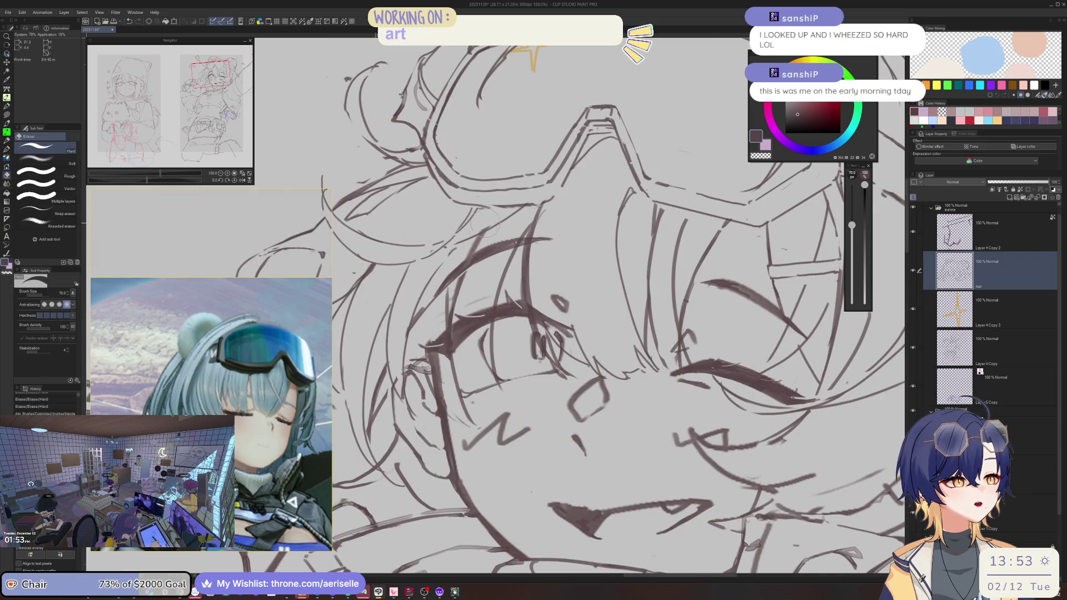
left_click_drag(489, 224, 461, 311)
key("bracketright")
key("bracketright")
key("bracketright")
left_click_drag(456, 273, 457, 324)
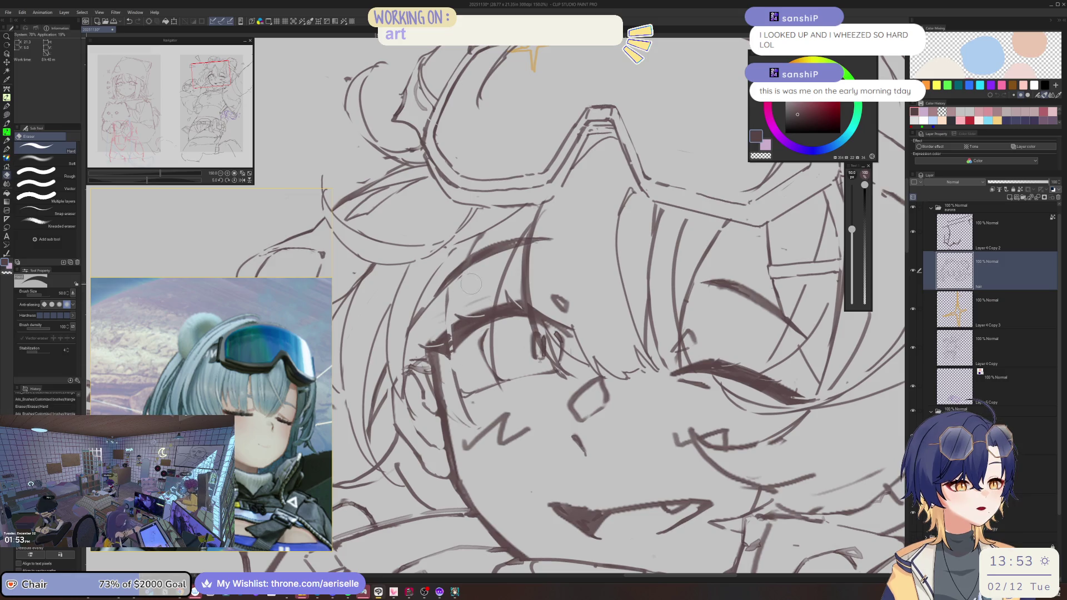
Step: Ink short strokes near the left eye, redrawing misplaced ones slightly further right
key("p")
left_click_drag(500, 224, 467, 320)
key("ctrl+z")
key("ctrl+z")
left_click_drag(475, 262, 454, 324)
left_click_drag(459, 352, 451, 388)
mouse_move(472, 293)
left_mouse_down()
mouse_move(442, 245)
mouse_move(434, 336)
mouse_move(447, 342)
left_mouse_up()
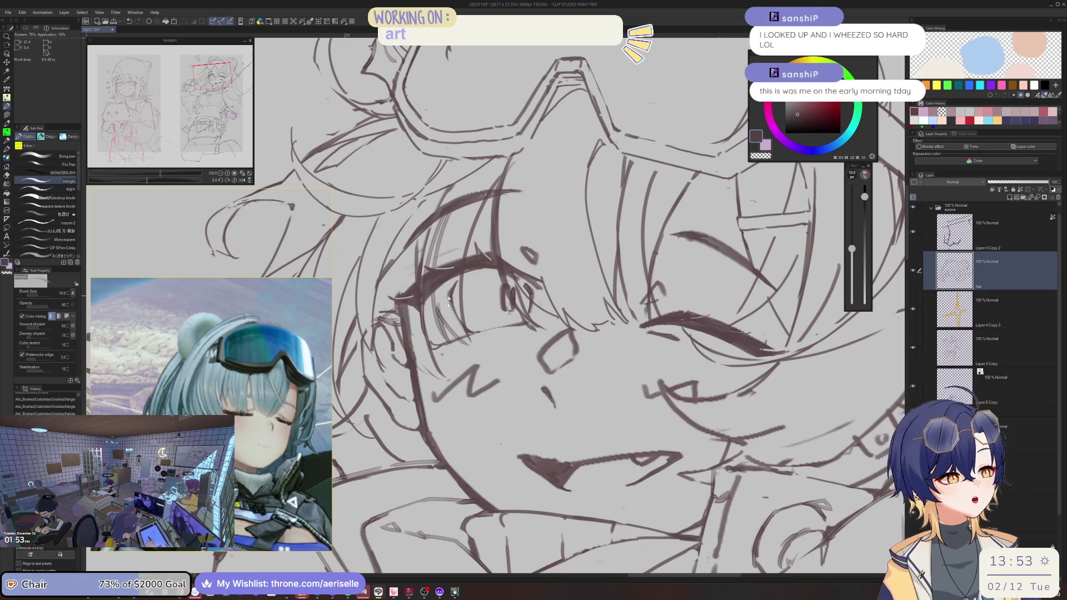
key("ctrl+z")
left_click_drag(442, 303, 478, 344)
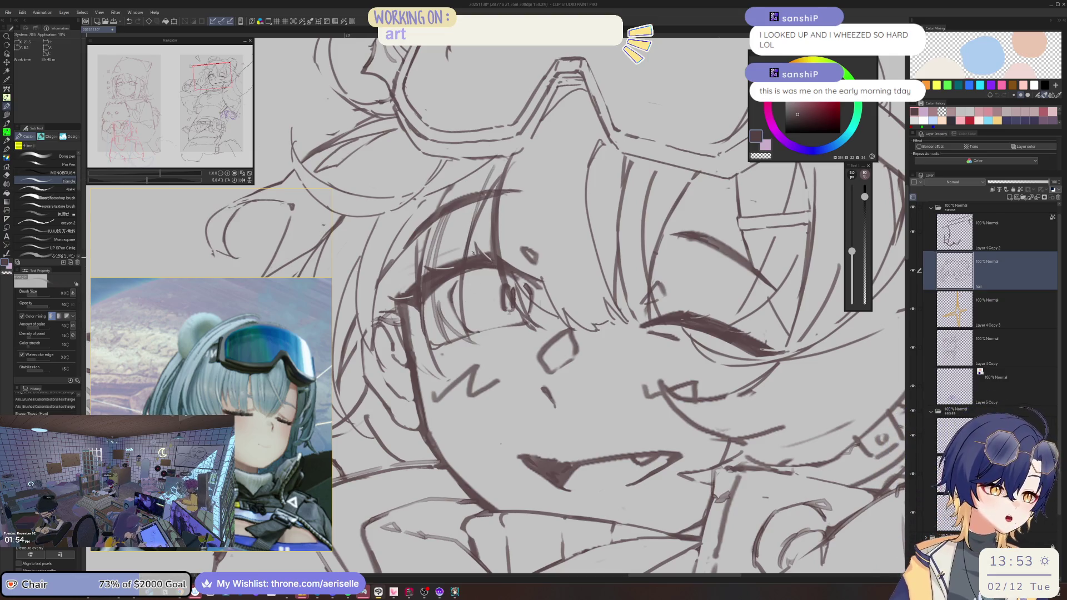
Step: Bring the goggles into view and ink a long hair strand through the bangs
key("e")
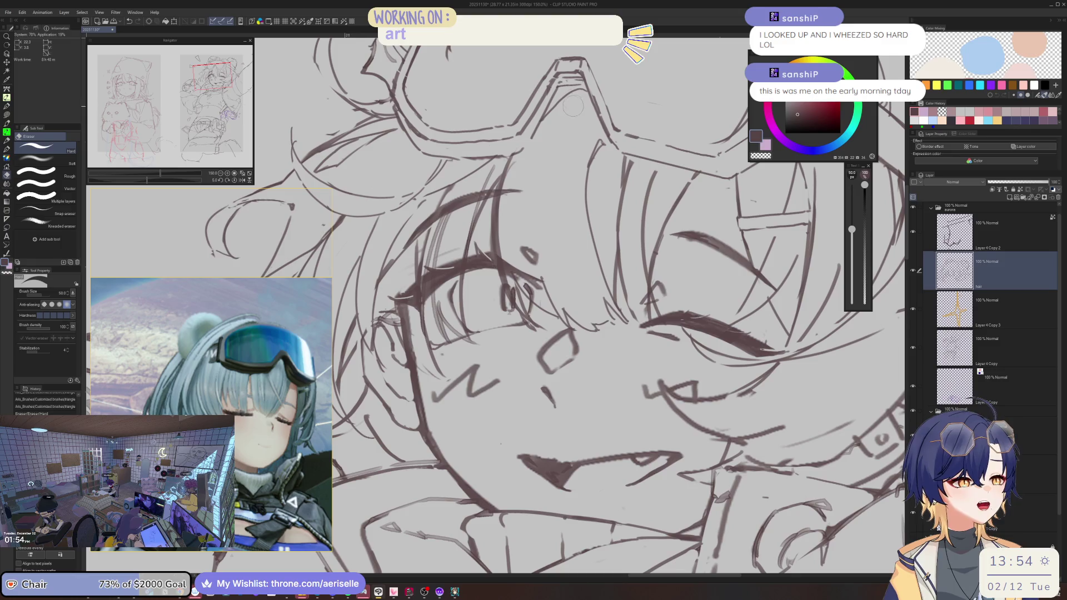
mouse_move(567, 89)
left_mouse_down()
mouse_move(484, 80)
mouse_move(512, 184)
left_mouse_up()
key("b")
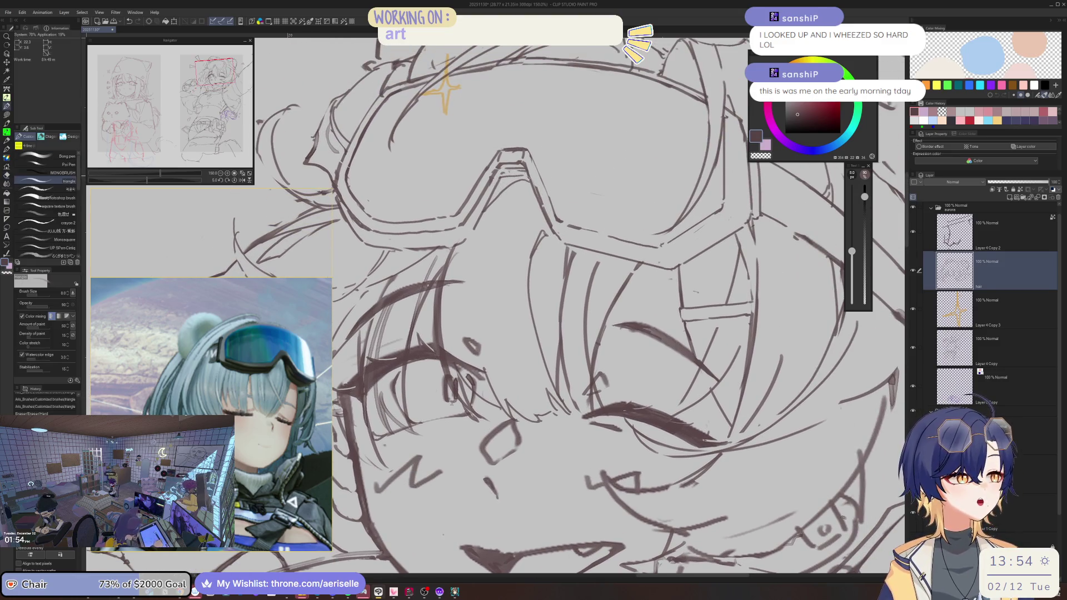
left_click_drag(591, 294, 486, 140)
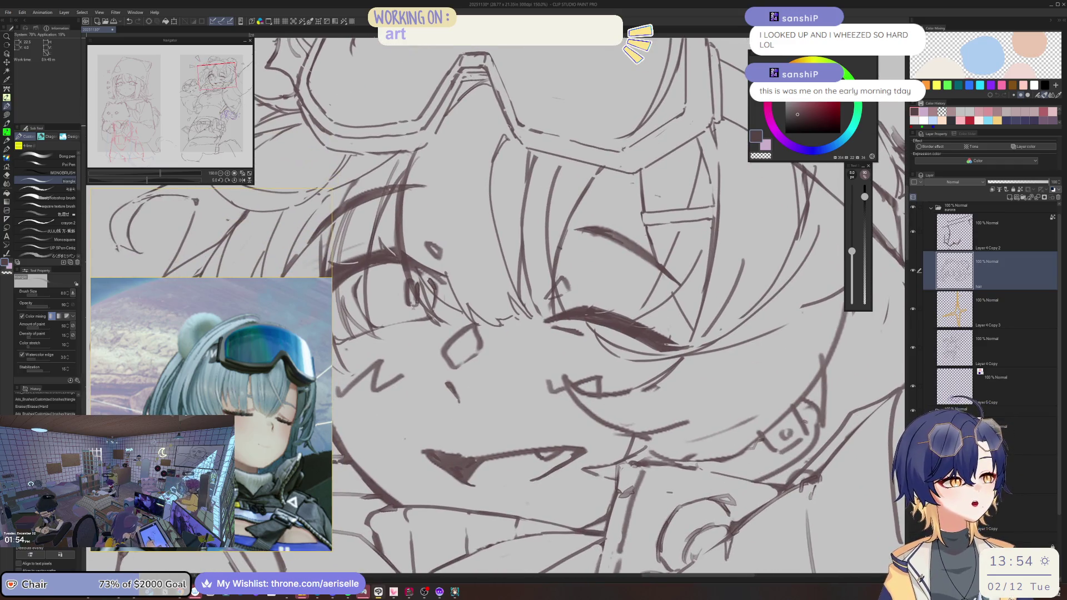
key("e")
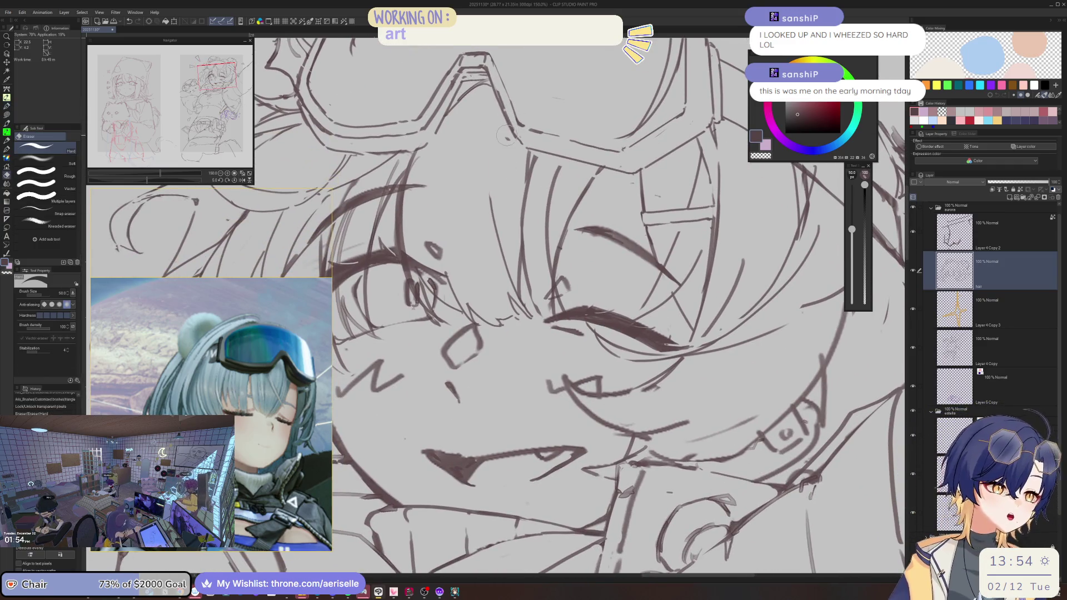
key("b")
left_click_drag(498, 109, 486, 248)
Step: Check the figure zoomed out, then add short hair strokes beside the face
key("ctrl+minus")
key("h")
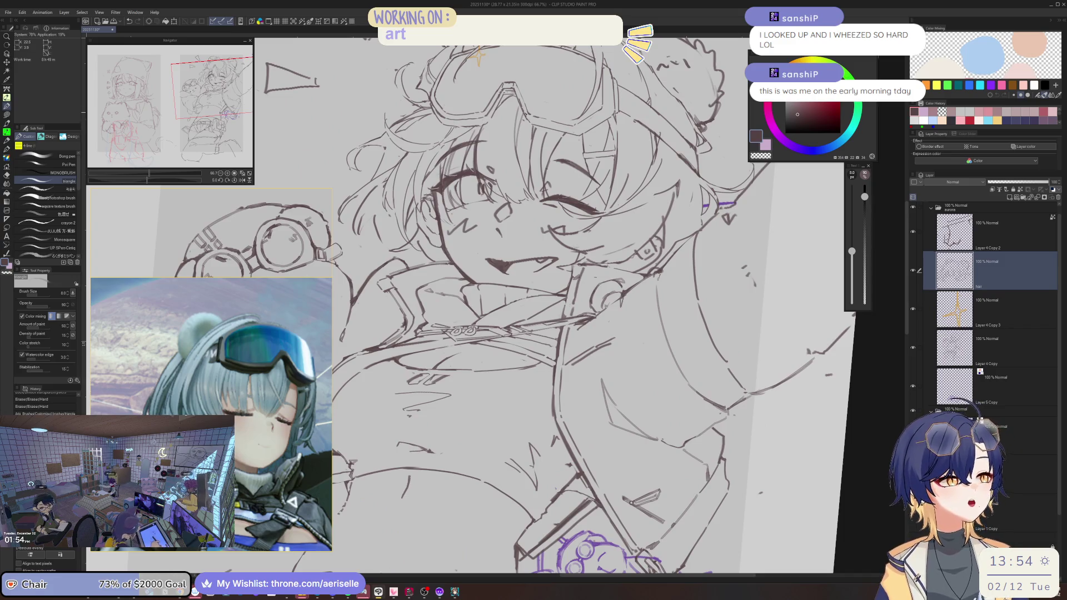
key("ctrl+plus")
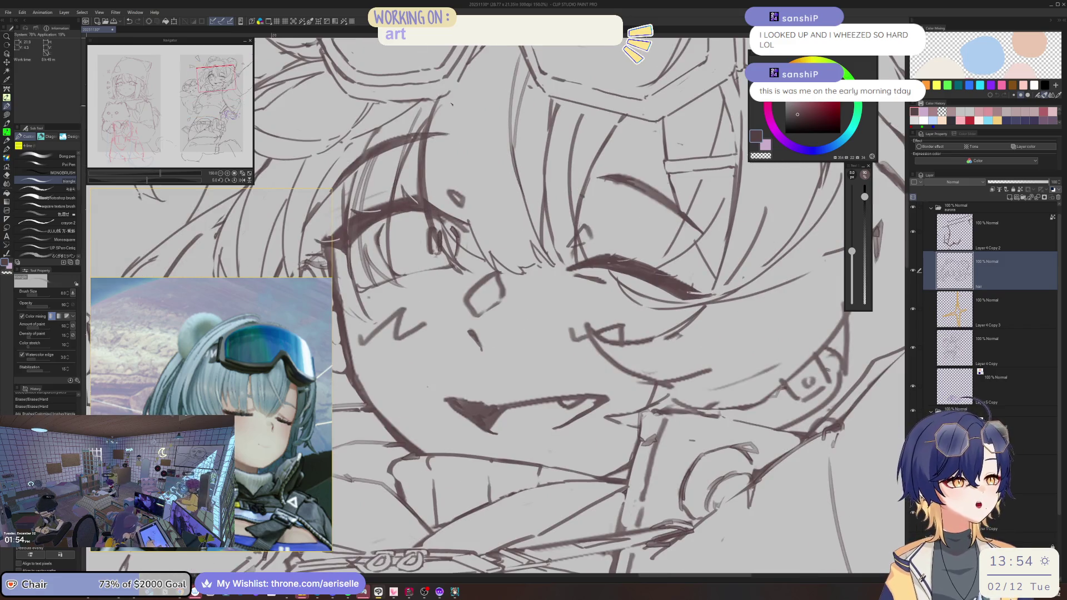
mouse_move(455, 92)
left_mouse_down()
mouse_move(448, 160)
mouse_move(444, 145)
mouse_move(457, 196)
left_mouse_up()
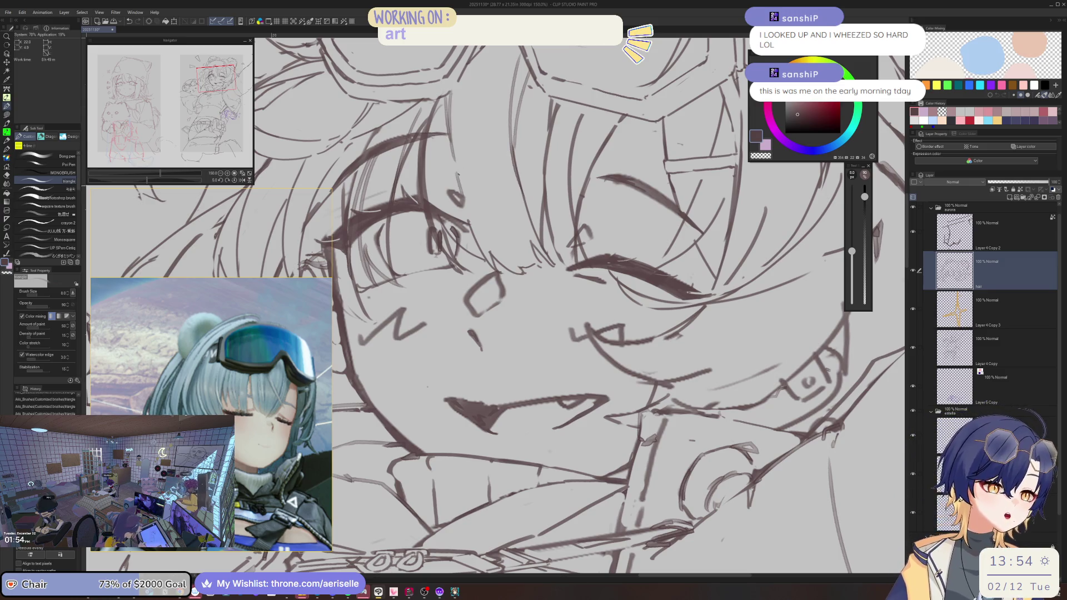
Step: Erase parts of the overlapping hair lines with the eraser reduced to size 20
key("e")
left_click_drag(851, 229, 851, 240)
left_click_drag(436, 103, 427, 201)
left_click_drag(424, 164, 434, 233)
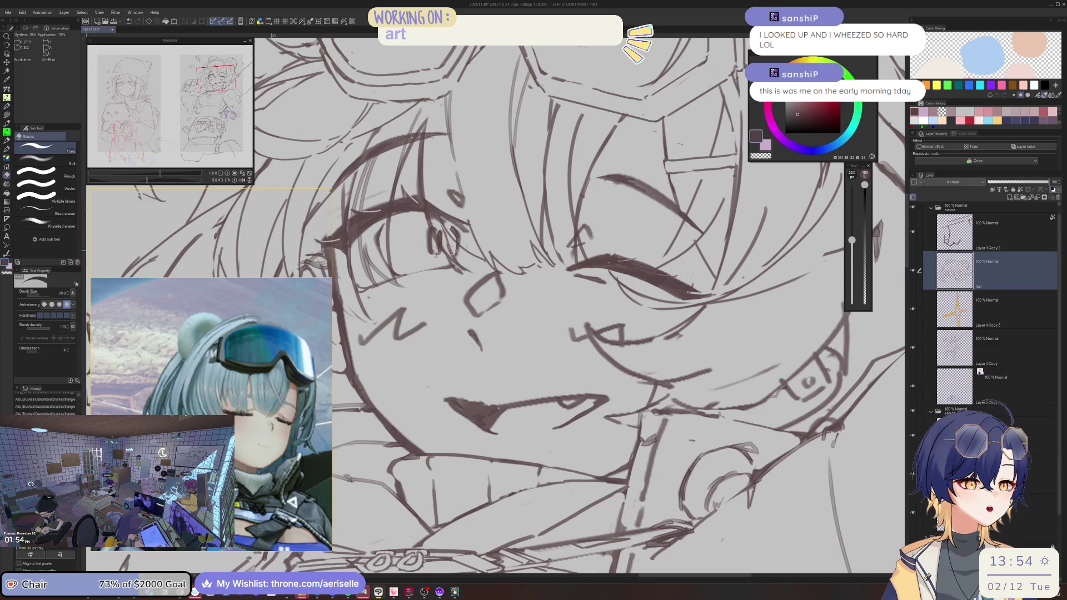
key("ctrl+minus")
key("ctrl+minus")
key("ctrl+minus")
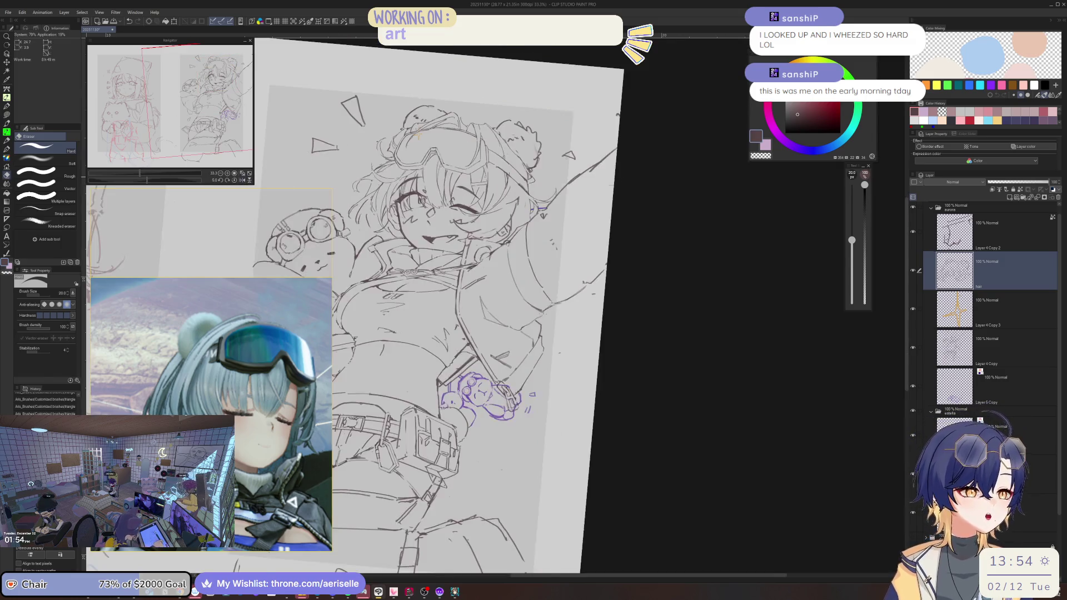
Step: Erase more of the leftover hair sketch lines
scroll(406, 193, "up", 3)
left_click_drag(852, 240, 851, 226)
left_click_drag(483, 162, 473, 205)
scroll(444, 139, "up", 1)
Step: Ink vertical hair strands in the fringe, undoing and redrawing the misdrawn ones
key("p")
left_click_drag(459, 150, 464, 280)
key("ctrl+z")
key("ctrl+z")
key("ctrl+z")
left_click_drag(429, 136, 448, 212)
key("ctrl+z")
left_click_drag(428, 151, 447, 259)
left_click_drag(432, 152, 435, 215)
key("ctrl+z")
left_click_drag(431, 151, 436, 226)
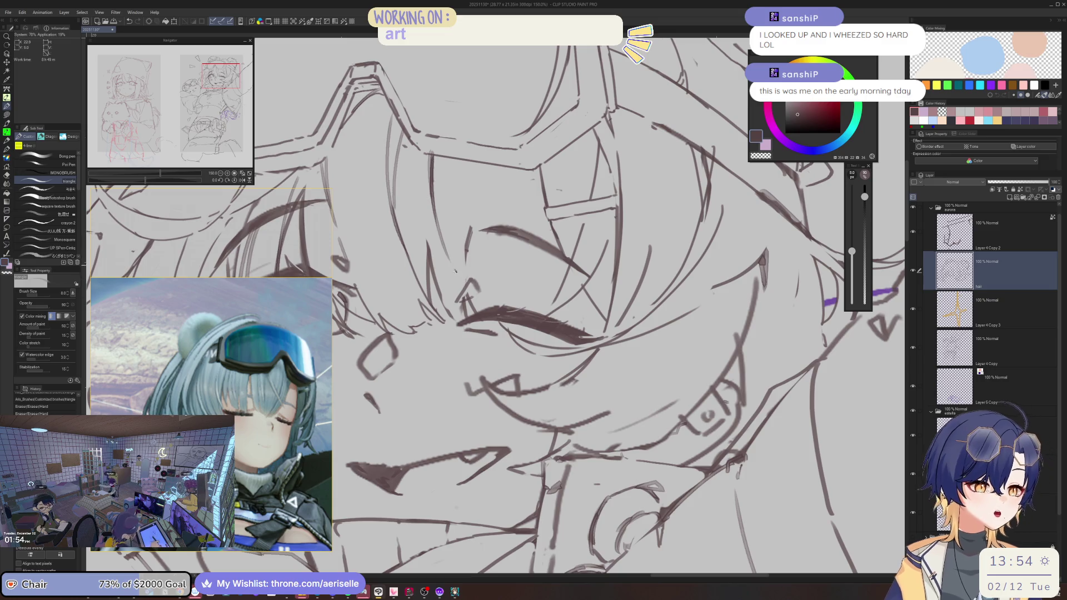
Step: Erase stray lines beside the closed eye and add hair strands above it and through the bangs
key("e")
left_click_drag(464, 300, 487, 320)
key("p")
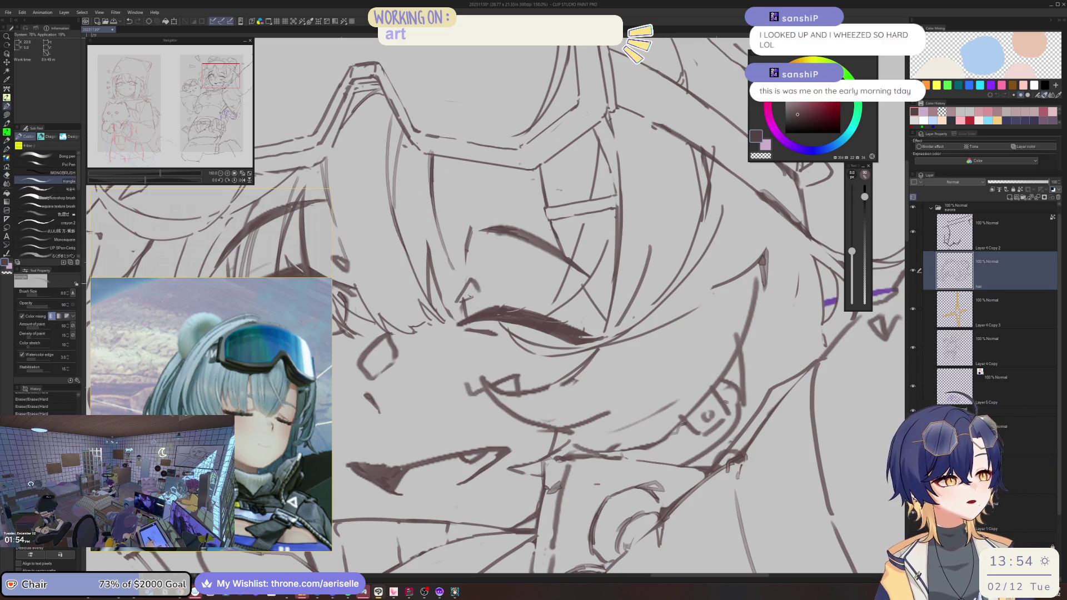
left_click_drag(447, 186, 479, 305)
left_click_drag(417, 149, 444, 253)
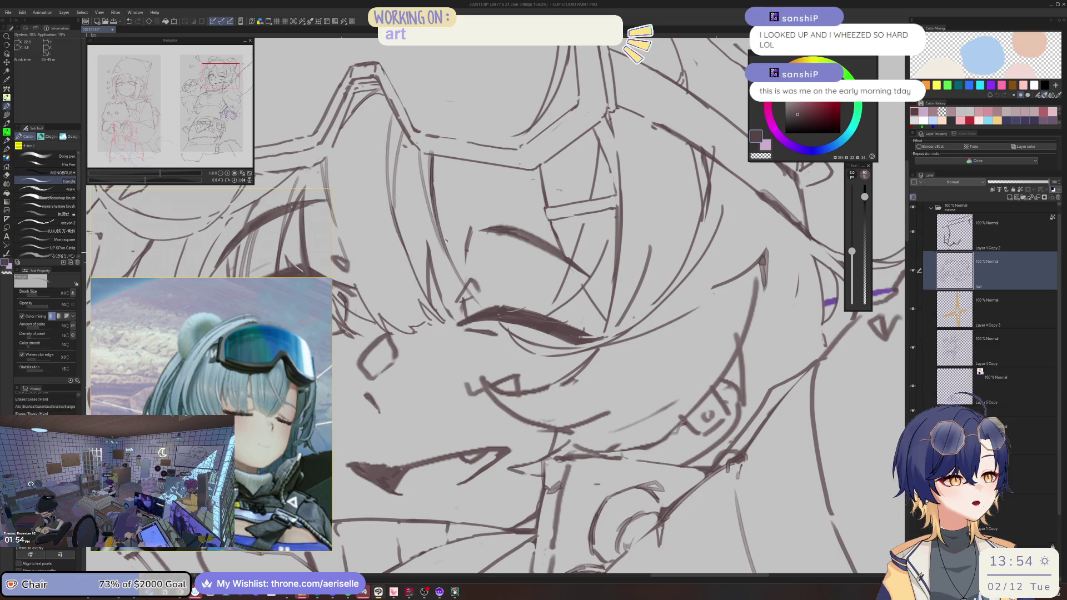
Step: Redo the thin fringe strands and draw one long strand over the eye
key("ctrl+z")
left_click_drag(411, 193, 478, 307)
key("ctrl+z")
left_click_drag(414, 144, 421, 222)
left_click_drag(410, 139, 414, 171)
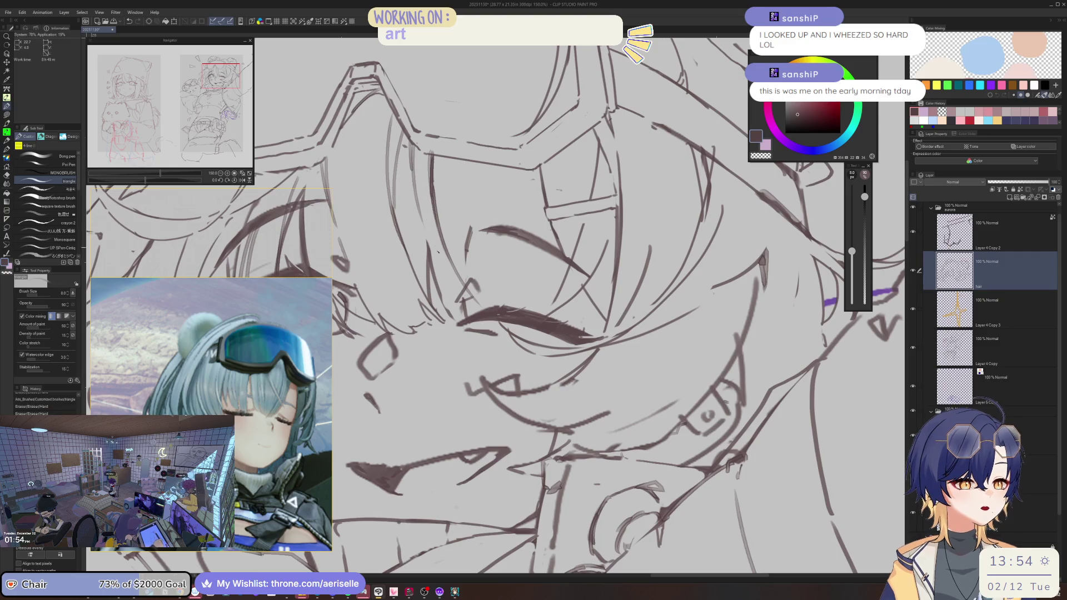
left_click_drag(427, 234, 456, 289)
key("ctrl+z")
key("ctrl+z")
left_click_drag(426, 234, 483, 314)
Step: Draw two longer hair strands in the fringe near the headband
left_click_drag(478, 156, 475, 177)
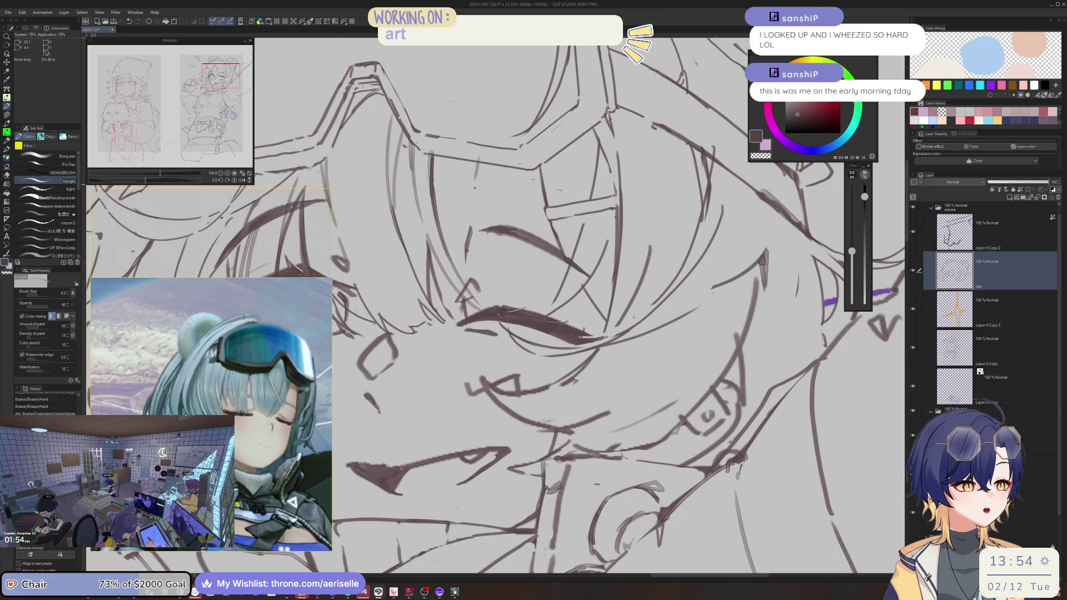
key("ctrl+z")
left_click_drag(479, 156, 466, 237)
left_click_drag(464, 161, 458, 262)
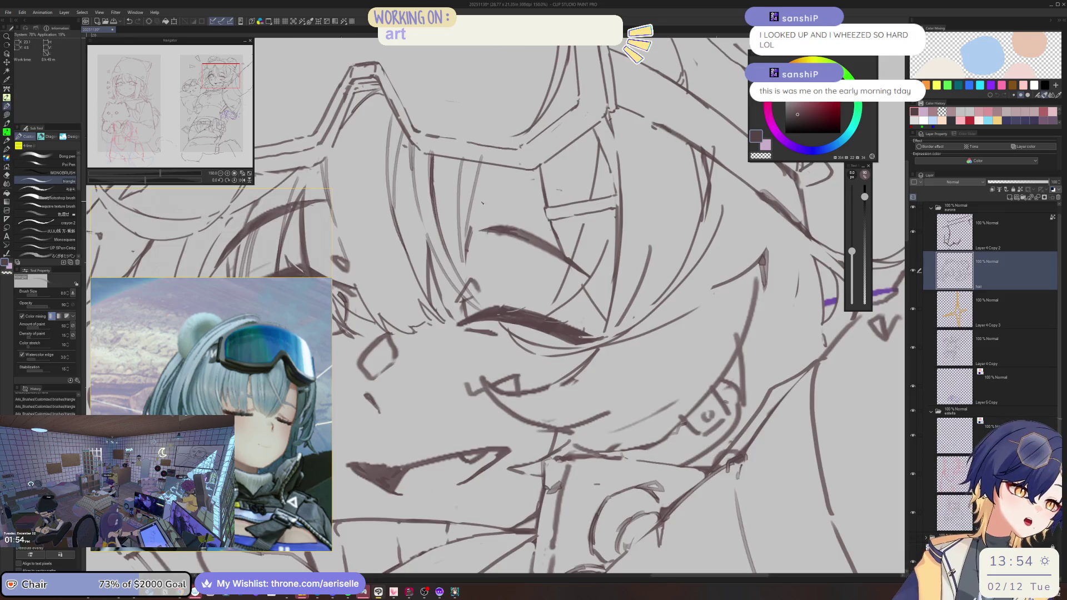
key("ctrl+minus")
key("ctrl+minus")
key("ctrl+minus")
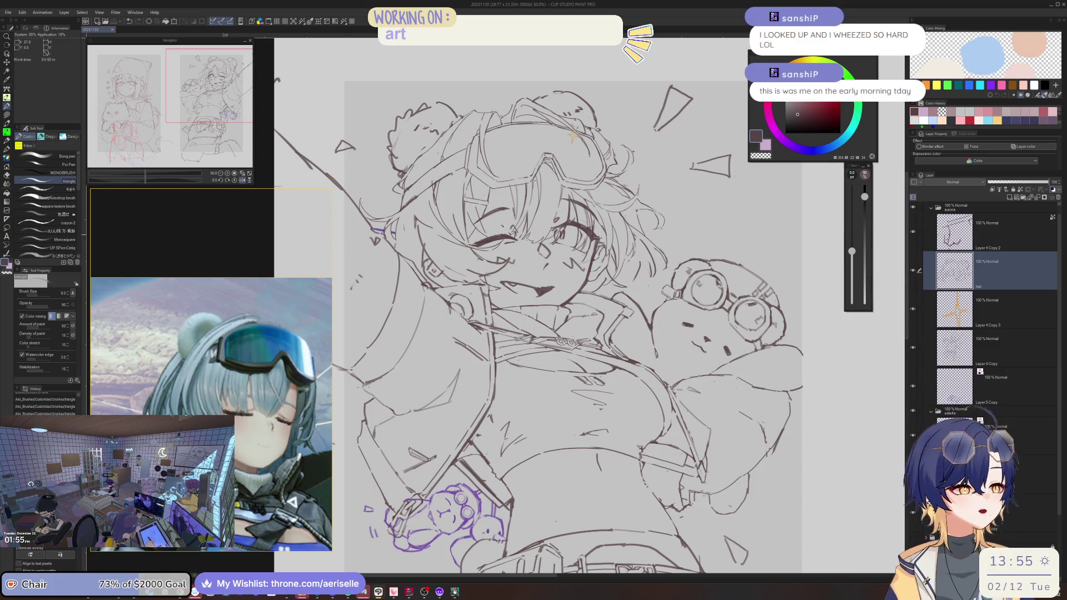
Step: Erase stray hair lines near the open eye and redraw the short hair stroke higher up
scroll(516, 188, "up", 2)
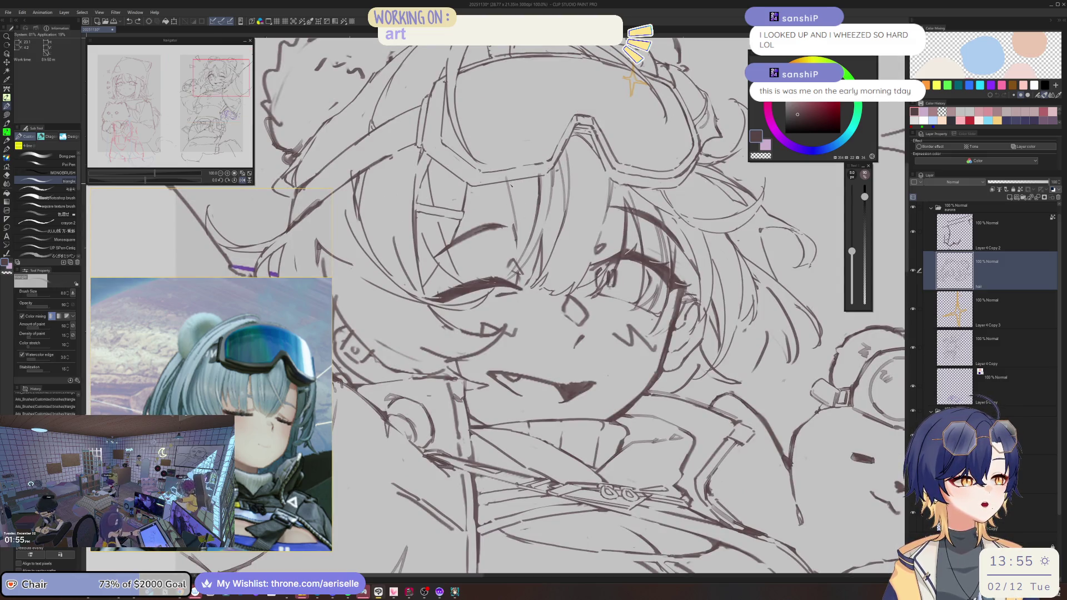
key("e")
left_click_drag(512, 183, 508, 260)
key("p")
key("ctrl+z")
left_click_drag(516, 180, 517, 250)
key("e")
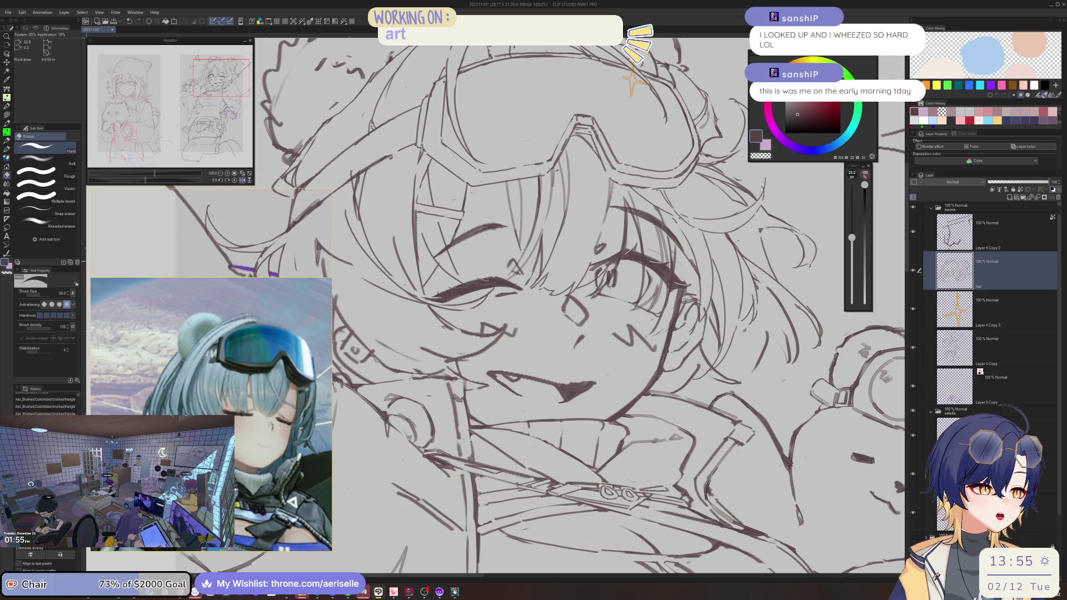
Step: Draw a thin fringe strand and trim part of it with the eraser
scroll(495, 305, "up", 1)
scroll(494, 305, "up", 1)
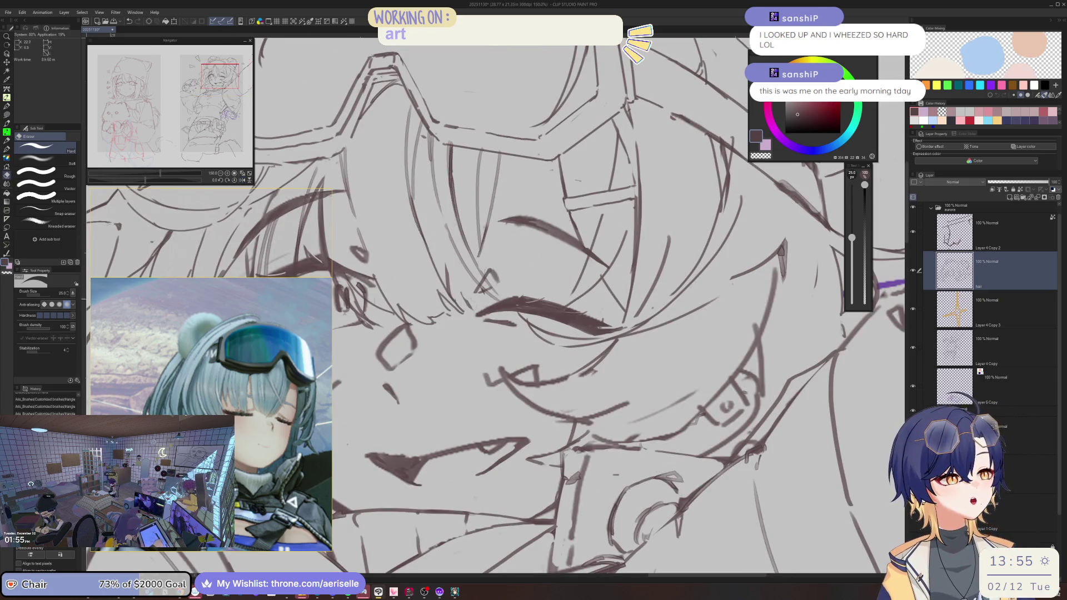
key("p")
left_click_drag(446, 225, 449, 285)
left_click_drag(451, 237, 450, 265)
left_click_drag(508, 156, 500, 266)
key("ctrl+z")
Step: Erase old fringe hair lines and redraw short strokes at the fringe top with pen size 8
key("e")
left_click_drag(503, 153, 478, 257)
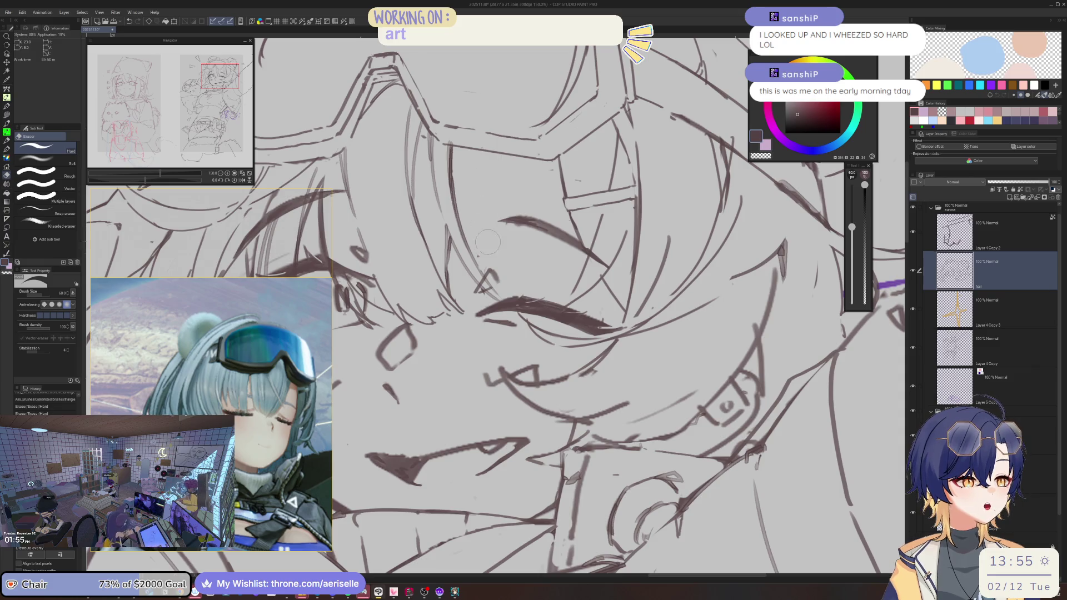
key("p")
left_click_drag(504, 153, 488, 270)
key("ctrl+z")
key("bracketleft")
key("bracketleft")
left_click_drag(504, 147, 469, 315)
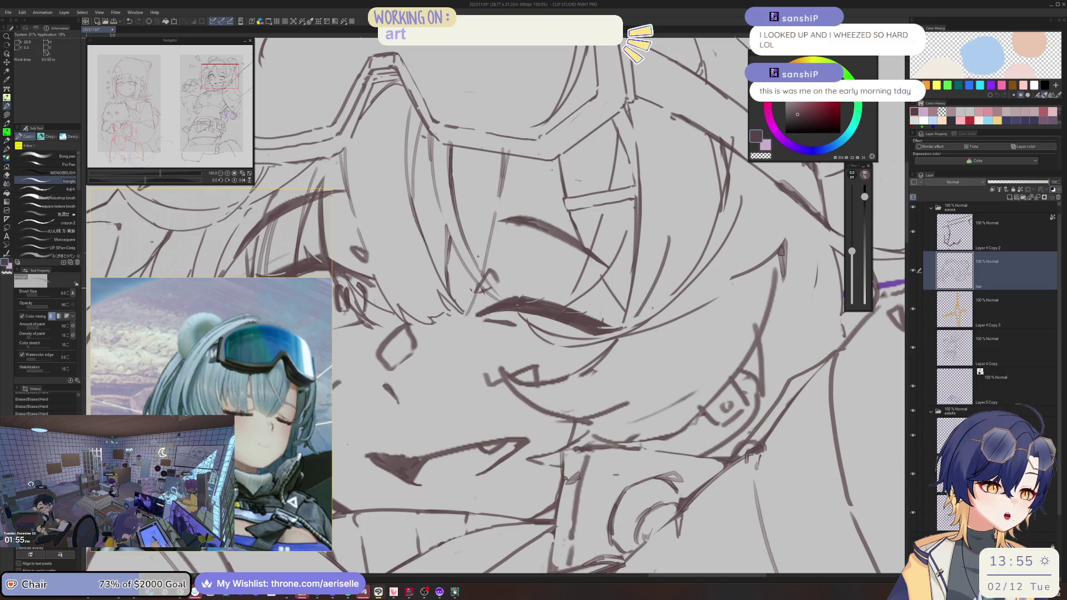
Step: Check the whole sketch, then redraw the hair strand beside the face starting higher
key("ctrl+minus")
key("ctrl+minus")
key("ctrl+plus")
key("ctrl+plus")
key("ctrl+plus")
key("e")
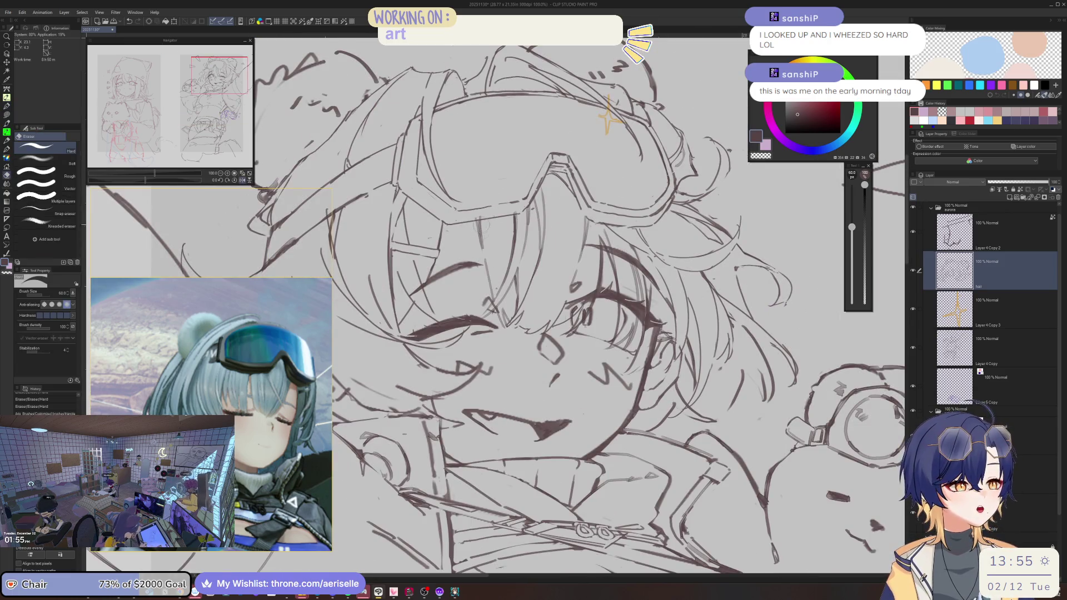
key("b")
left_click_drag(489, 236, 480, 307)
key("ctrl+z")
mouse_move(487, 209)
left_mouse_down()
mouse_move(479, 299)
mouse_move(507, 326)
left_mouse_up()
Step: Mirror the view to check the face, flip it back, and tint the hair layer blue
key("e")
key("b")
key("h")
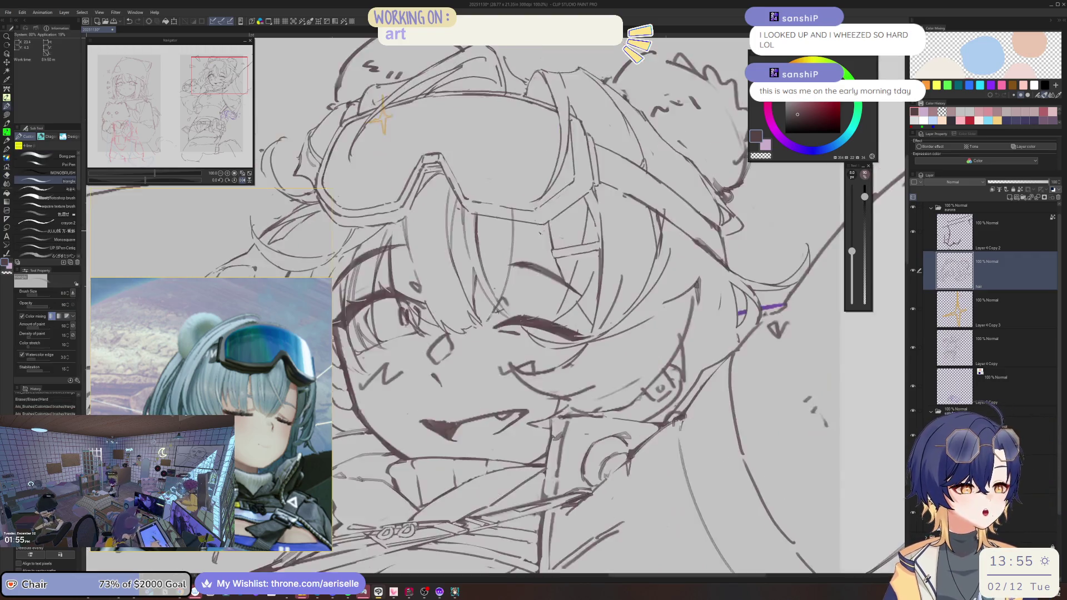
key("ctrl+0")
key("ctrl+0")
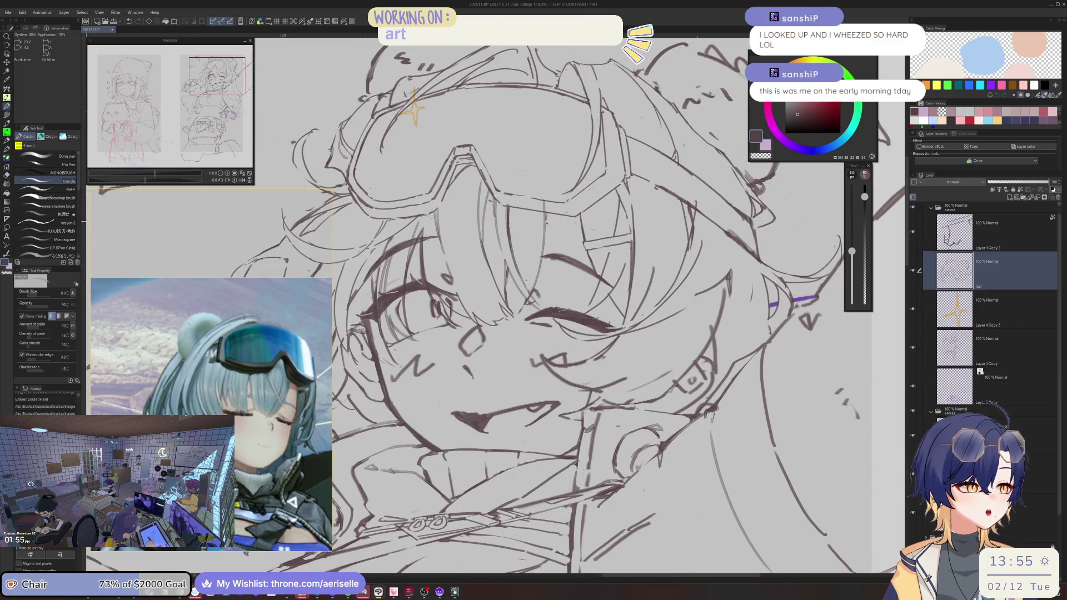
left_click(1022, 146)
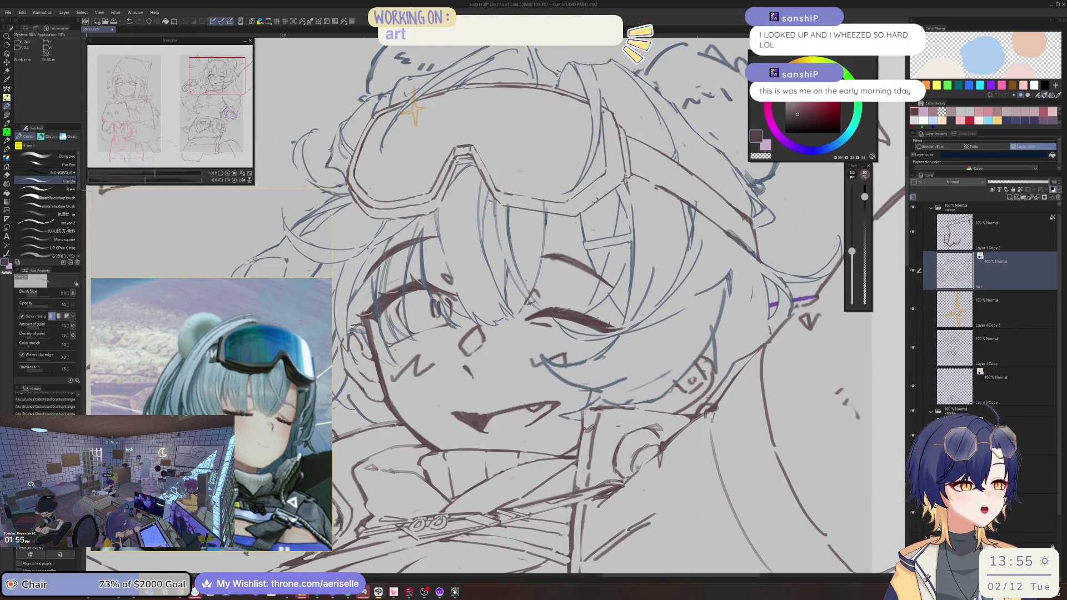
Step: Mirror the view to check the drawing, then erase a stray bit of line near the face
key("e")
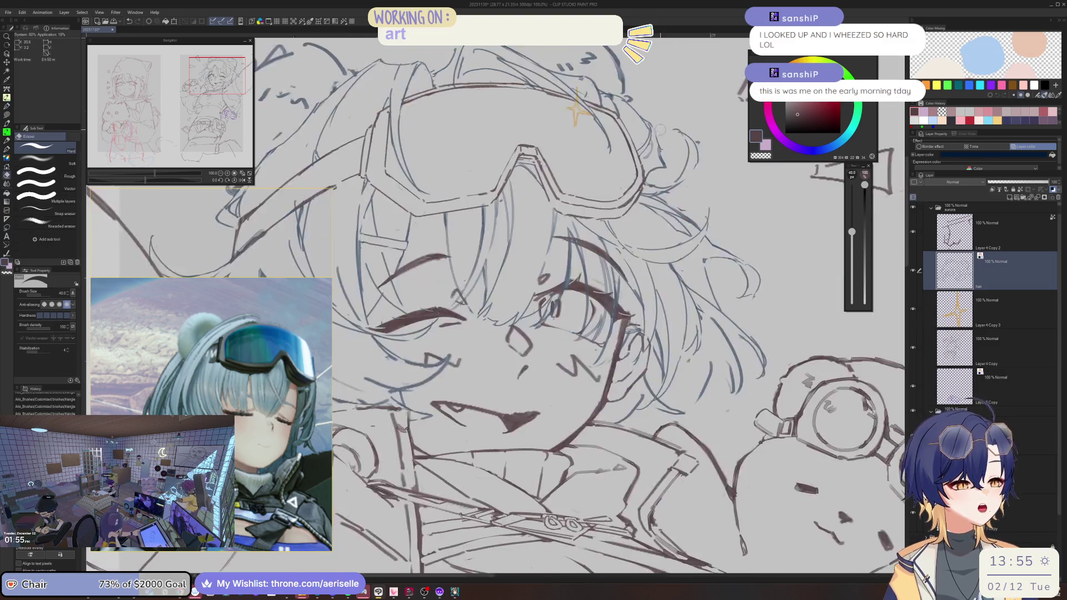
scroll(548, 206, "down", 5)
key("h")
scroll(551, 234, "up", 5)
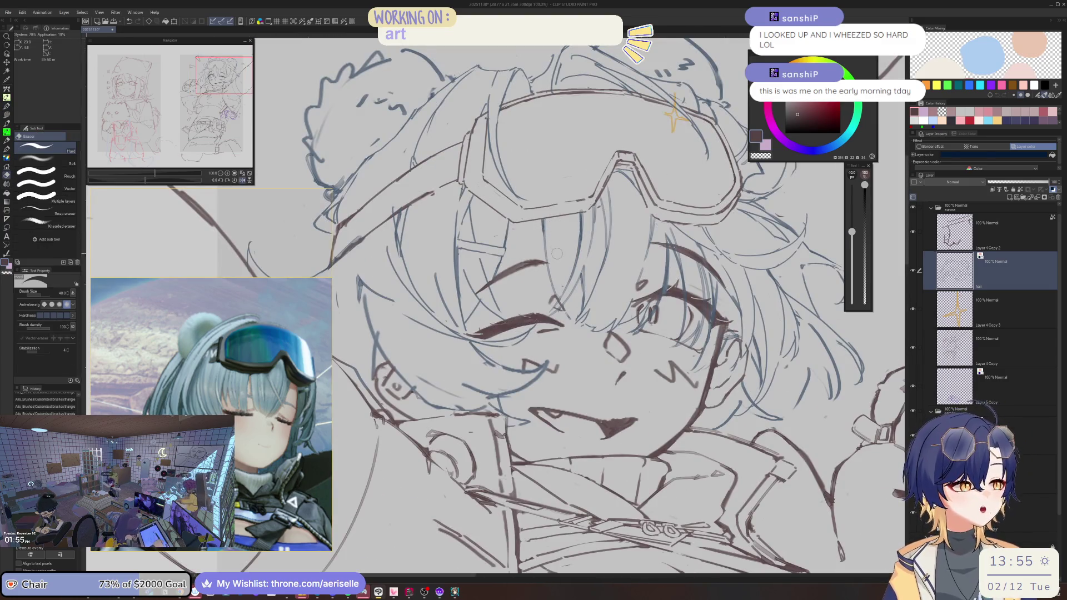
key("p")
mouse_move(561, 234)
left_mouse_down()
mouse_move(558, 277)
mouse_move(579, 300)
left_mouse_up()
Step: Bring the face below the goggles into view and tint the hair lines blue
key("e")
key("p")
scroll(555, 250, "down", 3)
scroll(548, 210, "up", 5)
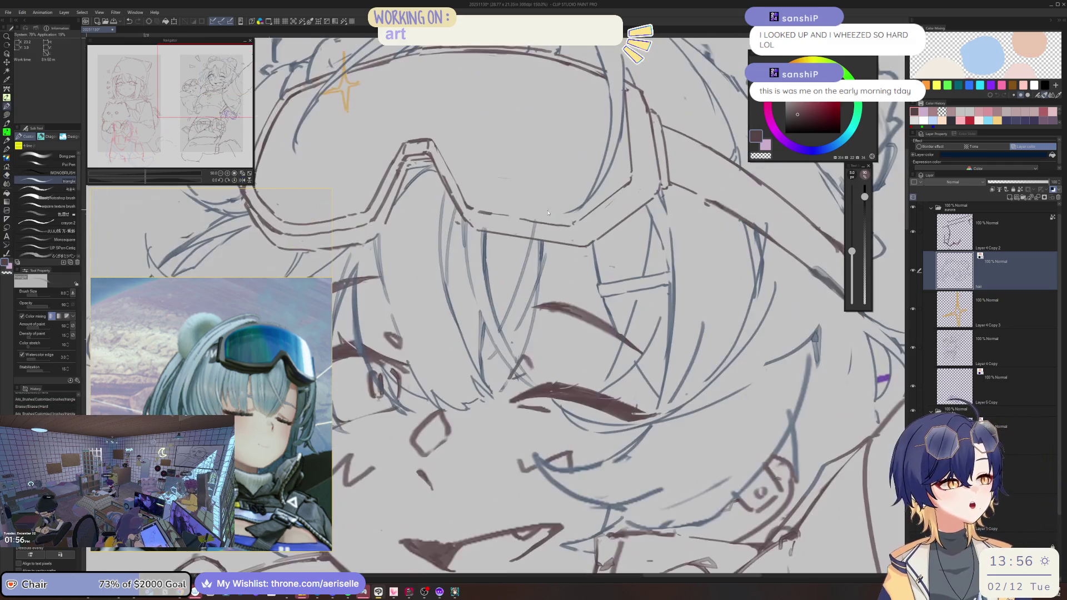
key("e")
left_click_drag(545, 228, 556, 148)
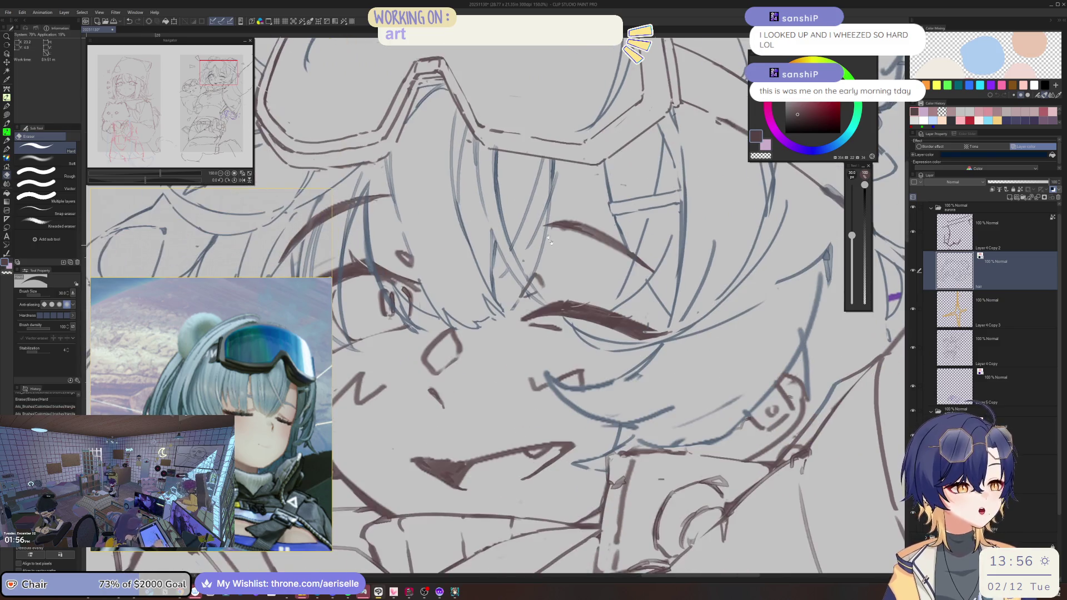
key("p")
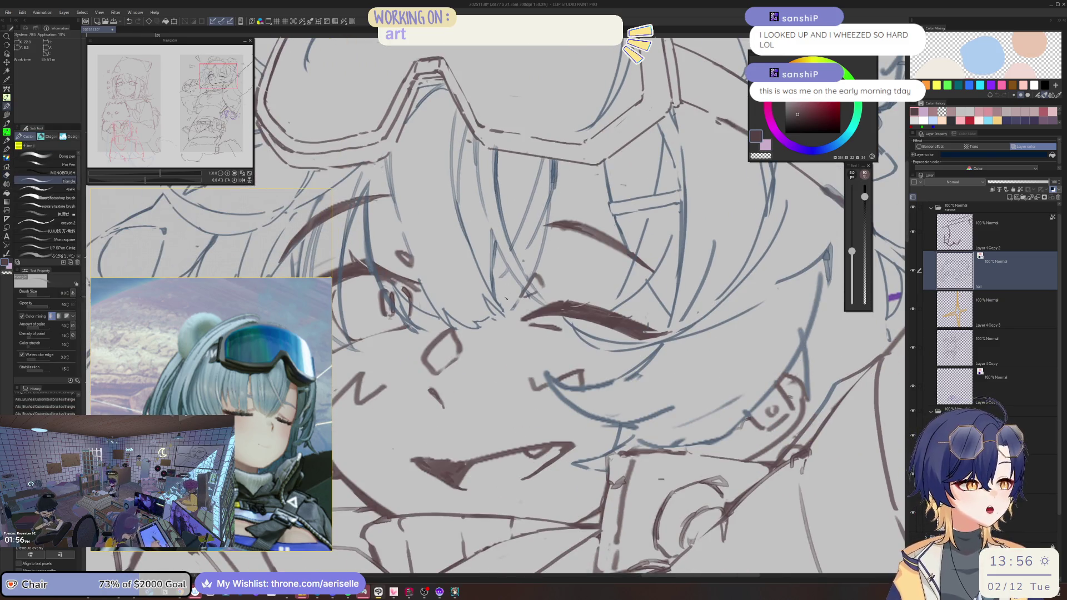
key("ctrl+shift+l")
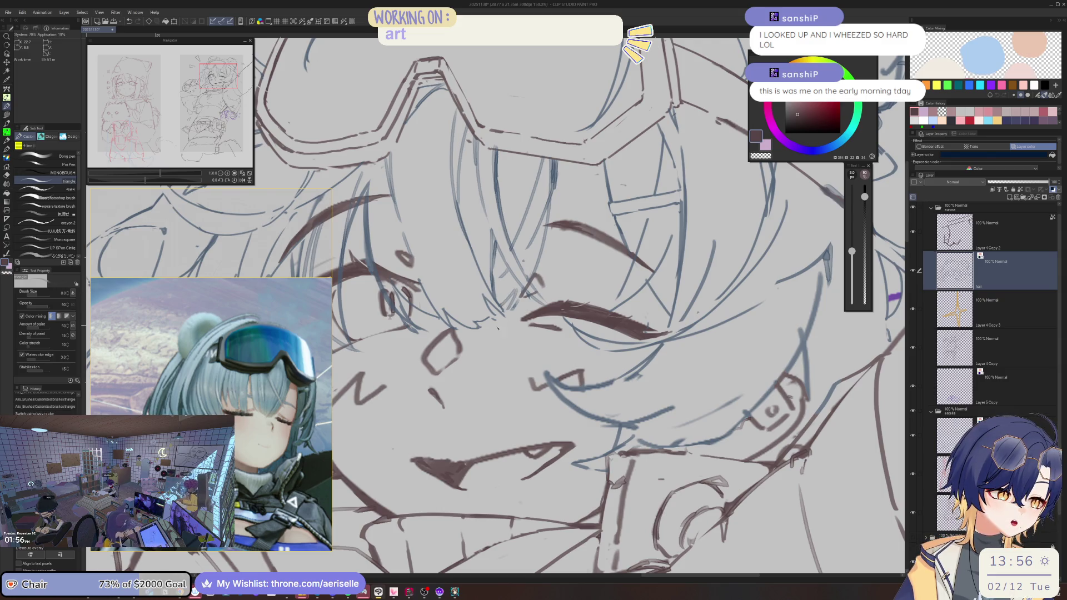
Step: Tilt the view and ink the long and short hair strands on the right side
key("e")
key("asciicircum")
key("asciicircum")
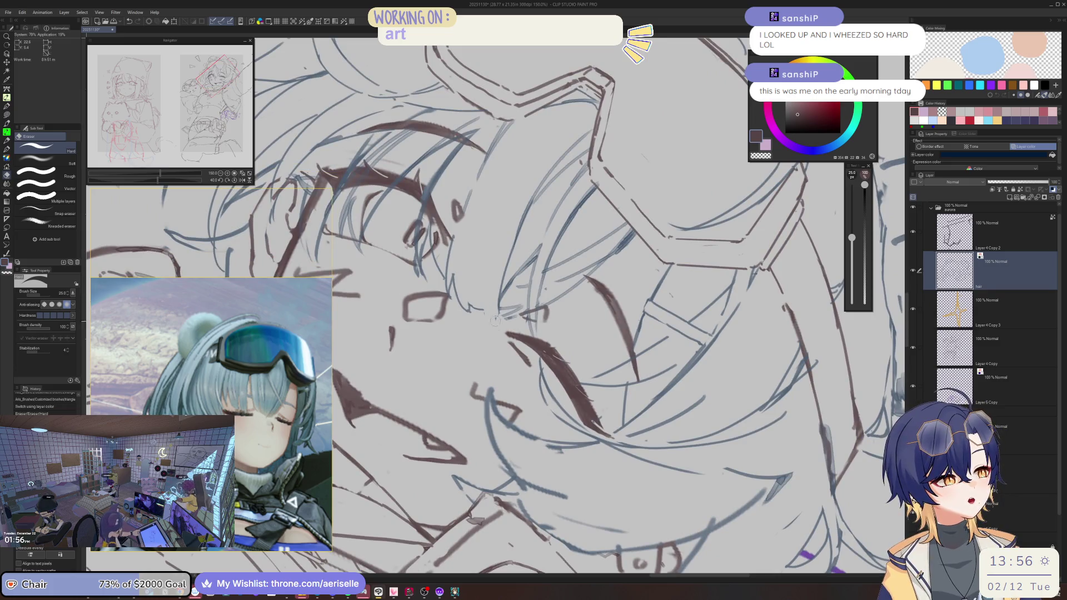
key("p")
left_click_drag(517, 123, 495, 260)
key("e")
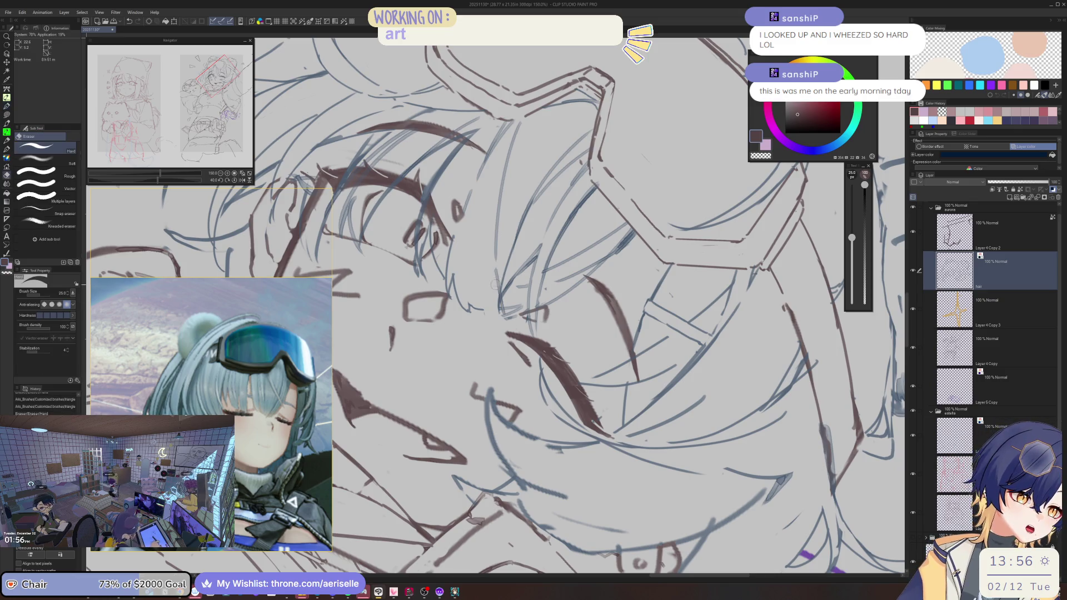
key("p")
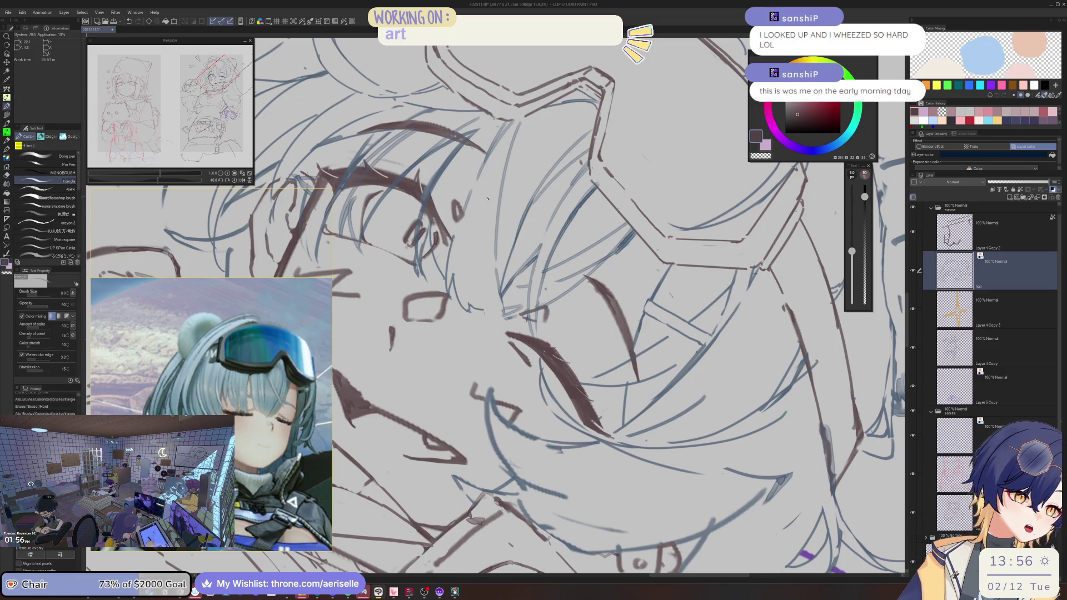
left_click_drag(486, 203, 483, 322)
key("ctrl+z")
left_click_drag(491, 212, 485, 308)
left_click_drag(489, 264, 484, 315)
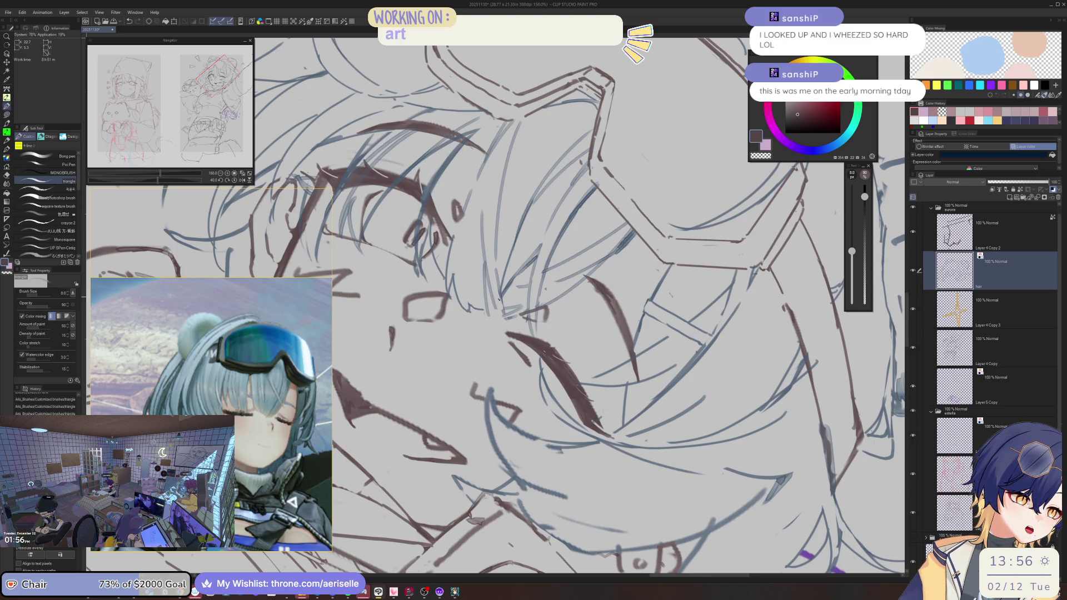
Step: Level the view on the face and erase two small stray marks
key("ctrl+0")
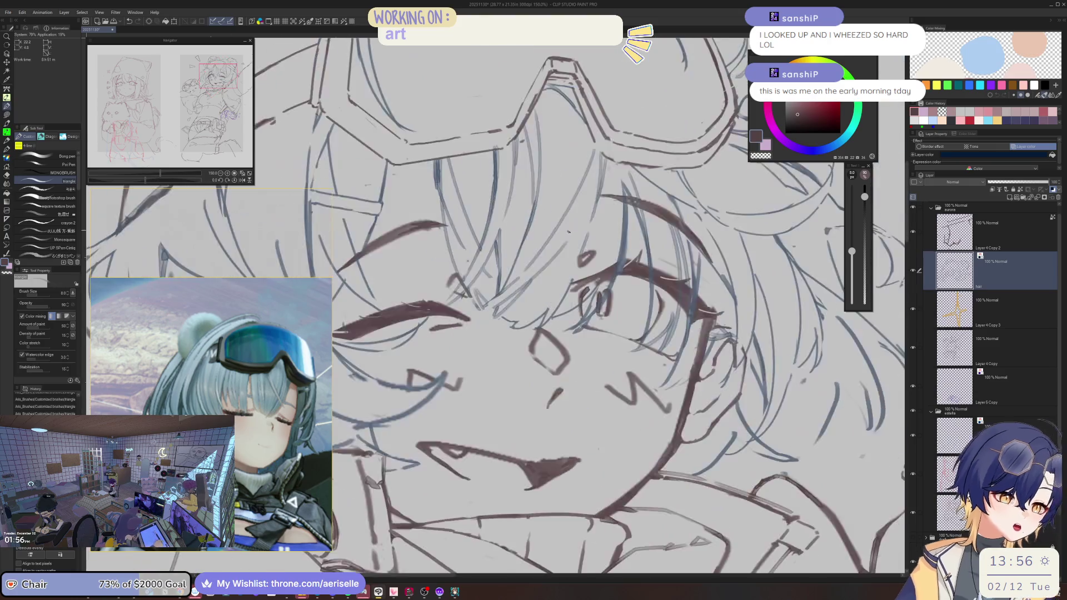
scroll(541, 266, "up", 5)
key("e")
left_click_drag(543, 265, 555, 262)
left_click_drag(547, 268, 558, 262)
key("p")
Step: Thicken the brush and ink a vertical hair line with short strokes
key("minus")
key("minus")
key("minus")
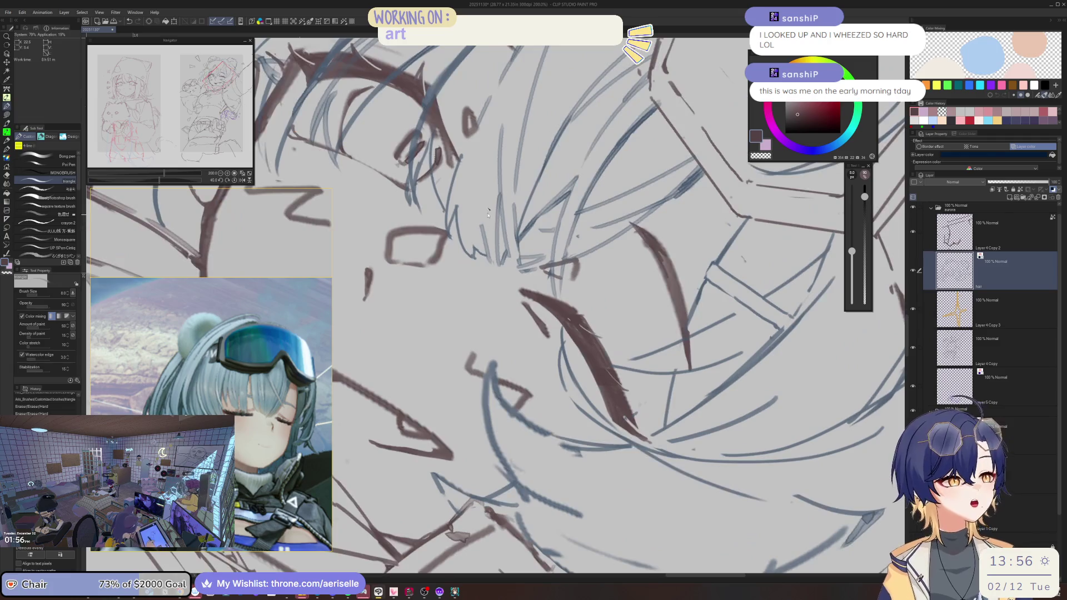
left_click_drag(488, 267, 492, 172)
left_click_drag(471, 233, 492, 261)
scroll(472, 244, "down", 5)
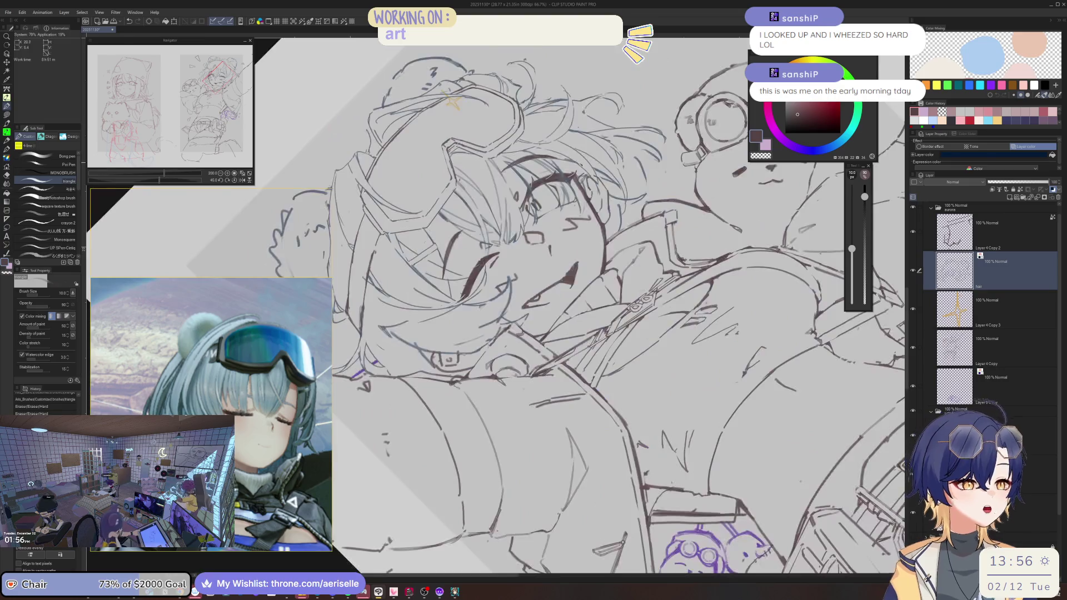
scroll(473, 157, "up", 5)
Step: Shrink the eraser to size 20 and clean stray strokes at the hair's edge
key("e")
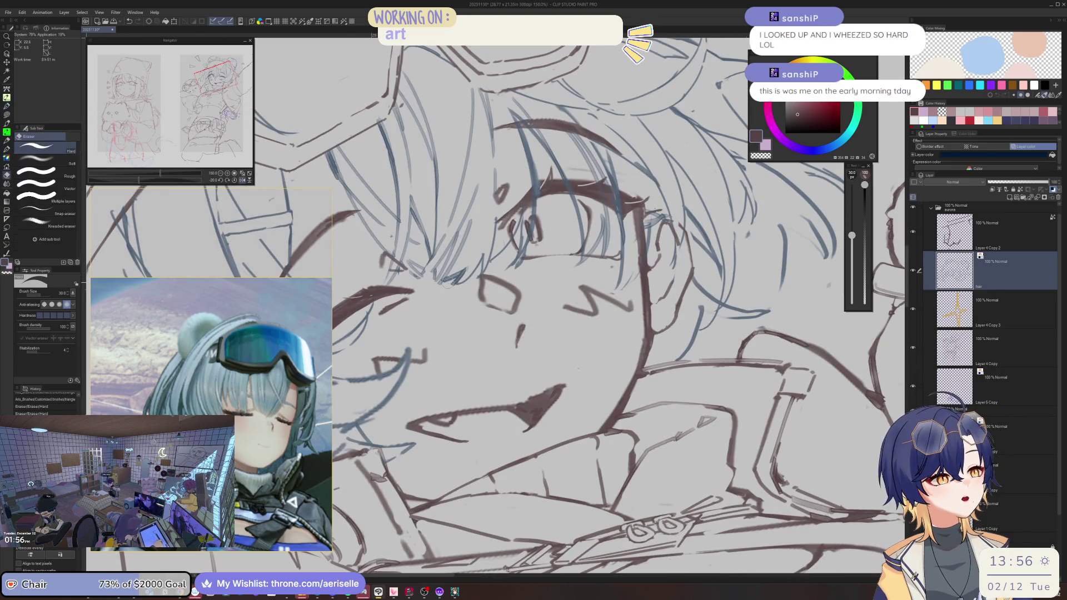
scroll(454, 274, "up", 1)
key("b")
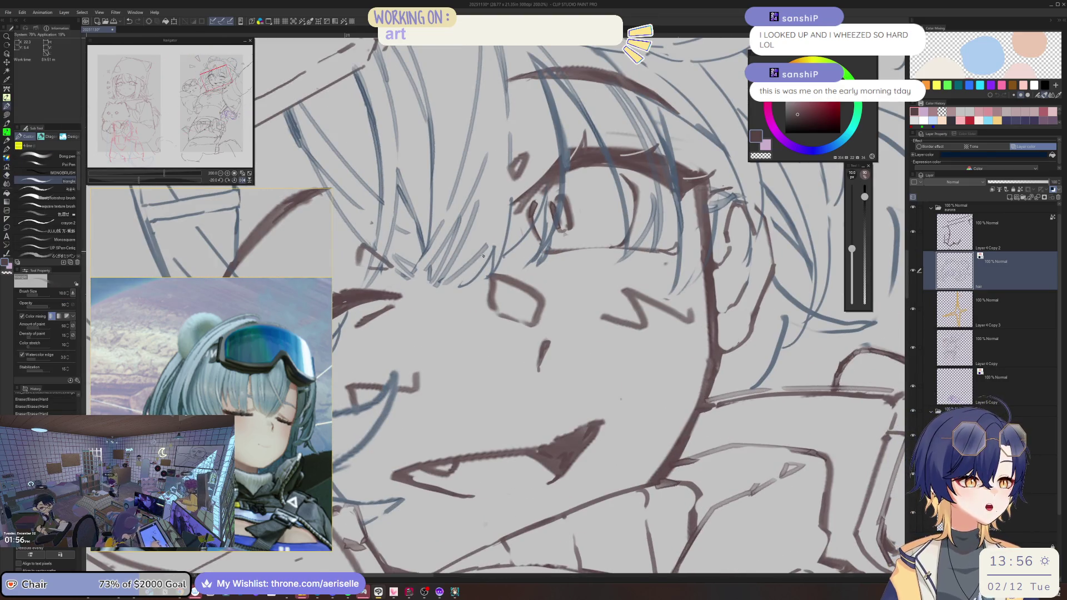
scroll(466, 267, "down", 1)
scroll(478, 318, "down", 1)
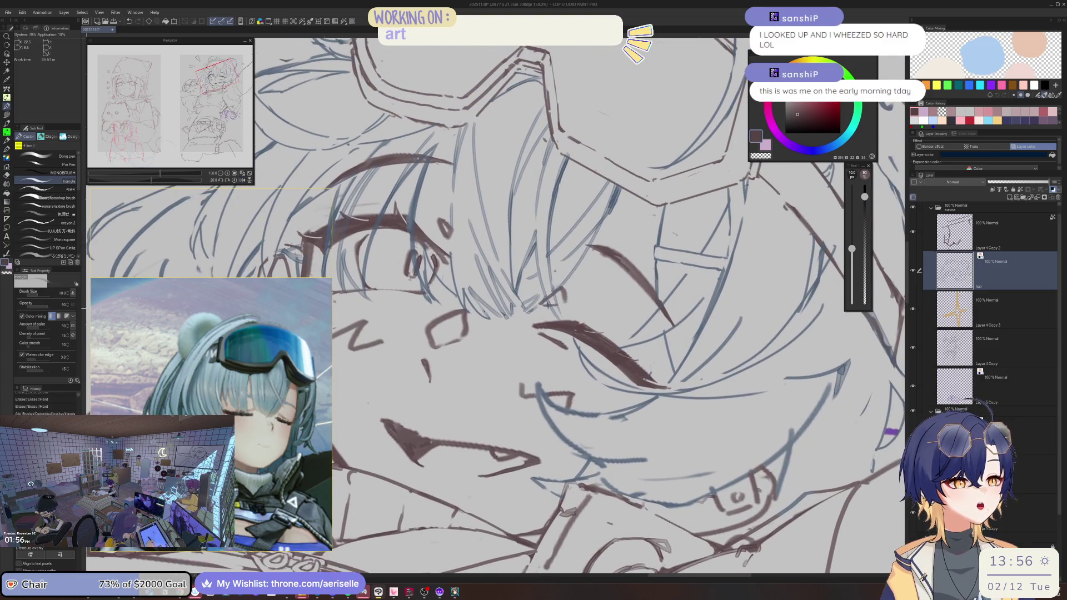
key("e")
key("bracketleft")
key("bracketleft")
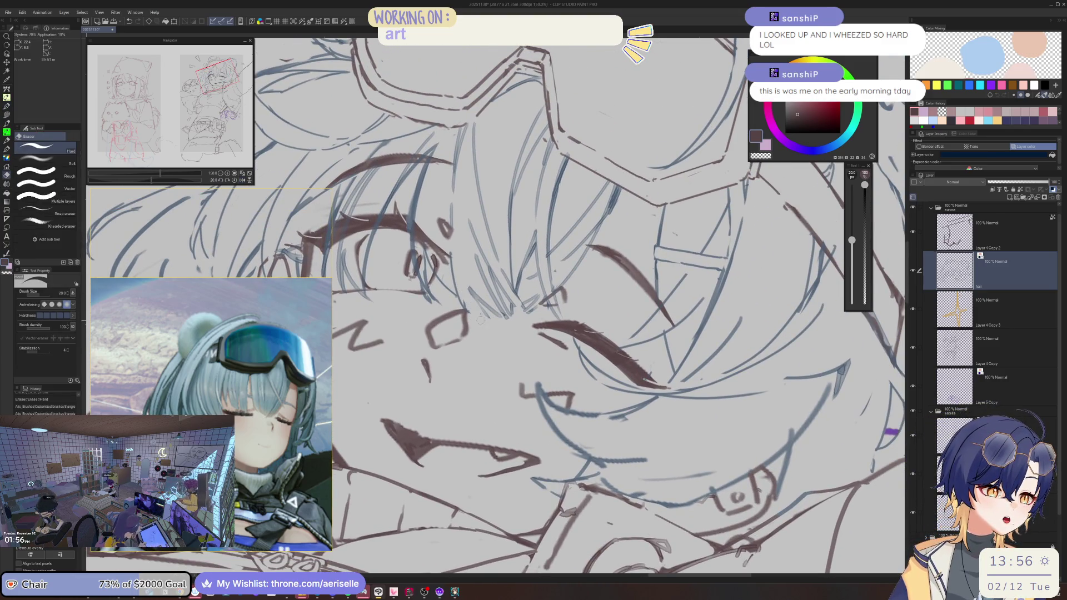
key("b")
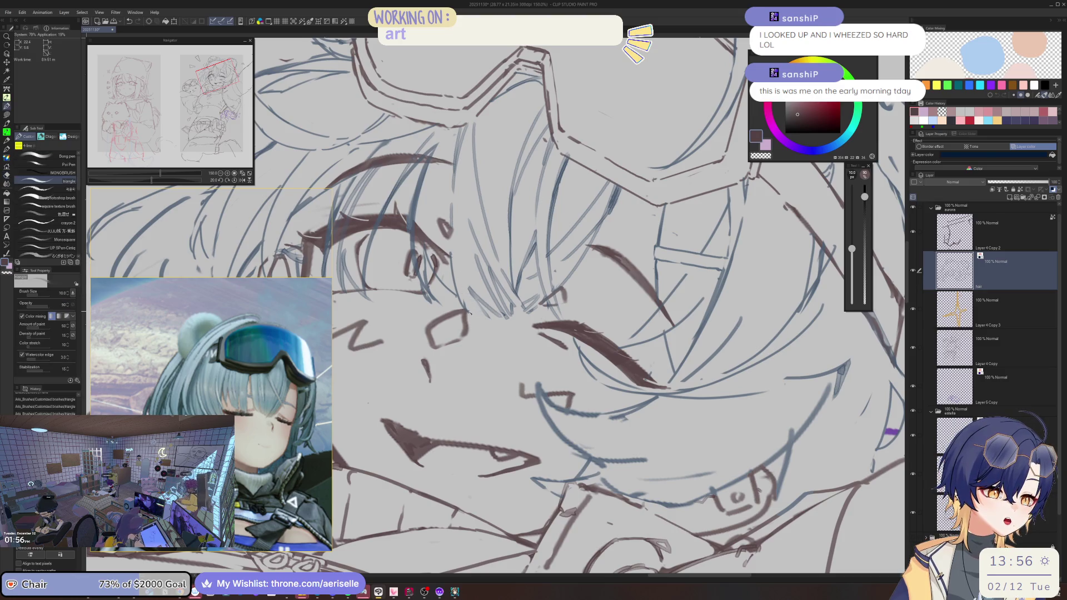
left_click_drag(471, 312, 484, 314)
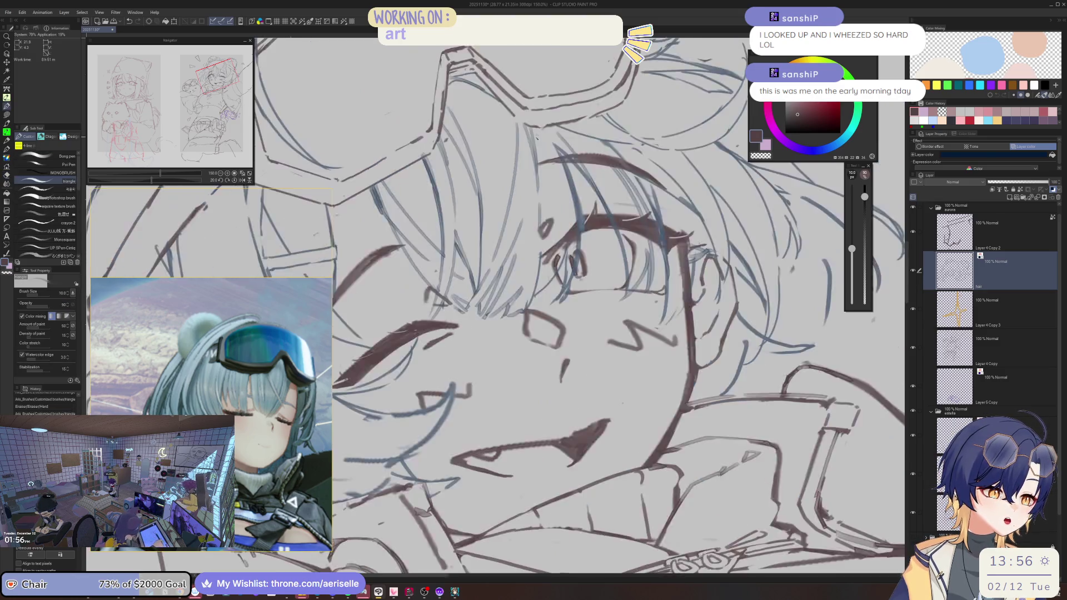
scroll(536, 246, "down", 5)
scroll(536, 246, "up", 5)
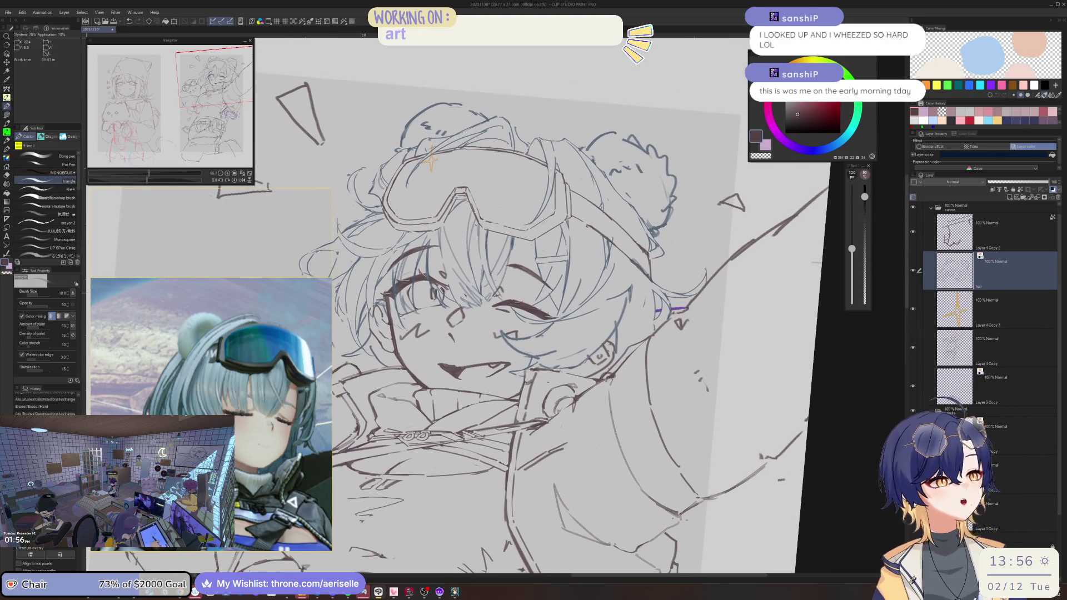
Step: Tilt and mirror the view to check the face, then redraw the marks near the eye
key("e")
scroll(536, 246, "down", 3)
scroll(502, 328, "up", 3)
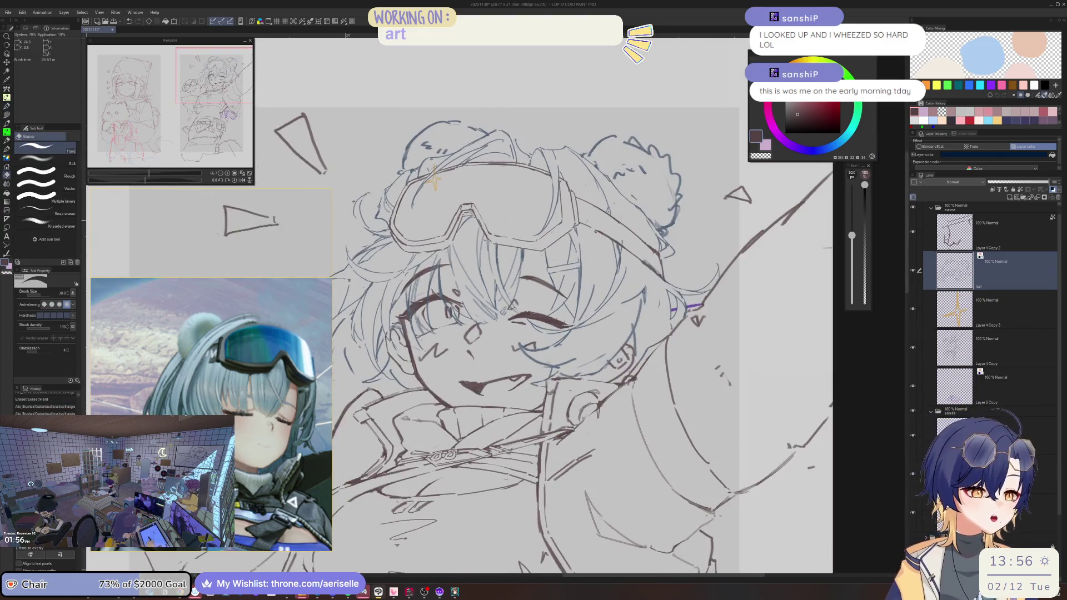
key("minus")
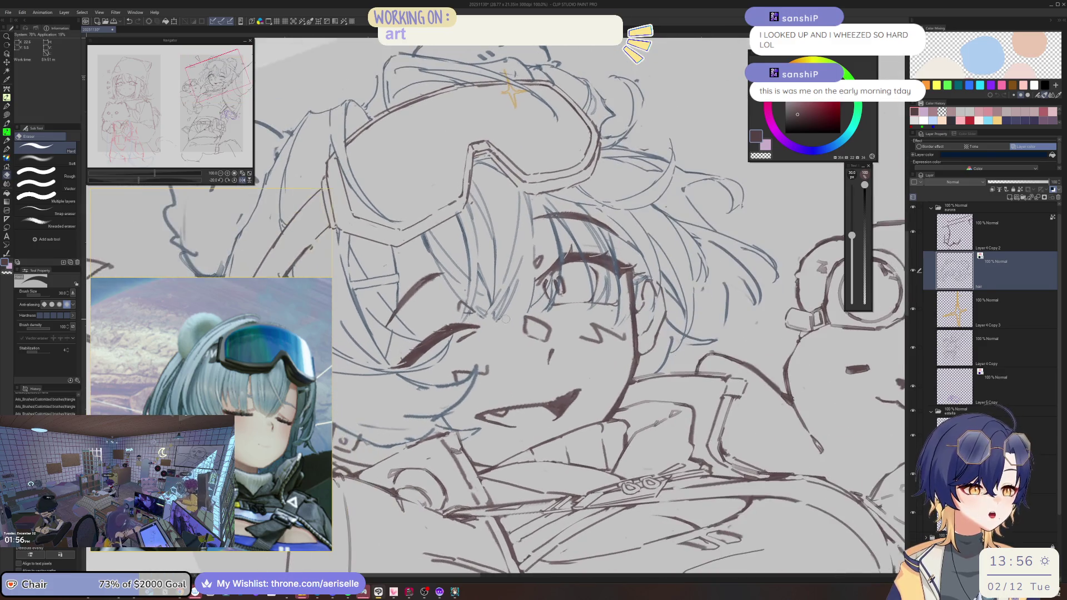
key("b")
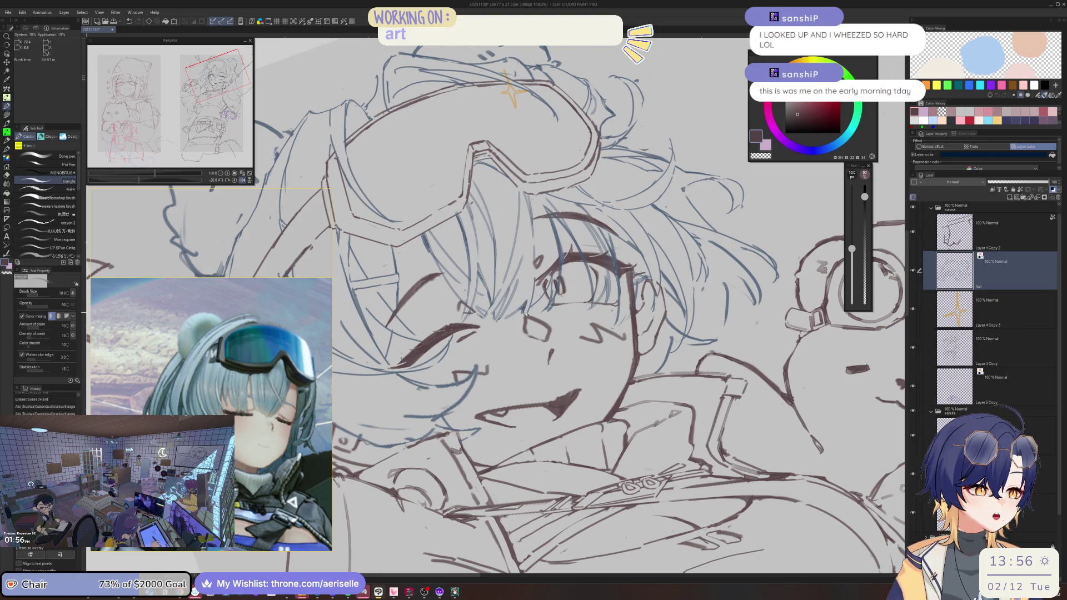
key("h")
key("h")
key("minus")
key("minus")
key("minus")
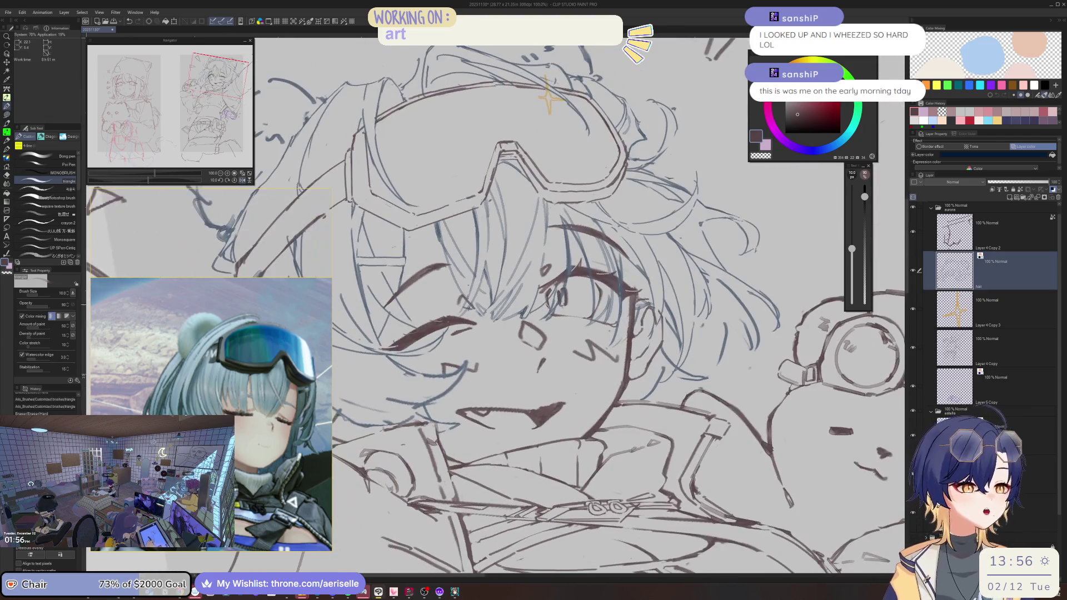
key("e")
key("b")
left_click_drag(558, 284, 539, 312)
Step: Bring the side of the face into view and erase a small stray mark beside the head
key("h")
key("minus")
key("minus")
key("minus")
key("e")
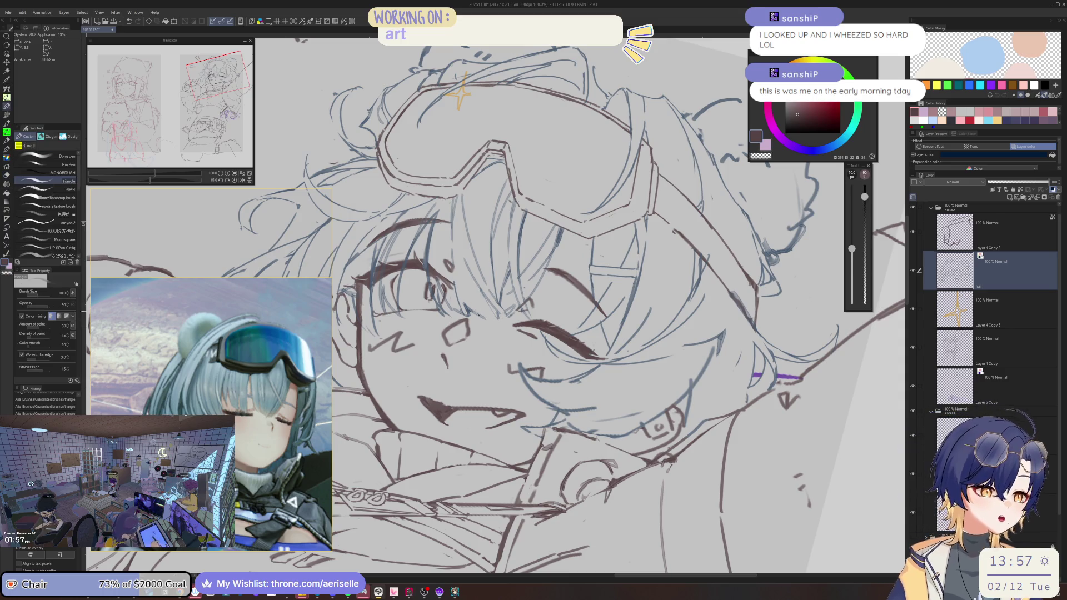
key("p")
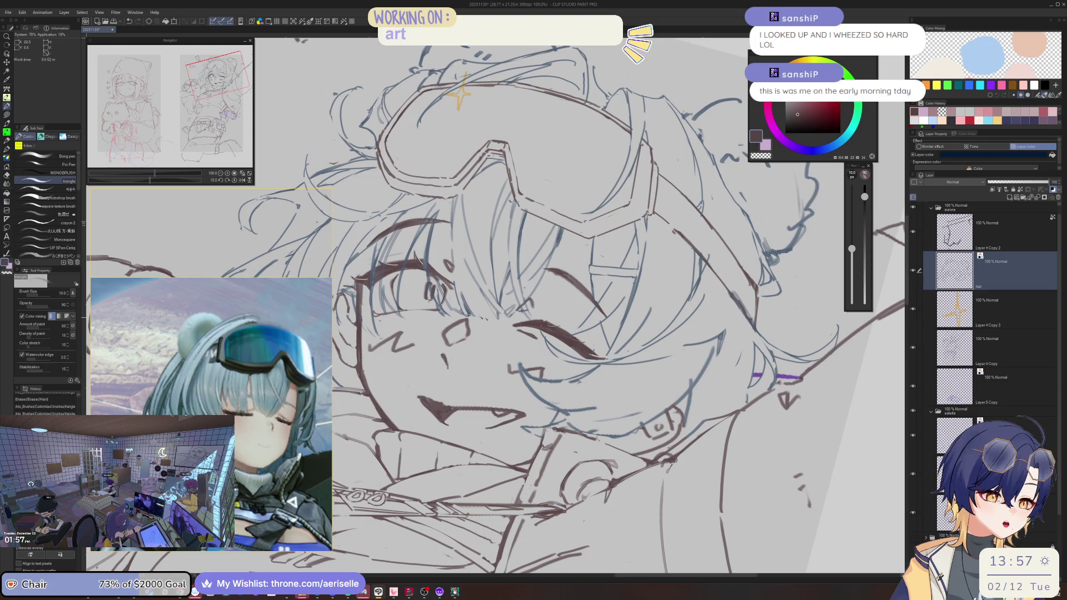
scroll(482, 318, "down", 3)
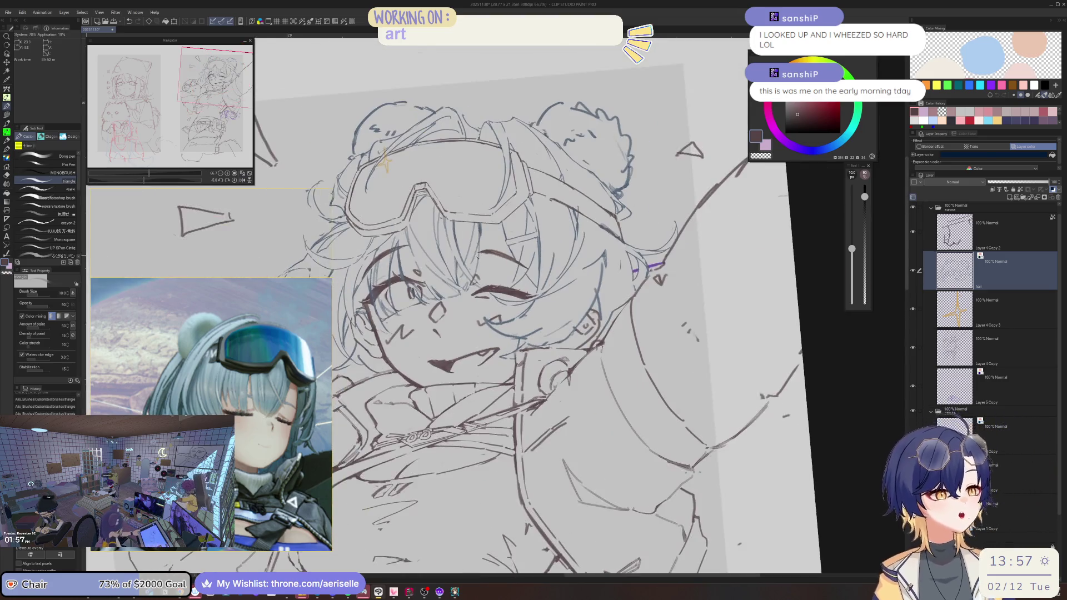
left_click_drag(523, 252, 558, 209)
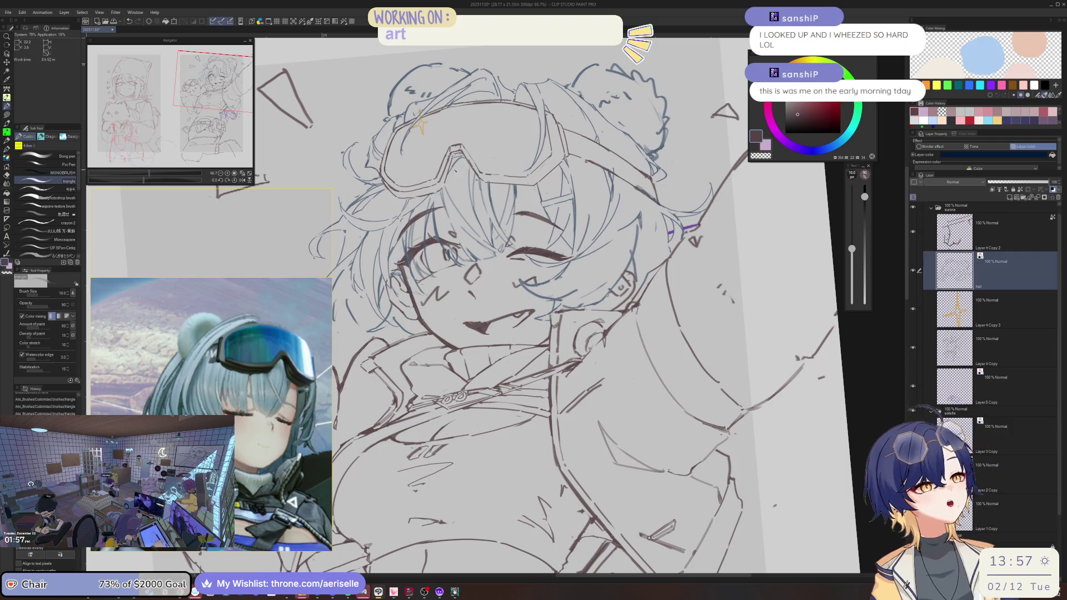
scroll(454, 158, "up", 2)
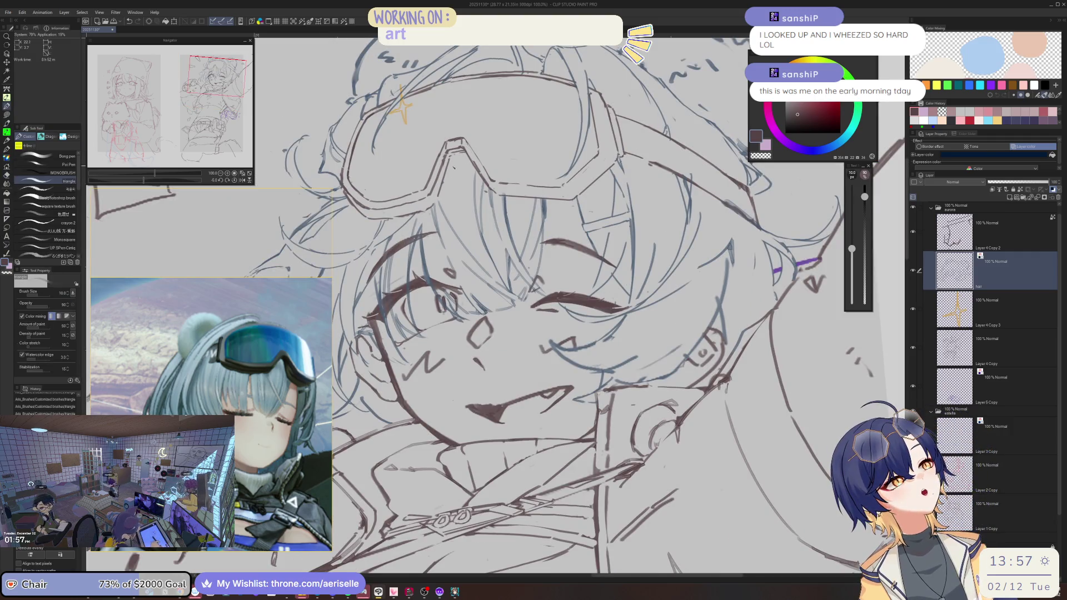
left_click_drag(455, 167, 463, 155)
Step: Rotate the canvas to line up the goggles and draw long lines along their top edge
scroll(466, 159, "down", 3)
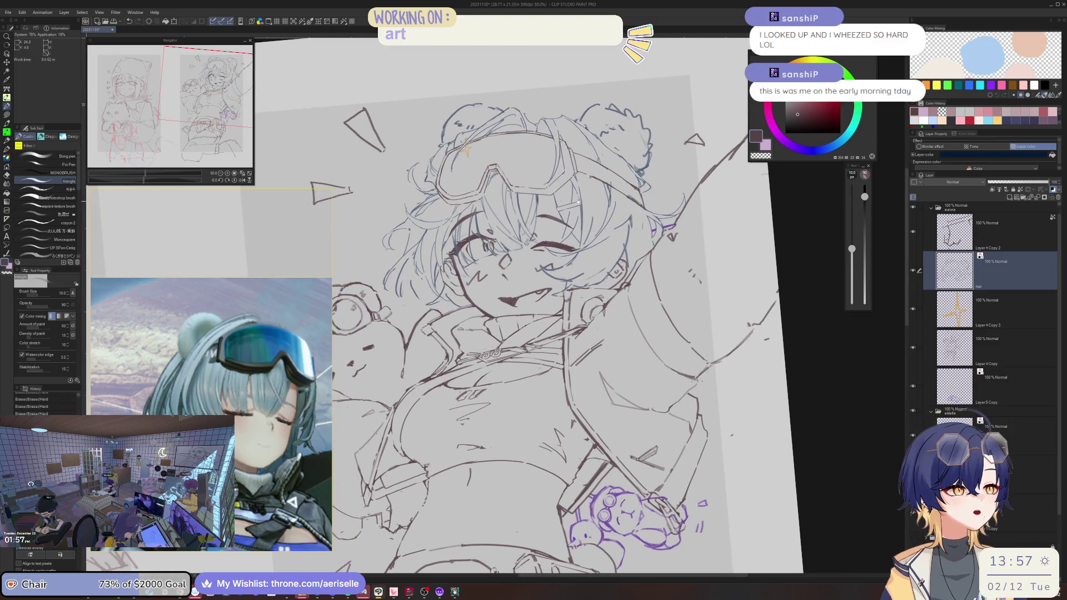
scroll(556, 202, "up", 4)
mouse_move(531, 203)
left_mouse_down()
mouse_move(638, 137)
mouse_move(579, 153)
left_mouse_up()
mouse_move(637, 135)
left_mouse_down()
mouse_move(582, 156)
mouse_move(506, 222)
mouse_move(611, 138)
mouse_move(481, 240)
left_mouse_up()
Step: Undo the last stroke and, in mirrored view, add a short line on the goggle's upper-left edge
key("ctrl+z")
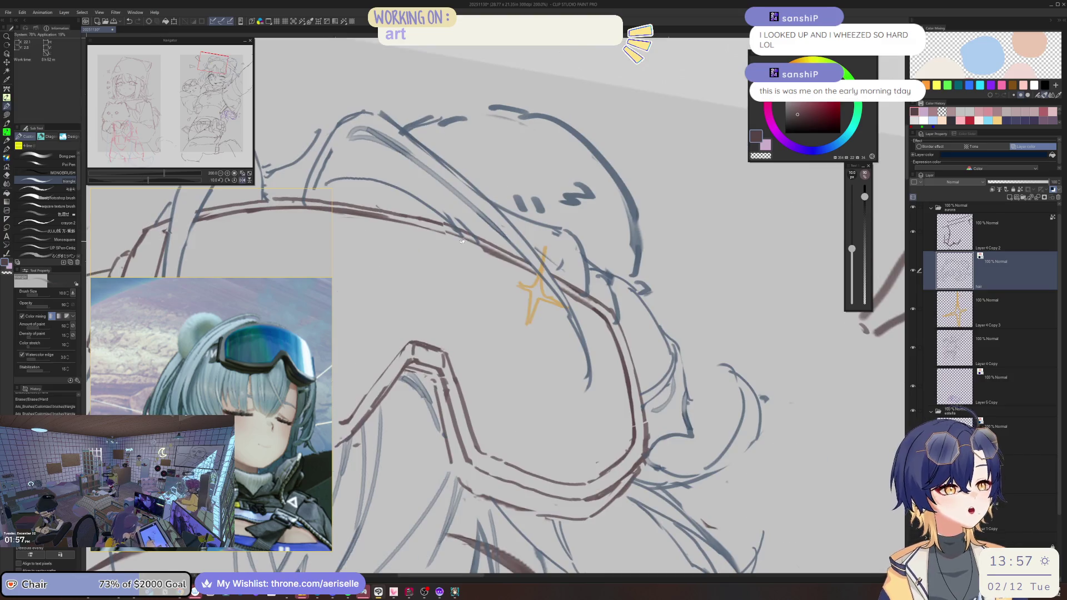
key("h")
key("e")
key("p")
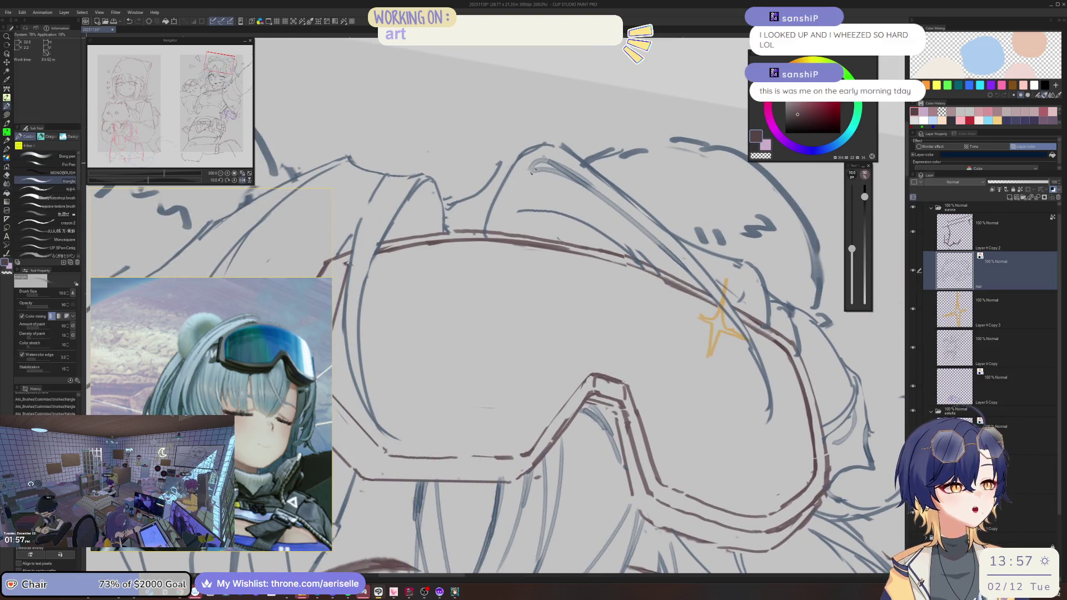
mouse_move(532, 207)
left_mouse_down()
mouse_move(508, 225)
mouse_move(600, 200)
left_mouse_up()
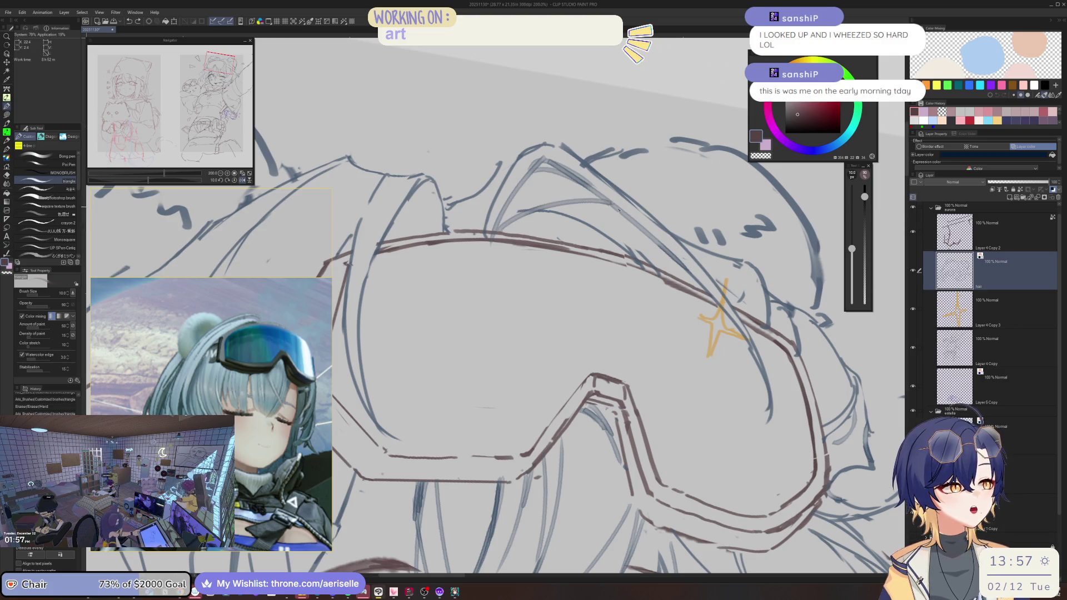
Step: Flip the view back and draw the curved goggle strap line
key("h")
key("e")
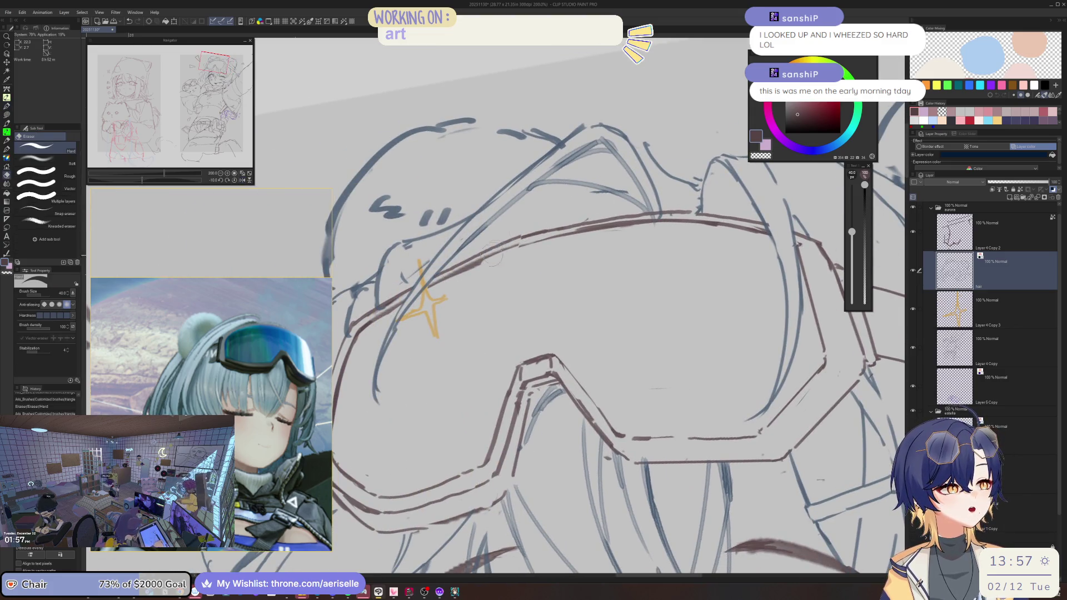
key("p")
mouse_move(637, 207)
left_mouse_down()
mouse_move(443, 274)
mouse_move(494, 209)
left_mouse_up()
key("e")
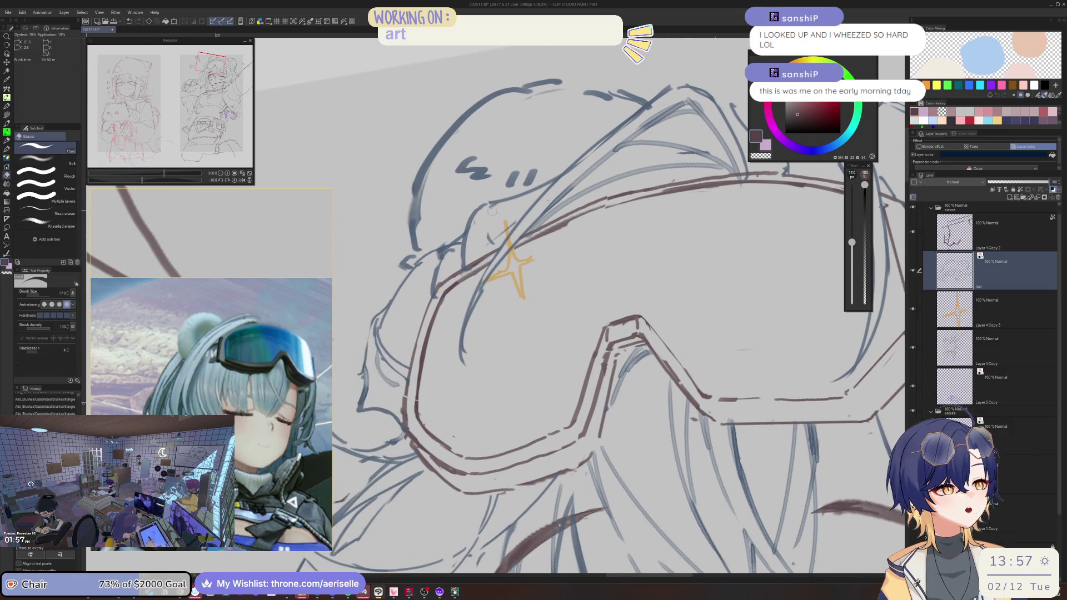
scroll(510, 223, "down", 5)
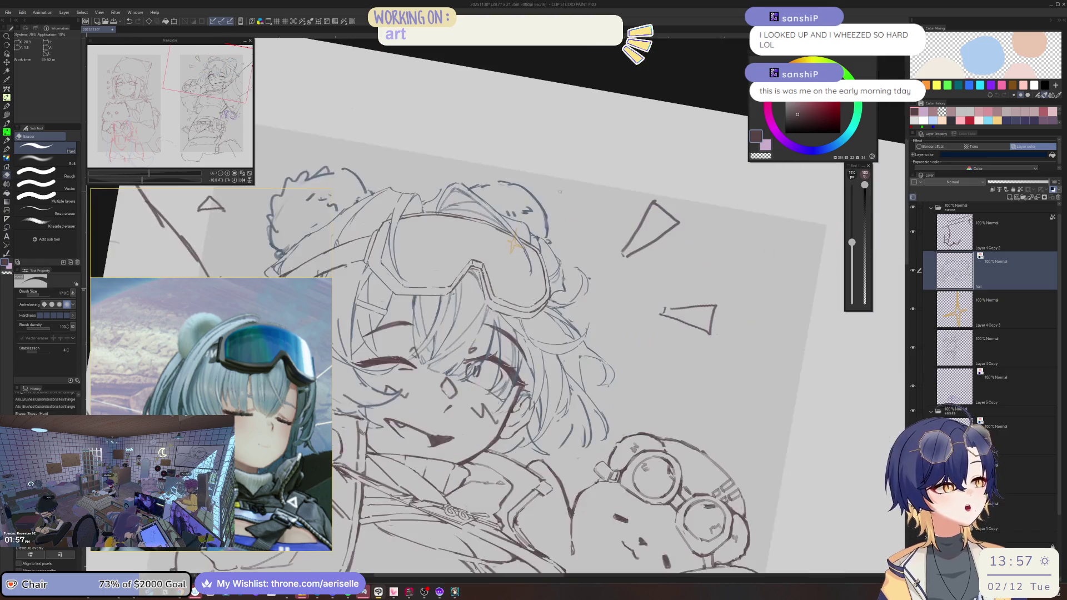
scroll(551, 220, "up", 5)
key("b")
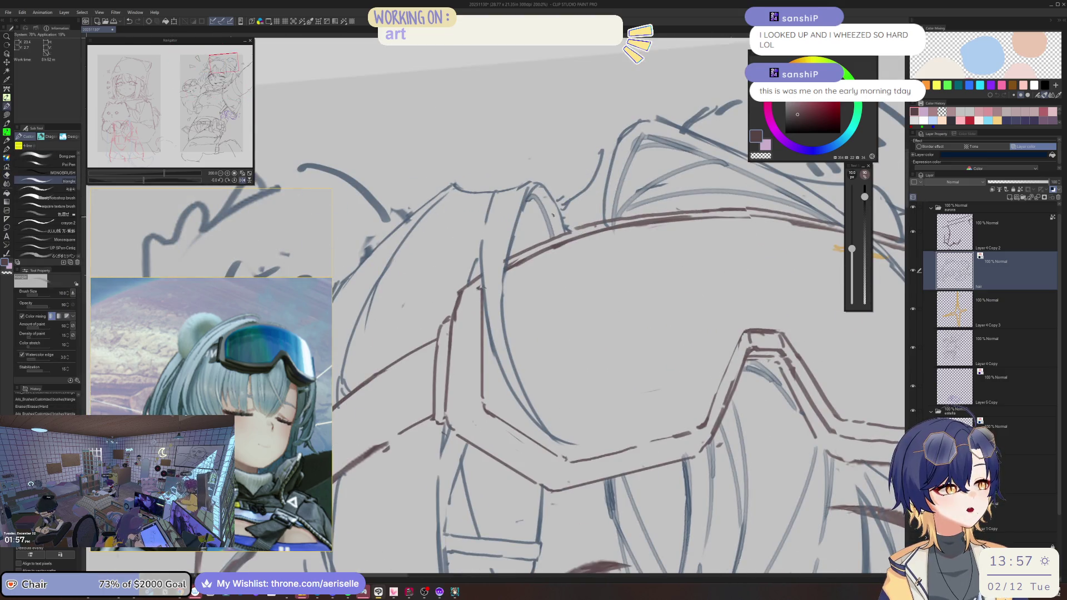
Step: Erase a short stretch of the goggle line and touch up the goggle frame strokes
key("e")
mouse_move(561, 197)
left_mouse_down()
mouse_move(547, 219)
mouse_move(525, 201)
left_mouse_up()
key("b")
key("e")
key("bracketleft")
key("bracketleft")
key("bracketleft")
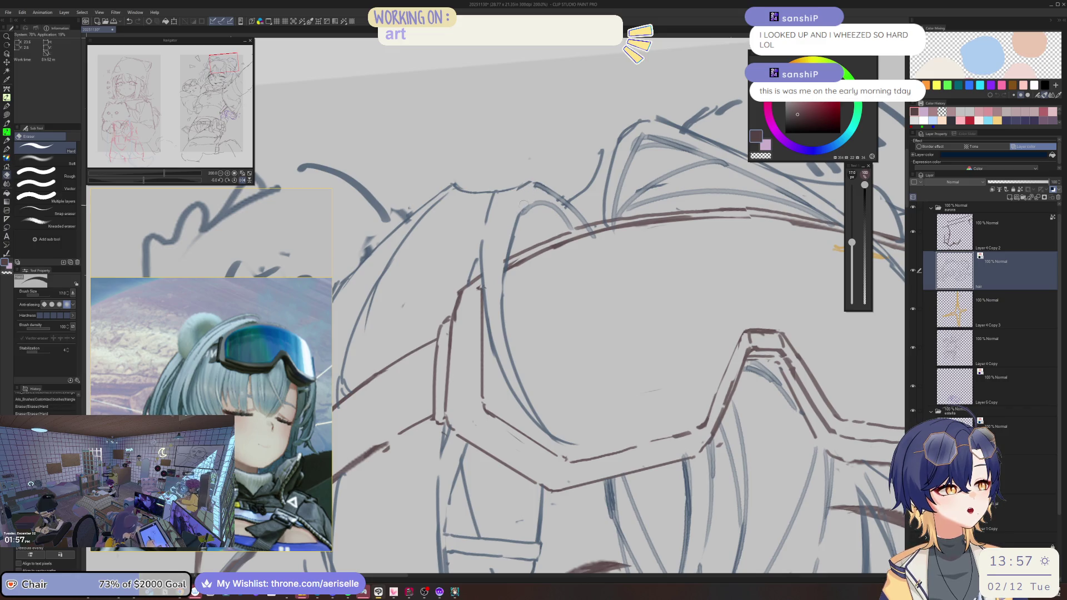
key("b")
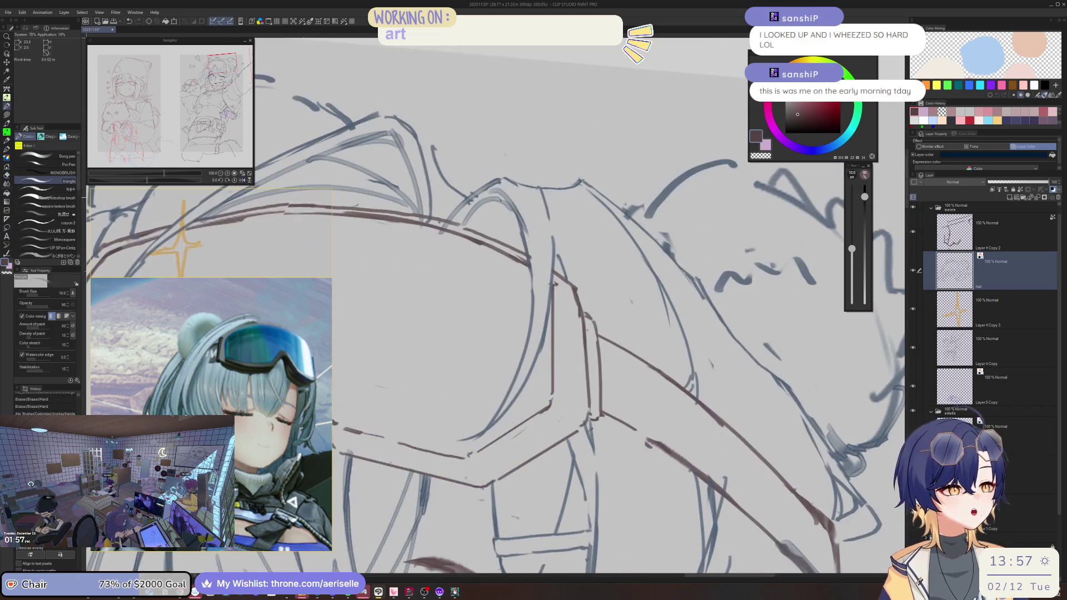
mouse_move(520, 232)
left_mouse_down()
mouse_move(500, 193)
mouse_move(539, 195)
left_mouse_up()
Step: Redraw the dark strap line with a slightly thicker pen
scroll(586, 223, "down", 5)
scroll(586, 223, "up", 5)
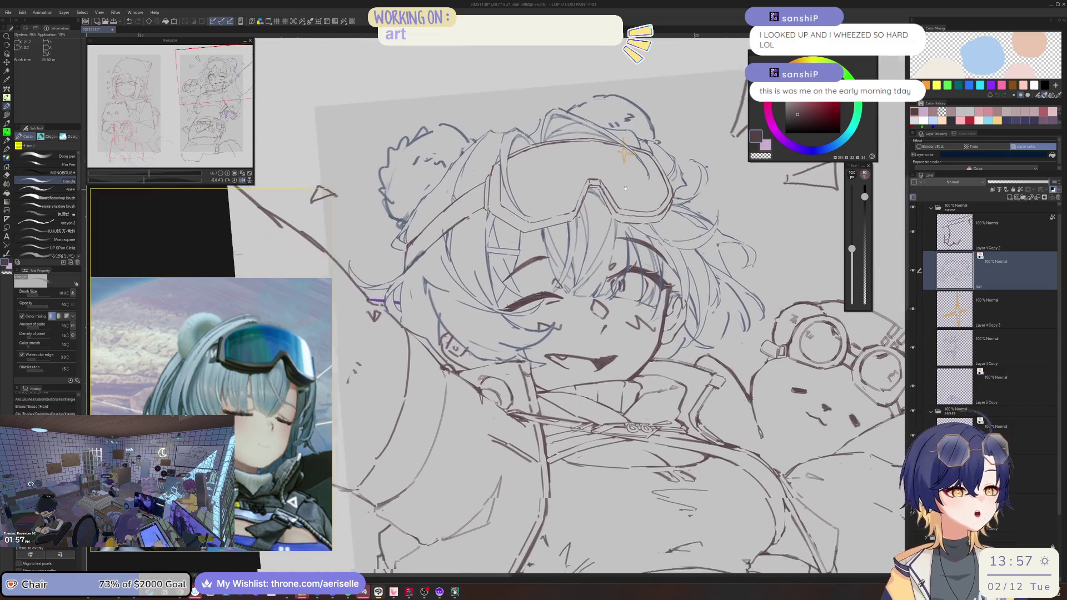
key("e")
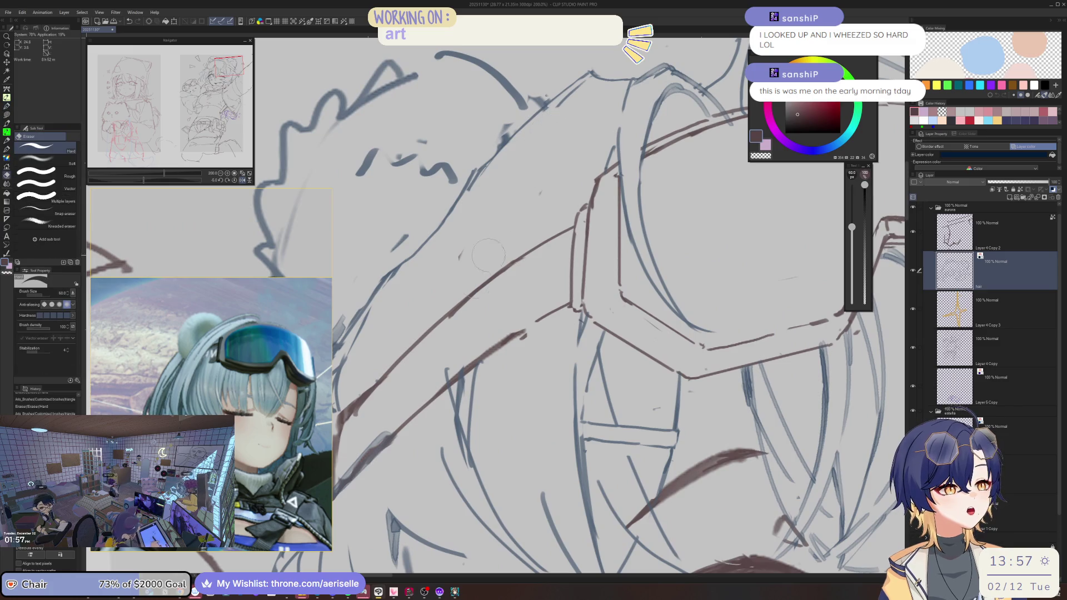
key("b")
scroll(481, 251, "down", 5)
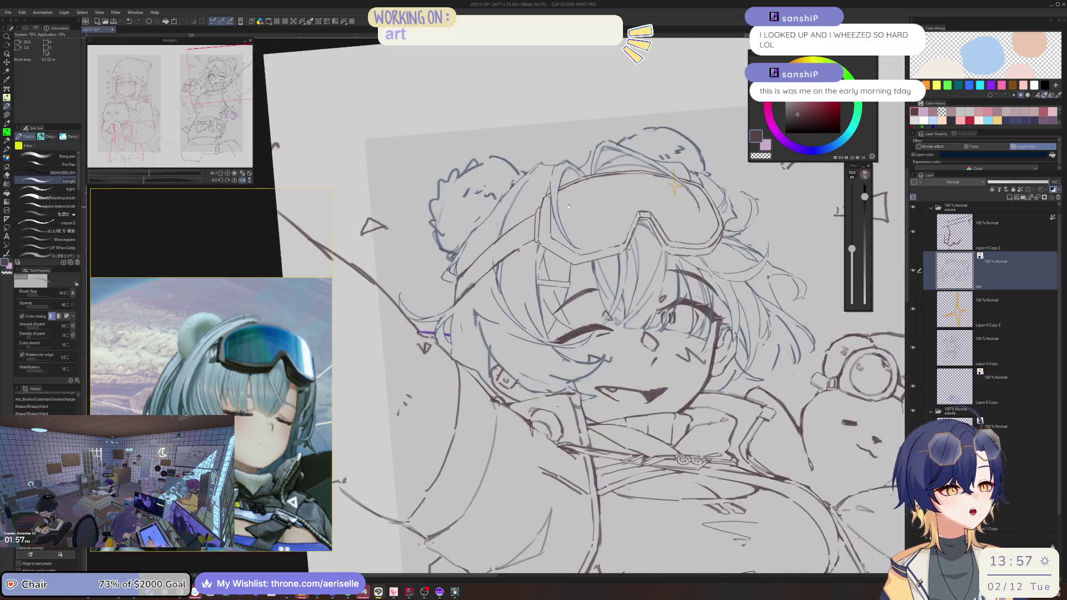
scroll(446, 236, "up", 4)
key("e")
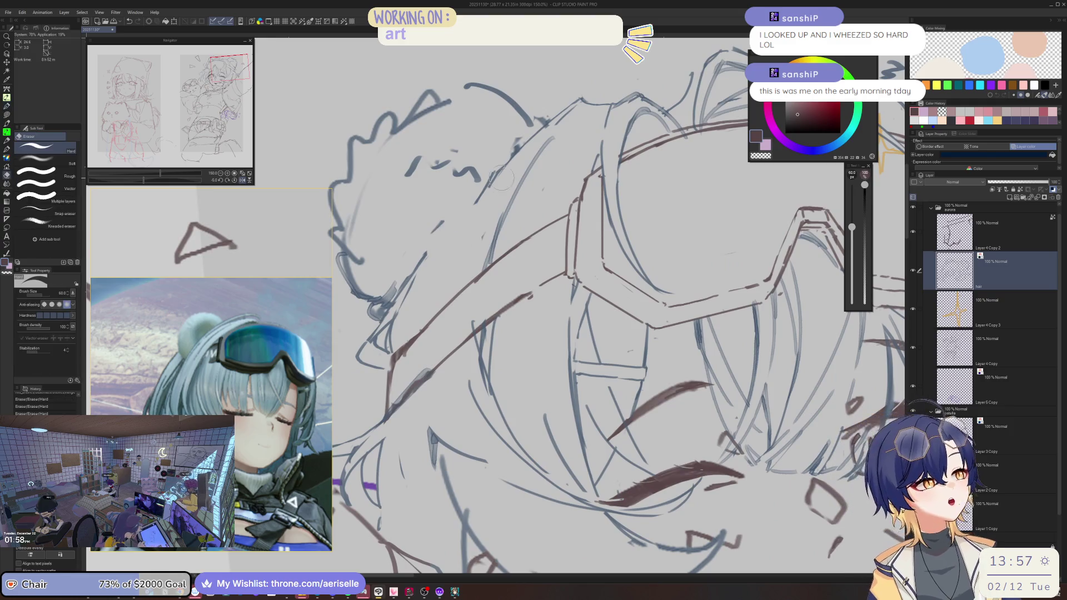
key("b")
left_click_drag(492, 171, 420, 266)
key("ctrl+z")
key("ctrl+z")
key("bracketright")
left_click_drag(490, 186, 428, 257)
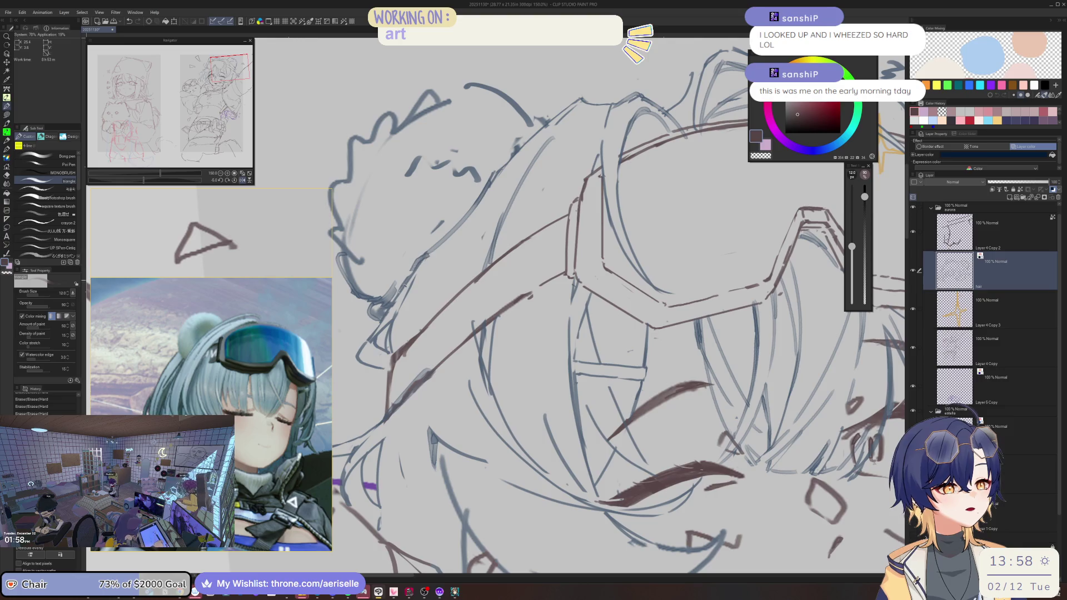
Step: Lasso-select the top of the hair and goggles
key("e")
scroll(409, 278, "down", 4)
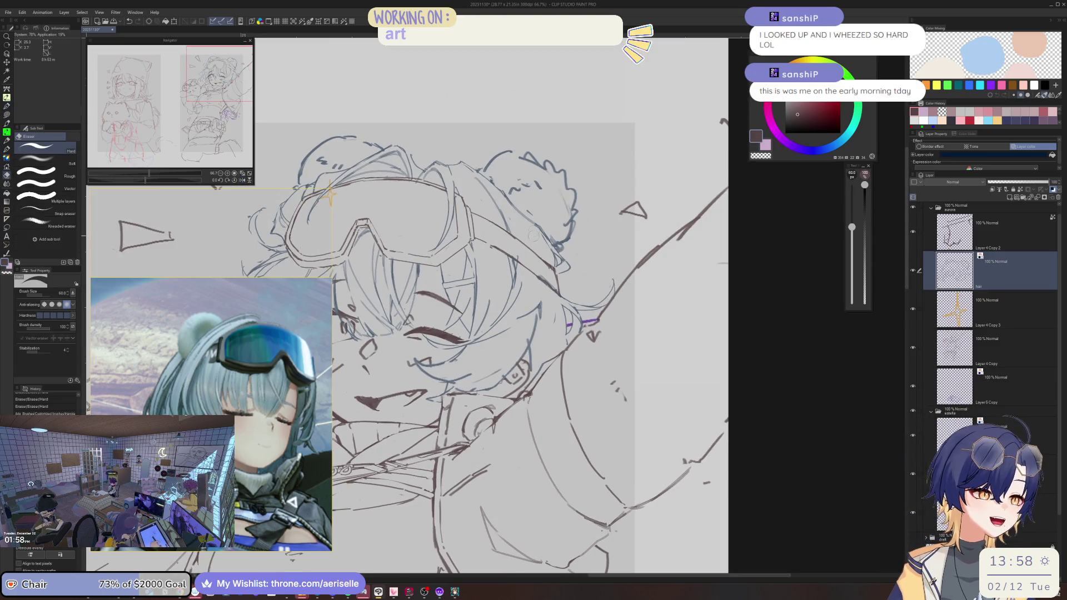
scroll(532, 236, "down", 5)
scroll(521, 215, "up", 5)
key("m")
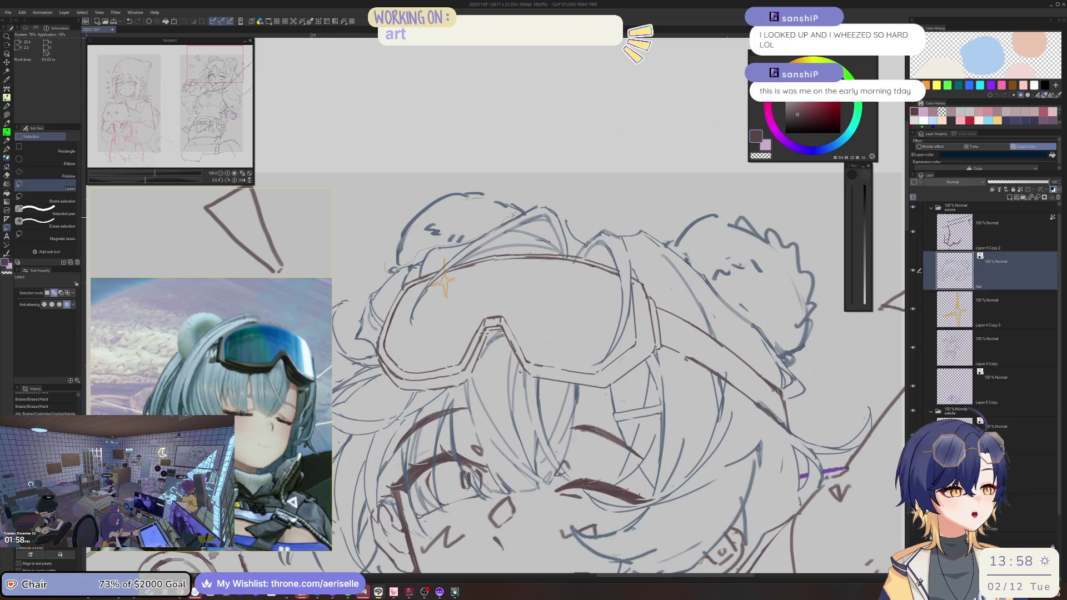
left_click_drag(376, 240, 377, 241)
scroll(377, 241, "down", 2)
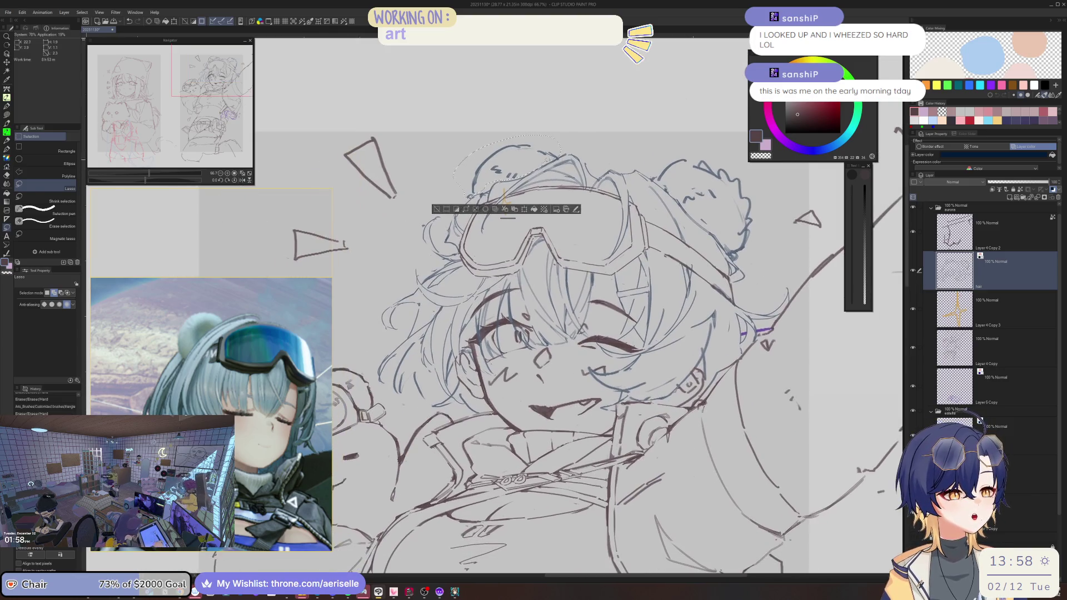
Step: Duplicate the selected hair onto a copy layer, stretch it taller and wider, and rotate it clockwise
key("k")
mouse_move(548, 162)
left_mouse_down()
mouse_move(542, 169)
mouse_move(557, 173)
left_mouse_up()
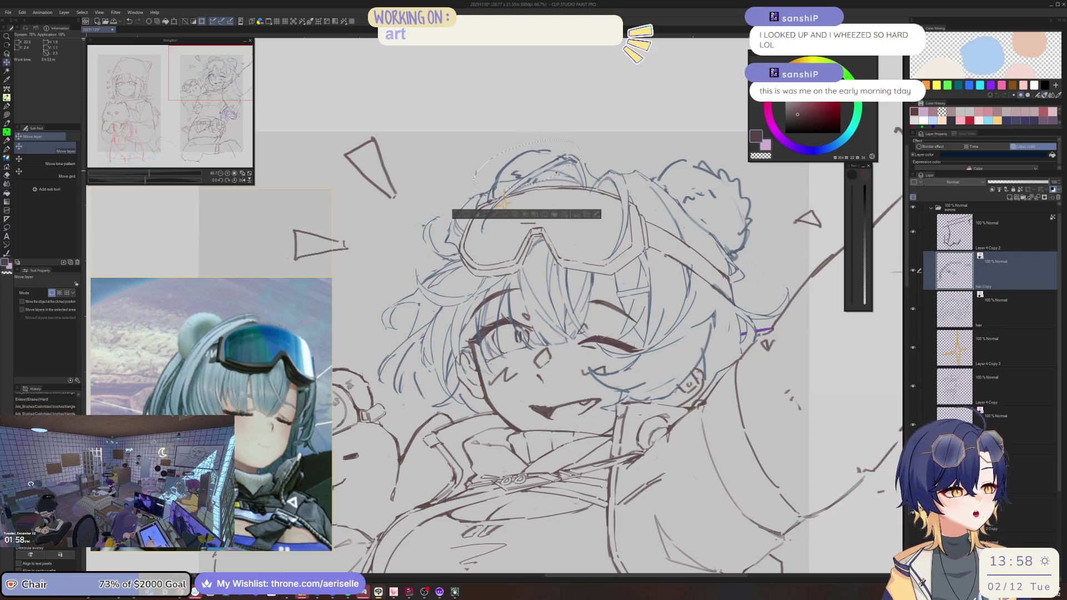
key("ctrl+t")
left_click_drag(528, 139, 526, 130)
left_click_drag(585, 166, 586, 210)
left_click_drag(591, 124, 587, 147)
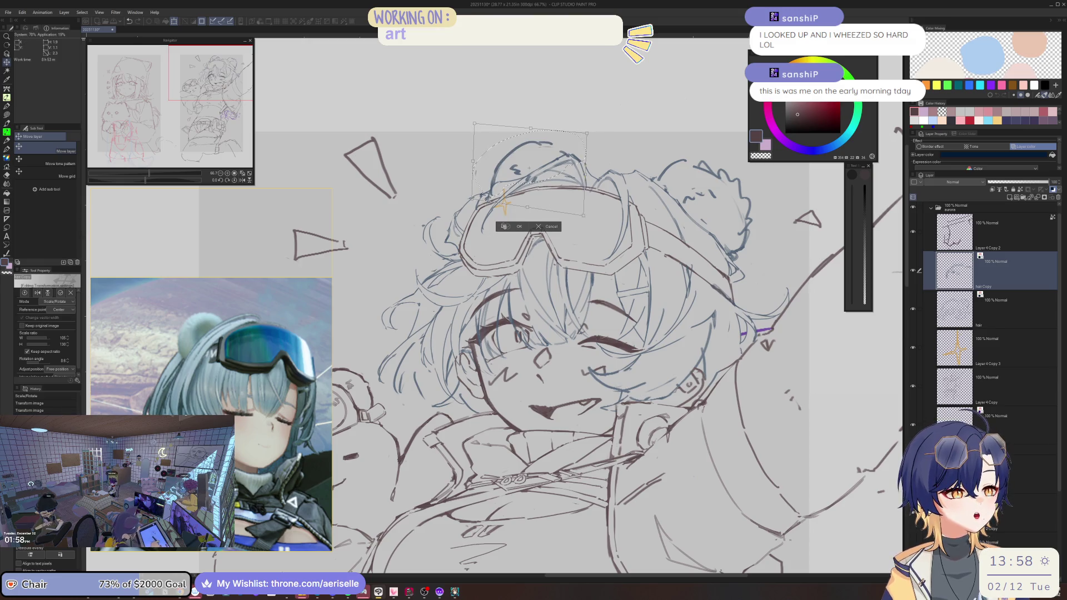
left_click(517, 226)
Step: Erase leftover strokes at the top of the head
scroll(516, 226, "down", 3)
scroll(441, 205, "up", 1)
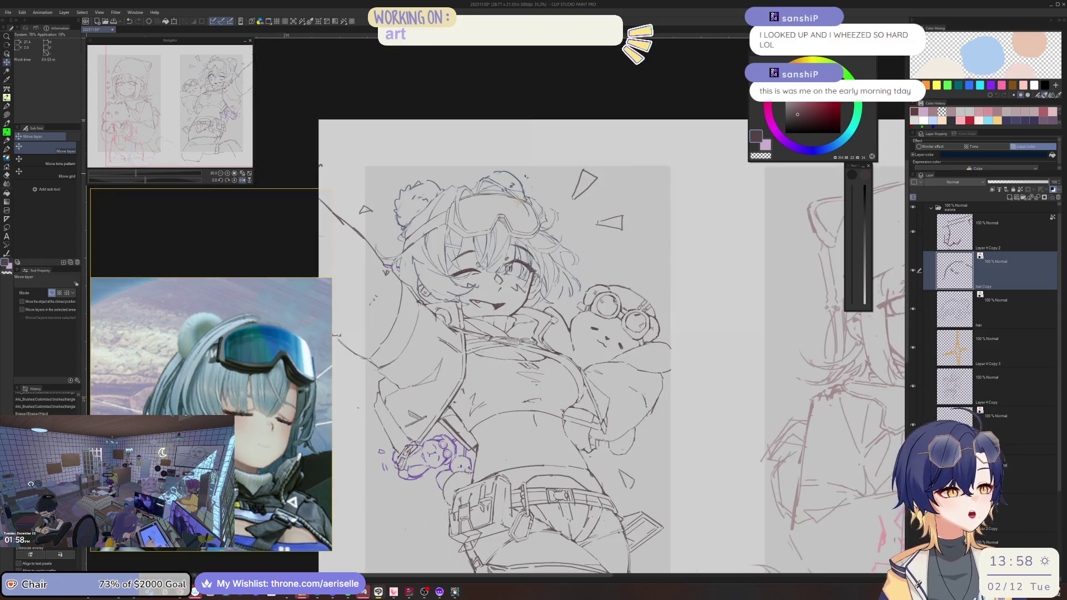
mouse_move(491, 173)
left_mouse_down()
mouse_move(518, 192)
mouse_move(465, 195)
left_mouse_up()
Step: Erase the stray marks at the top of the head and the squiggle beside it
scroll(489, 167, "up", 3)
key("b")
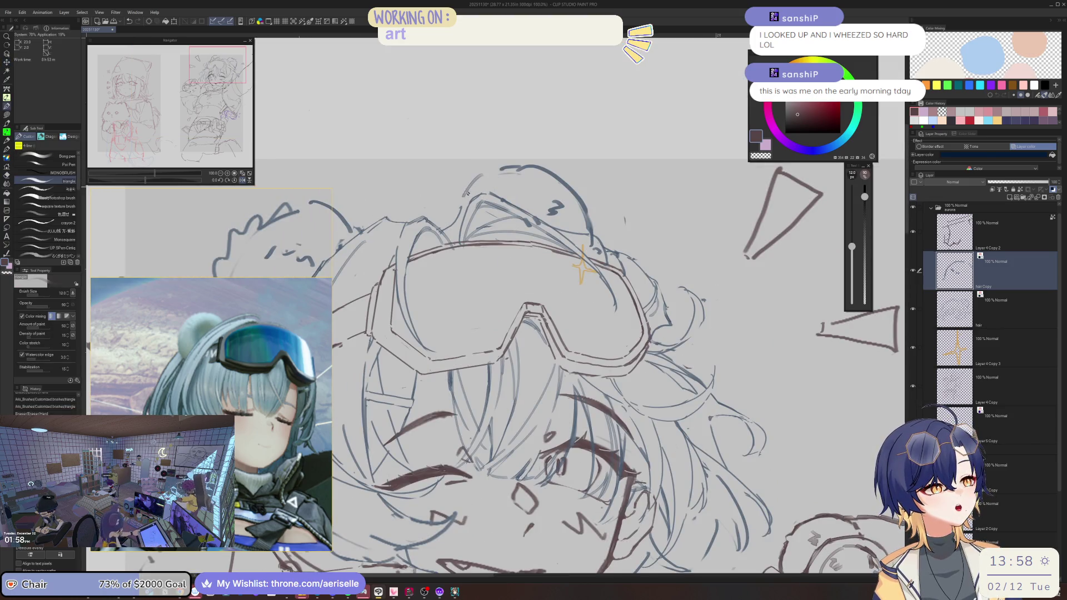
key("h")
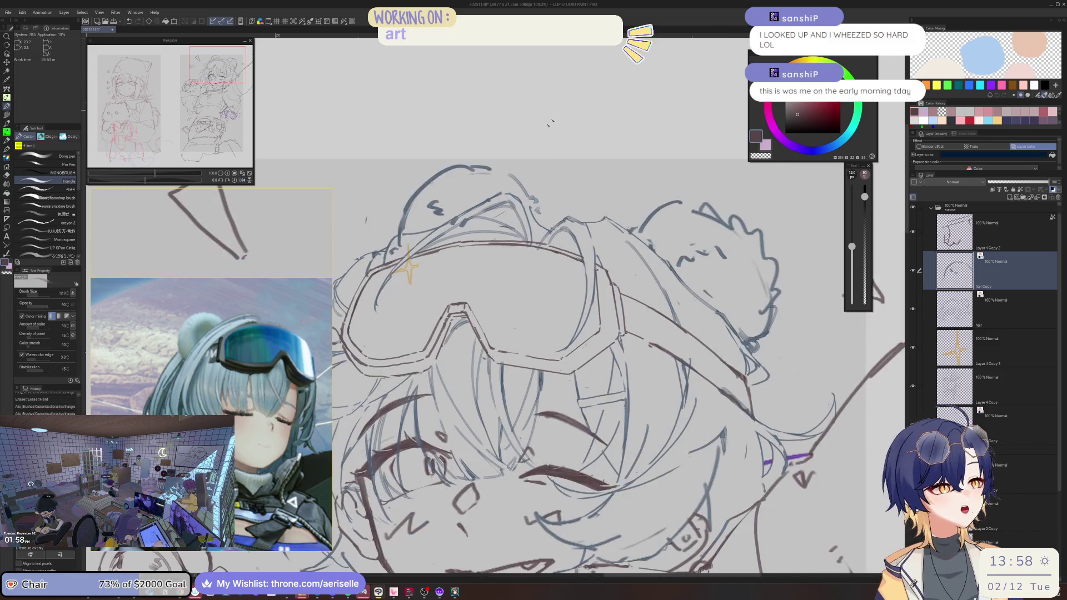
key("e")
left_click_drag(485, 177, 471, 171)
mouse_move(442, 203)
left_mouse_down()
mouse_move(430, 213)
mouse_move(458, 185)
mouse_move(460, 214)
left_mouse_up()
key("p")
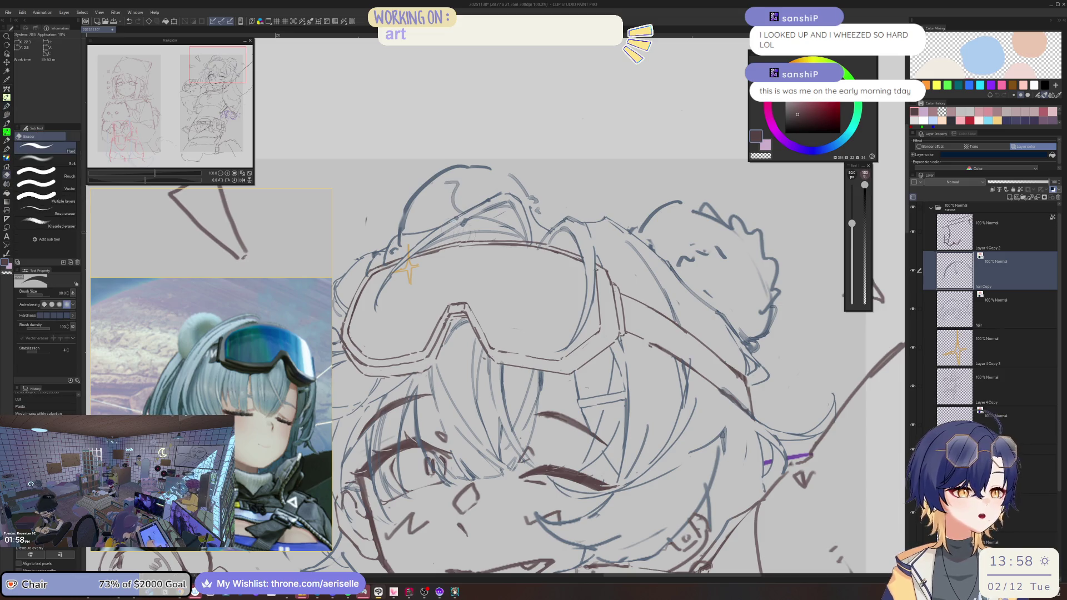
Step: Ink short hair strokes across the top of the head above the goggles
left_click_drag(445, 185, 452, 195)
key("e")
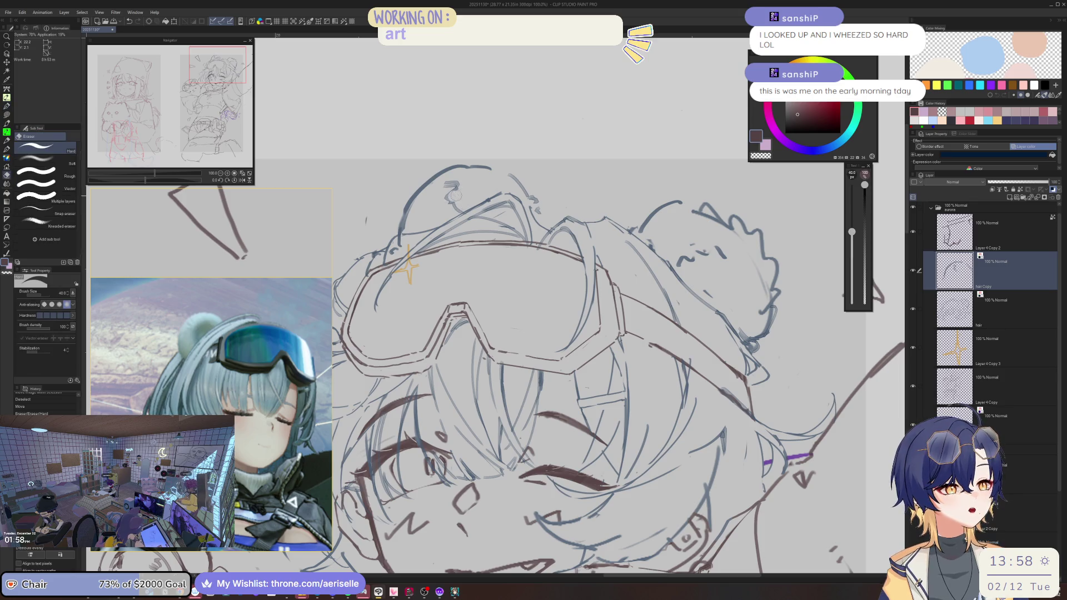
key("p")
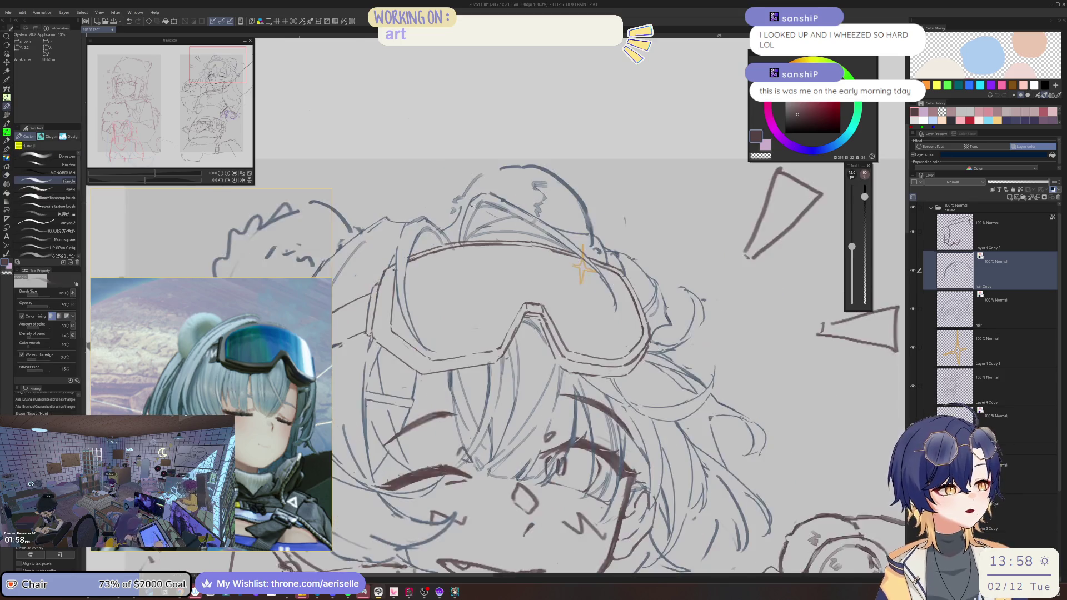
key("ctrl+minus")
scroll(504, 177, "up", 1)
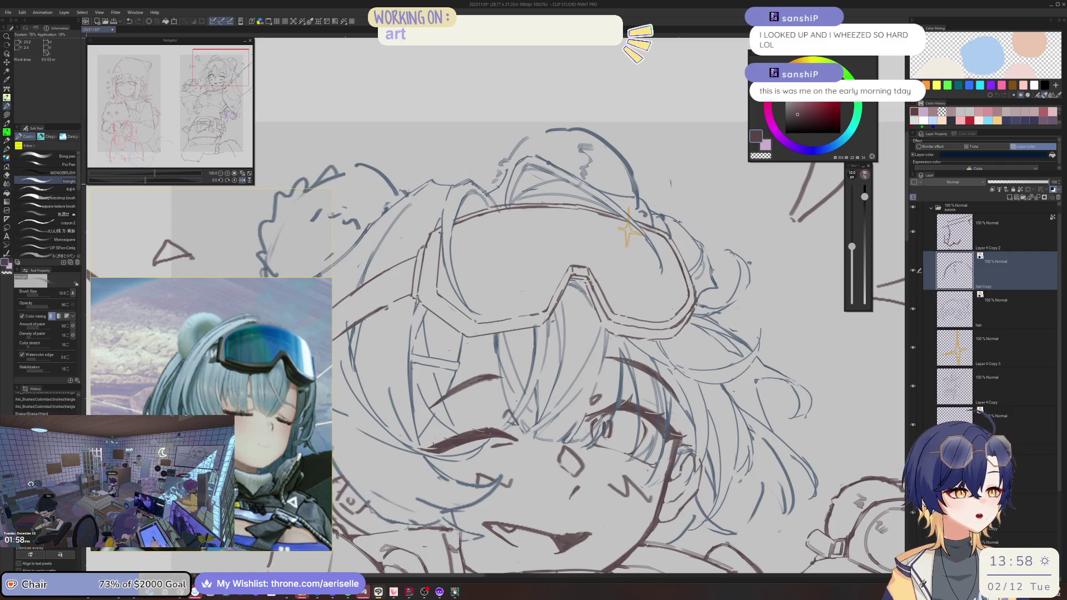
scroll(506, 166, "down", 1)
scroll(506, 166, "up", 2)
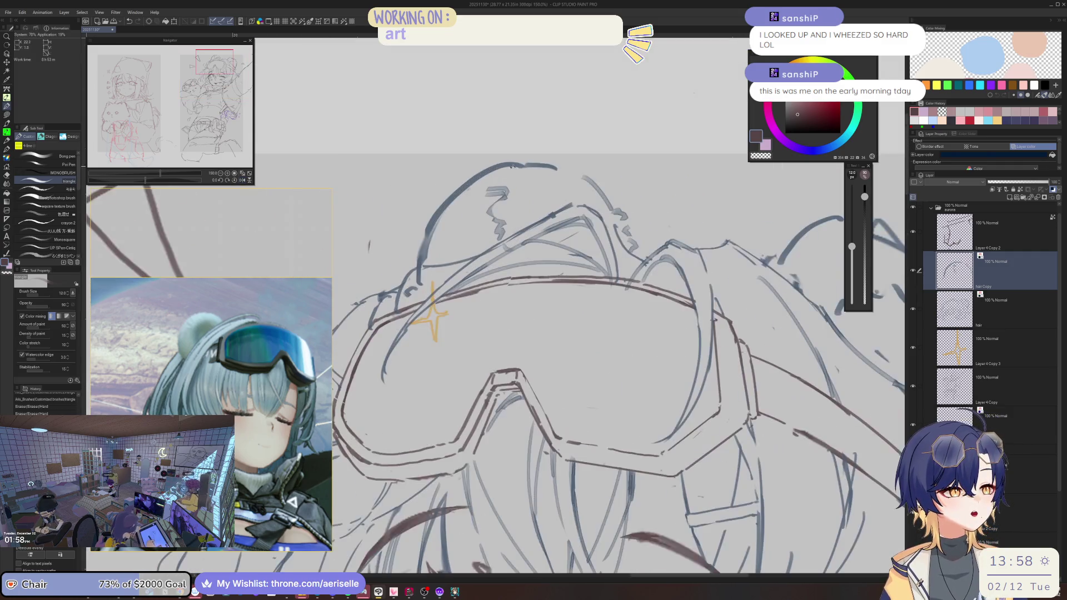
mouse_move(502, 163)
left_mouse_down()
mouse_move(454, 178)
mouse_move(486, 178)
mouse_move(447, 195)
mouse_move(462, 200)
mouse_move(419, 232)
mouse_move(406, 280)
mouse_move(416, 280)
left_mouse_up()
Step: Touch up small marks, review the whole figure, and move down to the hair layer
key("e")
key("b")
key("e")
key("b")
key("e")
key("ctrl+minus")
key("ctrl+minus")
key("ctrl+minus")
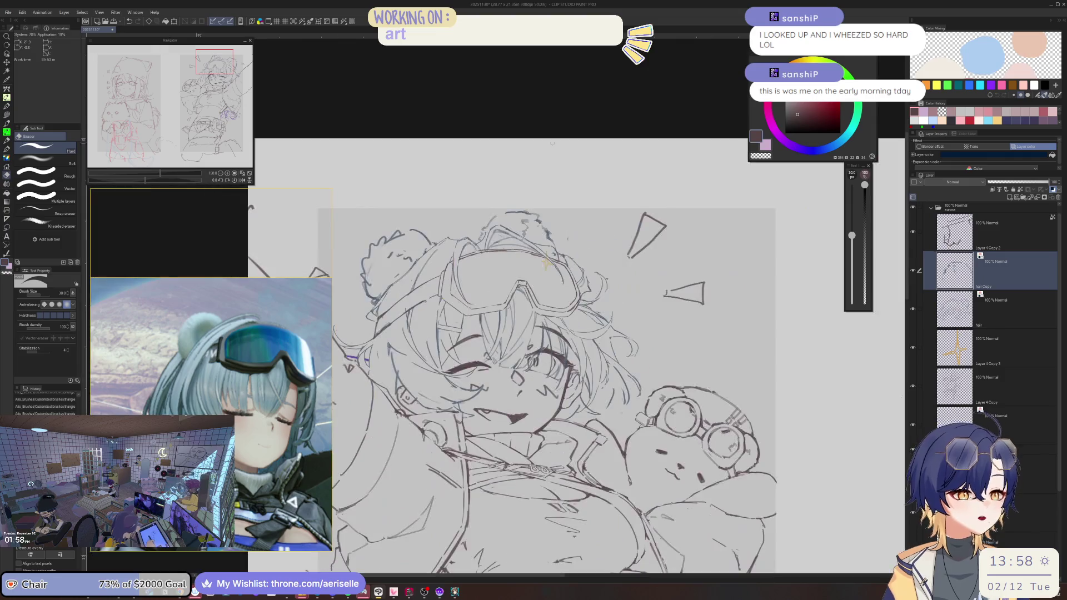
scroll(464, 189, "up", 3)
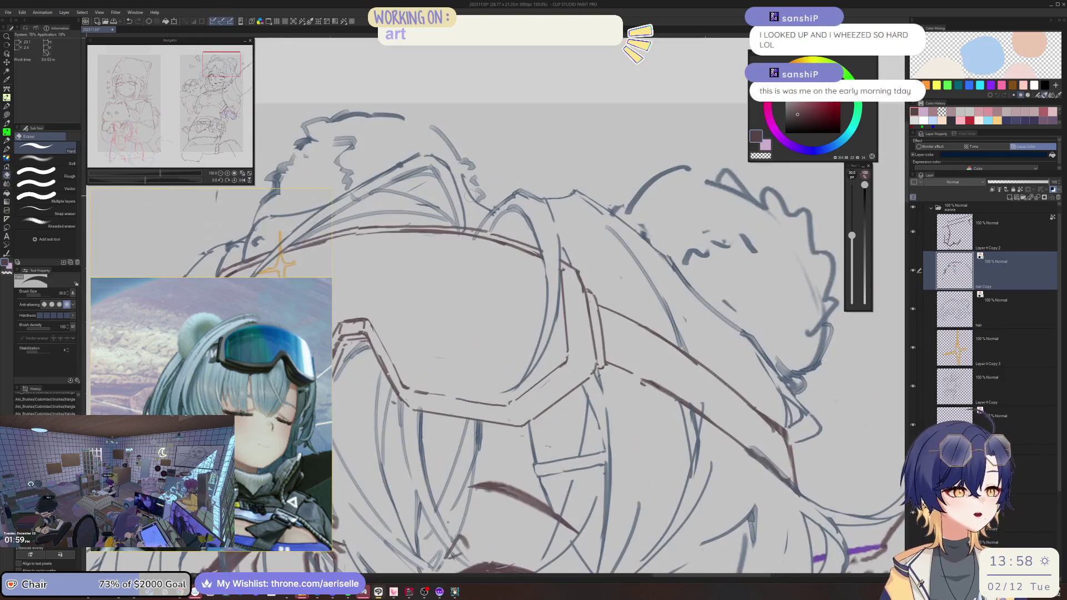
key("b")
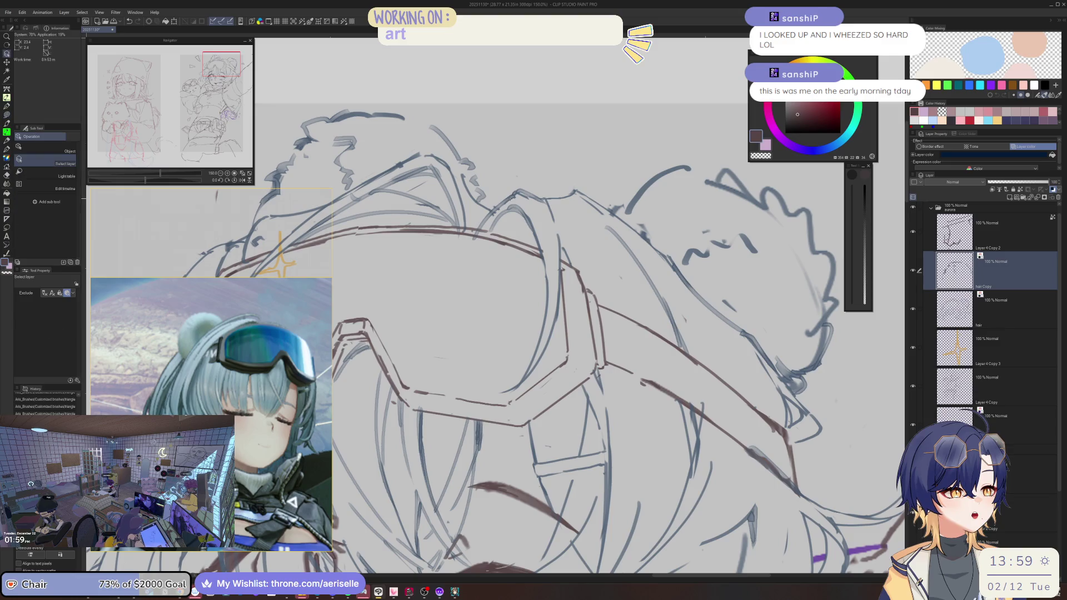
key("alt+bracketleft")
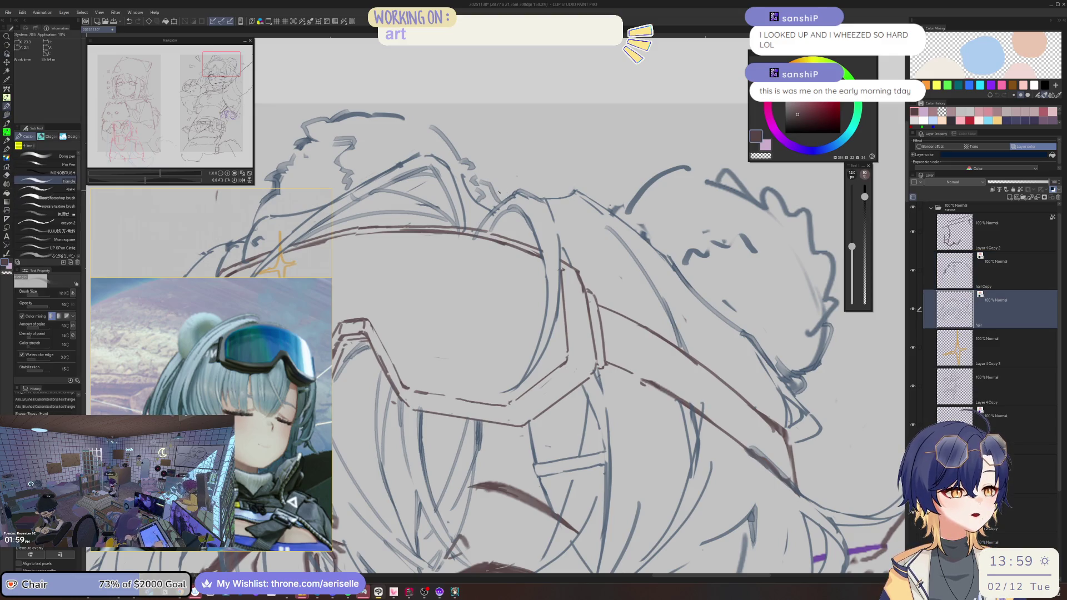
Step: Flip the canvas horizontally and erase a few stray hair lines
scroll(520, 197, "down", 3)
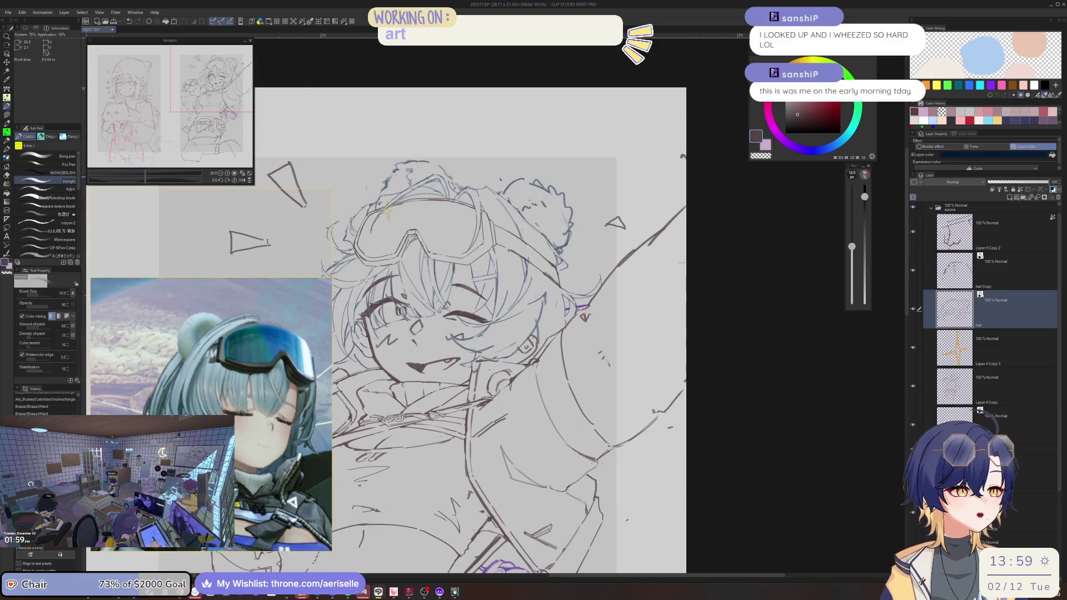
scroll(500, 306, "up", 2)
key("o")
key("h")
key("e")
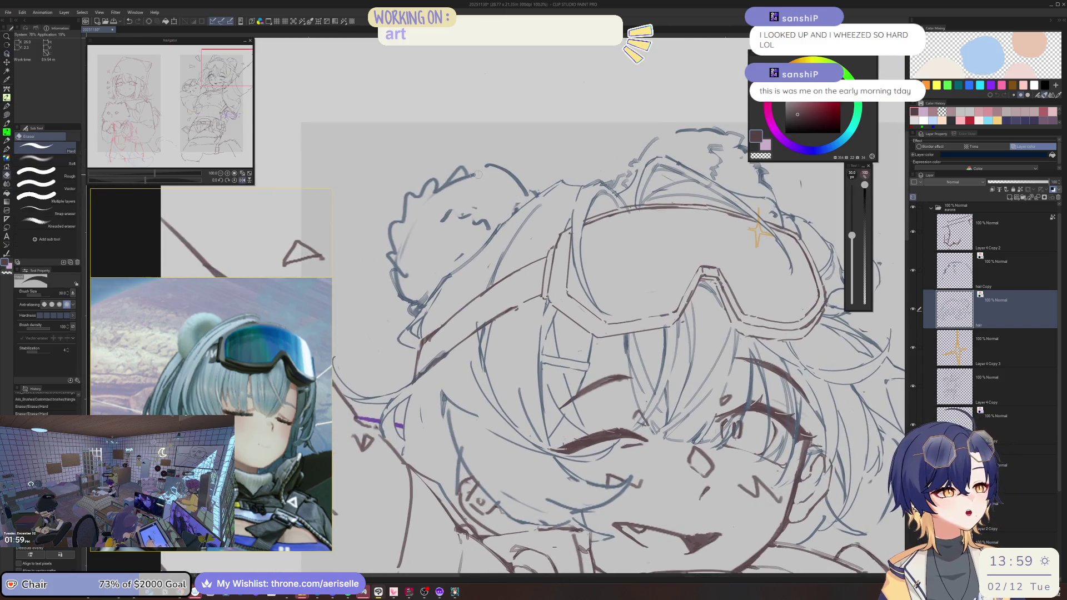
left_click_drag(476, 173, 405, 238)
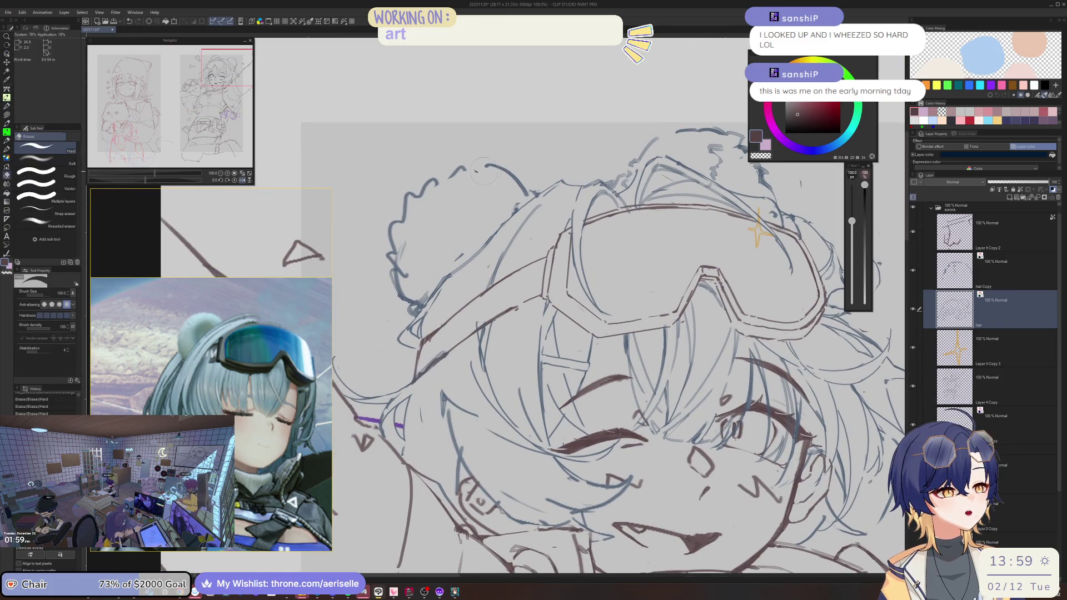
Step: Draw zigzag hair strokes inside and across the bear-ear bun
key("b")
key("h")
scroll(517, 185, "down", 1)
key("minus")
key("minus")
mouse_move(476, 182)
left_mouse_down()
mouse_move(464, 197)
mouse_move(471, 225)
left_mouse_up()
scroll(481, 193, "up", 4)
key("asciicircum")
key("asciicircum")
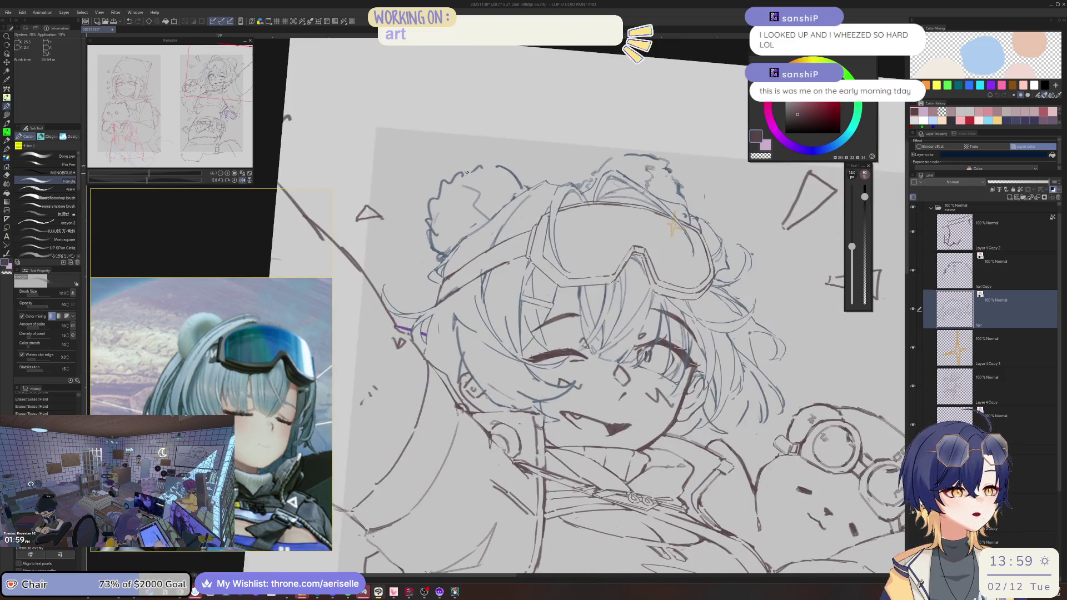
key("e")
key("b")
mouse_move(495, 163)
left_mouse_down()
mouse_move(416, 195)
mouse_move(399, 225)
left_mouse_up()
Step: Replace the old left hair outline with a smoother curve
key("e")
left_click_drag(382, 270, 358, 350)
key("b")
mouse_move(389, 229)
left_mouse_down()
mouse_move(359, 295)
mouse_move(366, 374)
mouse_move(397, 362)
mouse_move(396, 377)
left_mouse_up()
key("e")
key("b")
Step: Draw new hair curves beside the bun and remove the lower zigzags and top hook
mouse_move(432, 213)
left_mouse_down()
mouse_move(472, 229)
mouse_move(455, 261)
mouse_move(491, 270)
mouse_move(459, 275)
mouse_move(485, 305)
left_mouse_up()
key("e")
key("b")
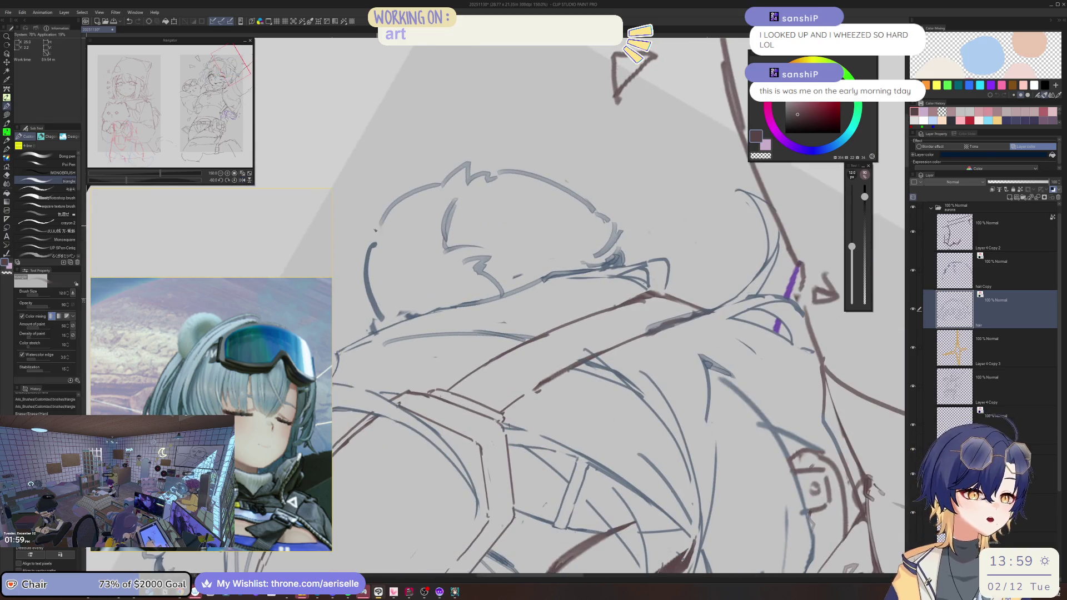
key("e")
key("b")
mouse_move(376, 244)
left_mouse_down()
mouse_move(365, 251)
mouse_move(356, 215)
mouse_move(380, 220)
left_mouse_up()
Step: Swap the old stroke in the left hair for a thinner replacement line
key("e")
left_click_drag(378, 284, 381, 317)
key("b")
left_click_drag(367, 259, 374, 320)
key("ctrl+z")
left_click_drag(364, 254, 367, 336)
Step: Add short hatching strokes in the hair near the goggles, then reframe the tilted view
key("ctrl+minus")
key("ctrl+minus")
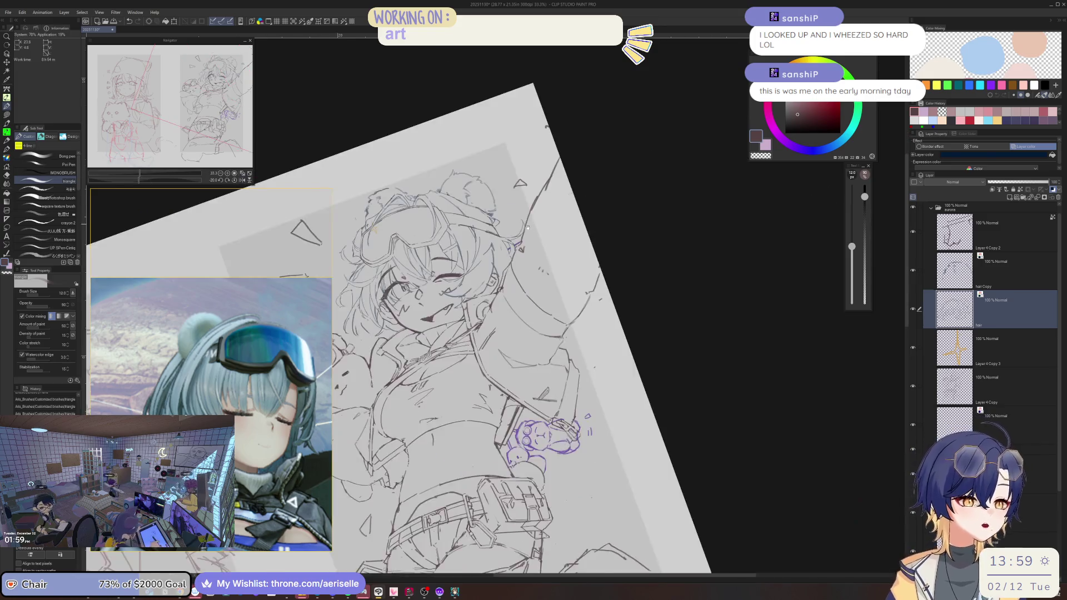
key("ctrl+alt+0")
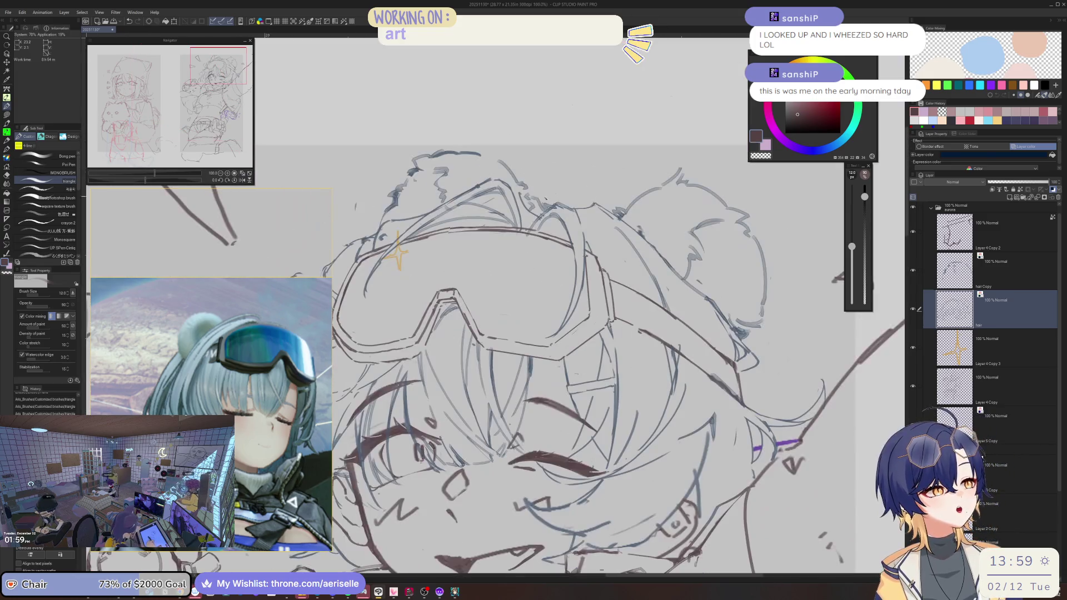
key("e")
key("ctrl+plus")
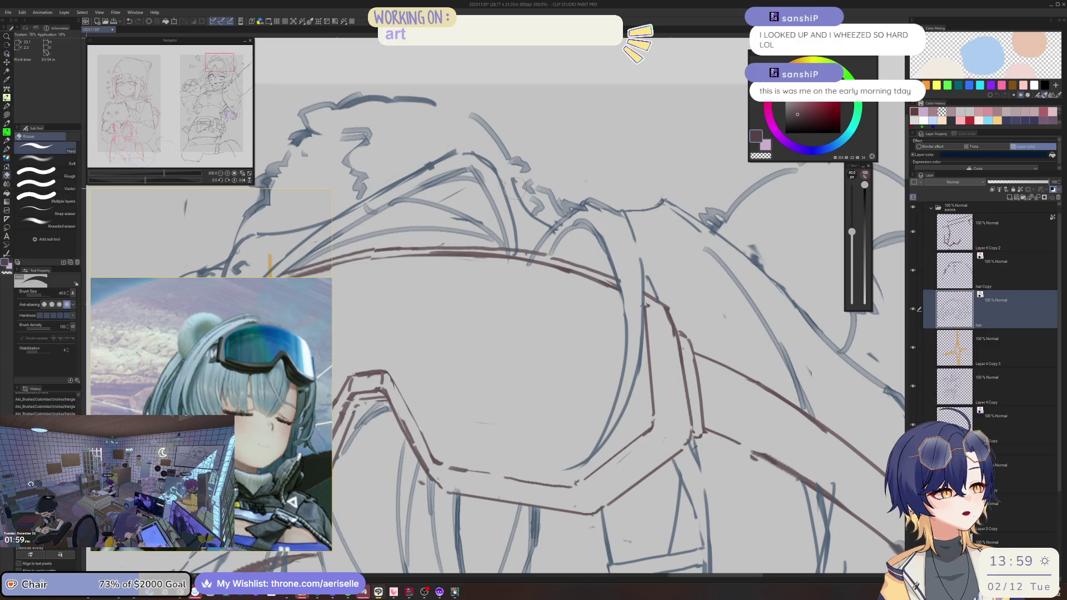
key("b")
mouse_move(514, 183)
left_mouse_down()
mouse_move(536, 219)
mouse_move(554, 220)
left_mouse_up()
key("ctrl+minus")
key("ctrl+minus")
key("minus")
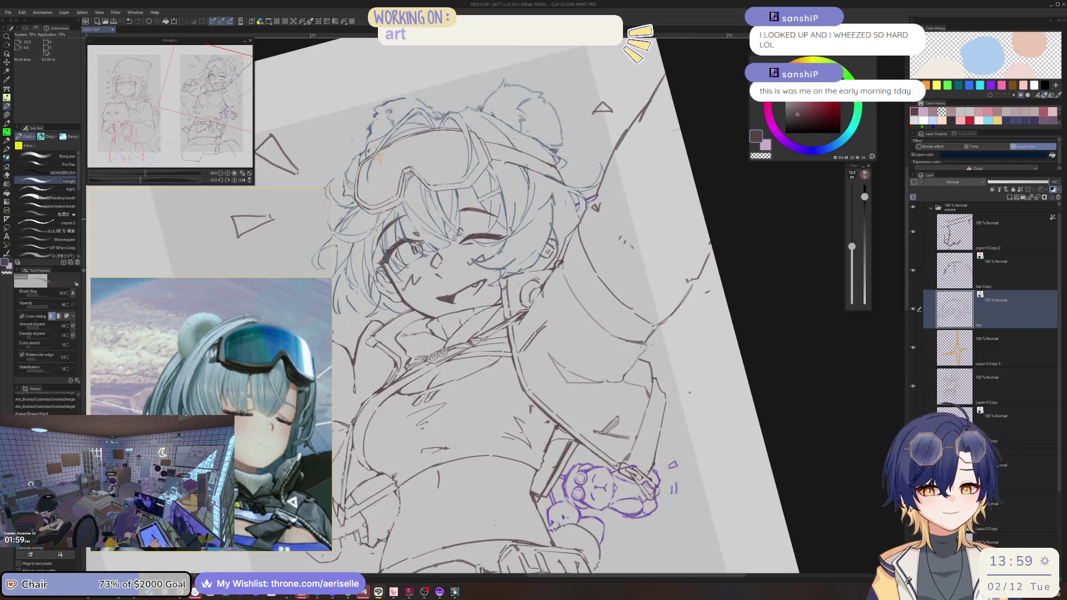
left_click_drag(500, 334, 545, 295)
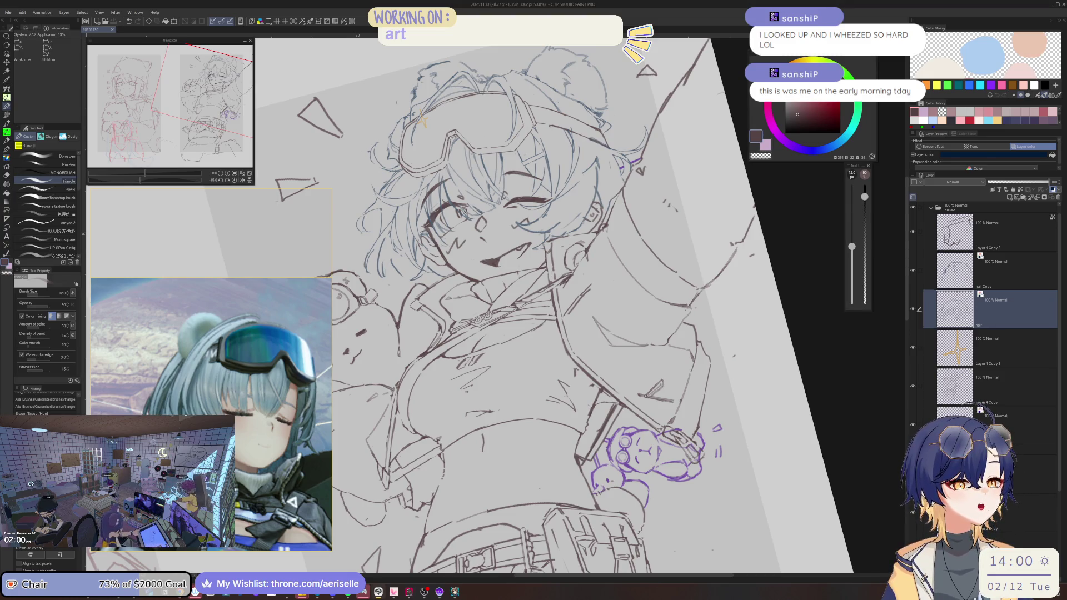
Step: Erase stray lines near the face and cheek, undoing a trial stroke
key("e")
left_click_drag(405, 236, 403, 260)
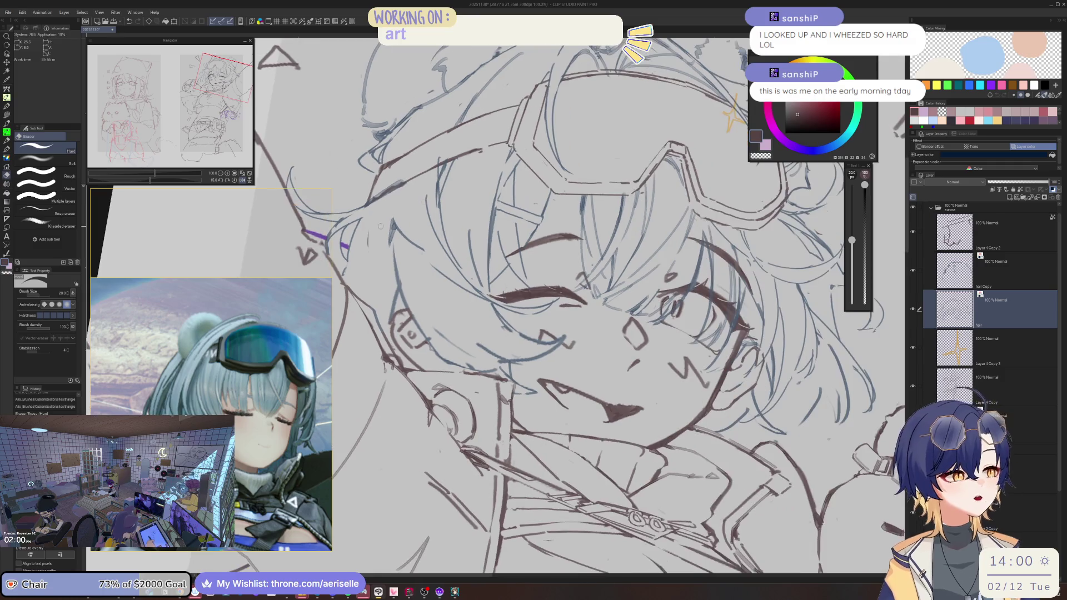
key("b")
left_click_drag(392, 197, 384, 295)
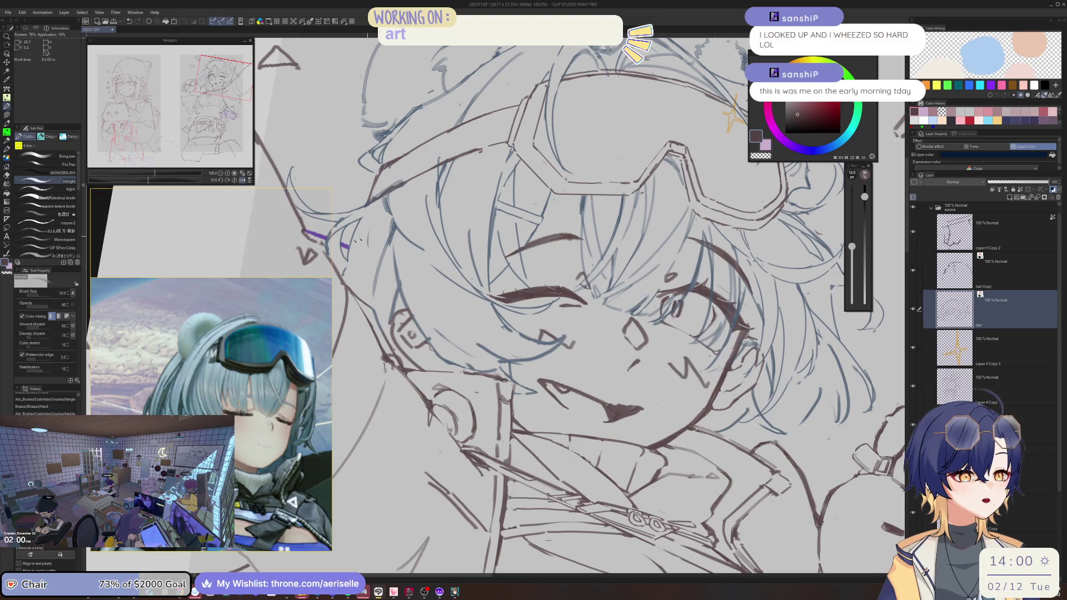
key("ctrl+z")
key("e")
left_click_drag(373, 218, 440, 171)
key("b")
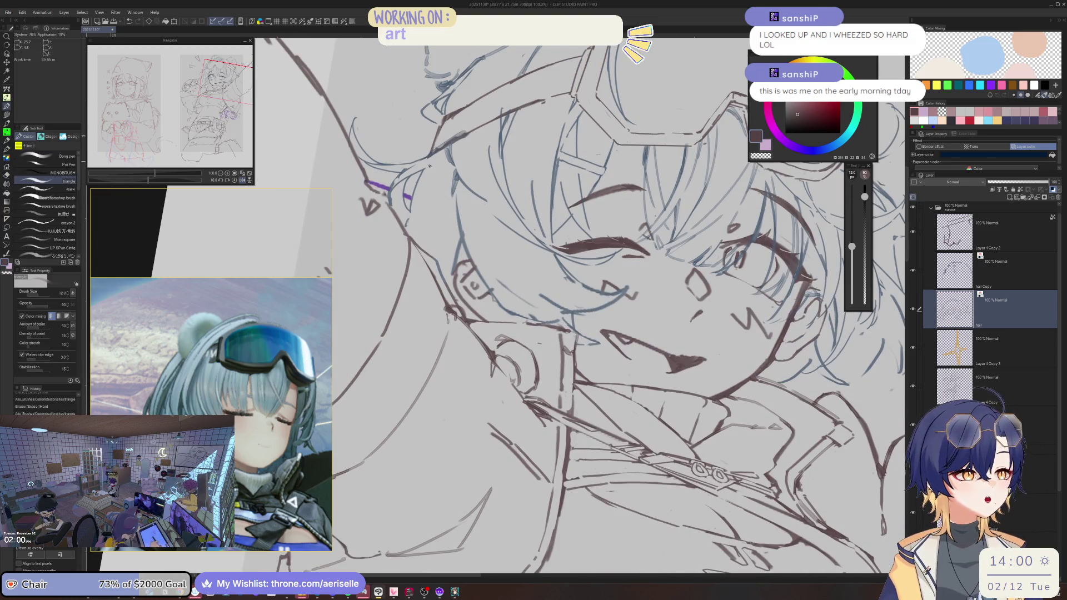
Step: Ink a hair strand beside the face, then redraw it more cleanly
left_click_drag(459, 177, 422, 236)
key("e")
left_click_drag(458, 177, 422, 233)
key("b")
mouse_move(451, 199)
left_mouse_down()
mouse_move(456, 266)
mouse_move(456, 254)
mouse_move(470, 264)
left_mouse_up()
key("e")
key("b")
Step: With the view flipped and rotated, clear stray lines and draw a hair stroke along the neck
key("h")
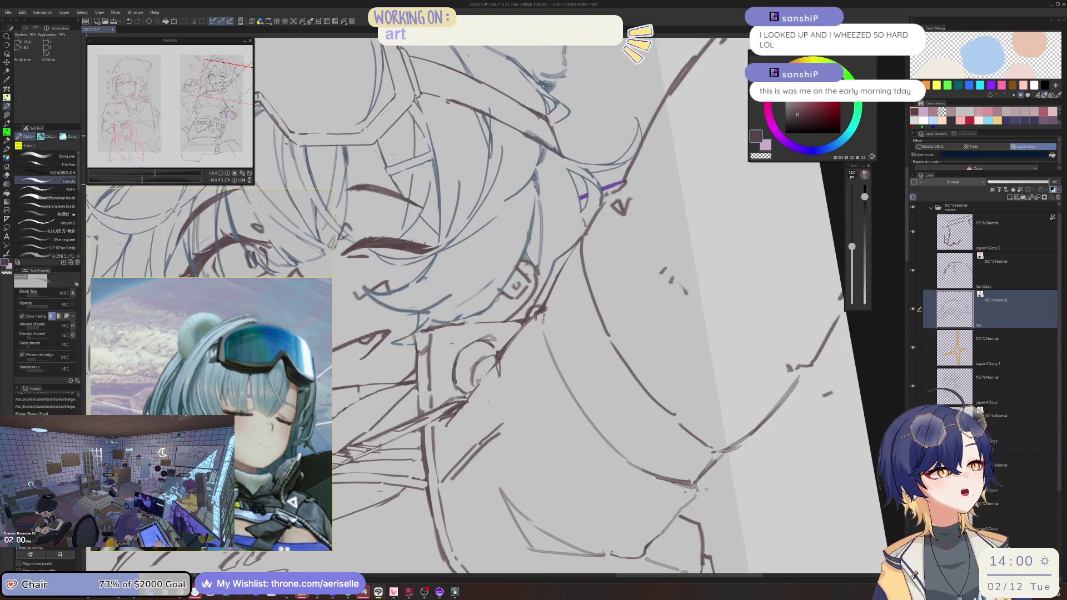
key("minus")
key("minus")
key("minus")
key("e")
mouse_move(516, 286)
left_mouse_down()
mouse_move(517, 322)
mouse_move(520, 261)
mouse_move(524, 338)
mouse_move(476, 244)
mouse_move(490, 315)
left_mouse_up()
key("b")
key("ctrl+z")
mouse_move(472, 259)
left_mouse_down()
mouse_move(477, 307)
mouse_move(505, 339)
mouse_move(515, 317)
mouse_move(555, 314)
mouse_move(525, 369)
left_mouse_up()
Step: Ink a short hair strand beside the face, cleaning and redrawing its ends
key("e")
mouse_move(520, 334)
left_mouse_down()
mouse_move(542, 320)
mouse_move(495, 339)
mouse_move(522, 333)
left_mouse_up()
key("p")
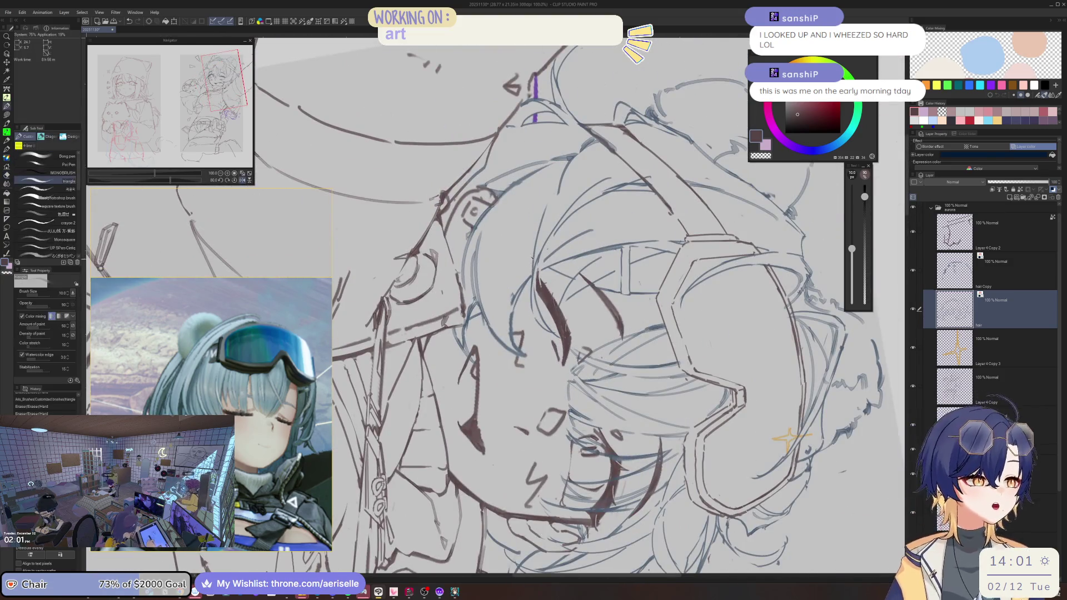
mouse_move(531, 250)
left_mouse_down()
mouse_move(511, 336)
mouse_move(526, 355)
left_mouse_up()
key("e")
key("p")
left_click_drag(514, 308, 517, 349)
key("ctrl+z")
mouse_move(510, 304)
left_mouse_down()
mouse_move(519, 356)
mouse_move(495, 306)
left_mouse_up()
Step: Replace a few strokes in the right-side hair and review the whole drawing
key("ctrl+minus")
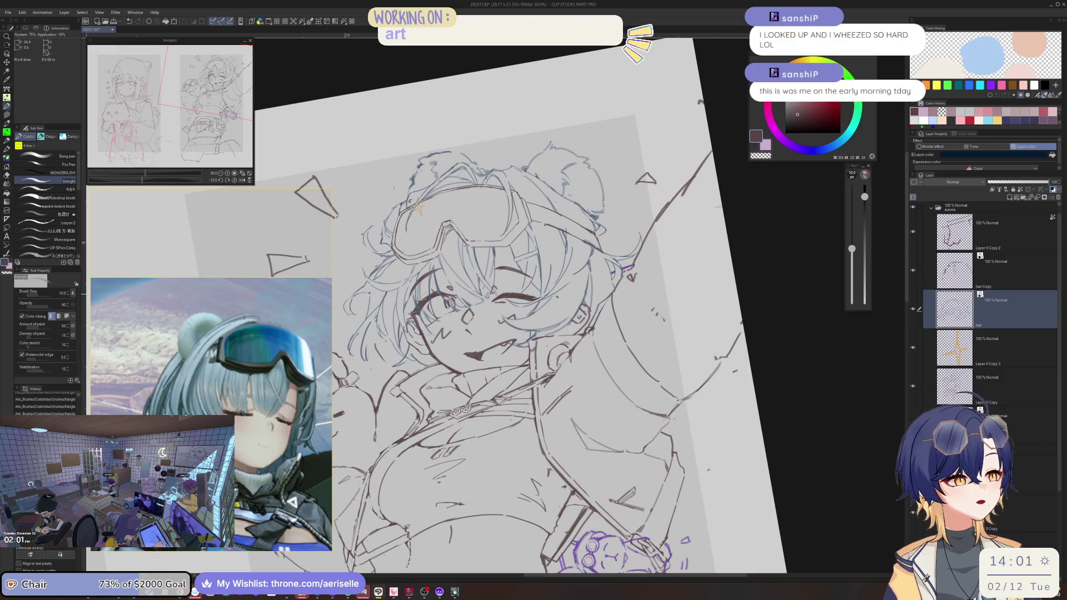
key("ctrl+plus")
key("e")
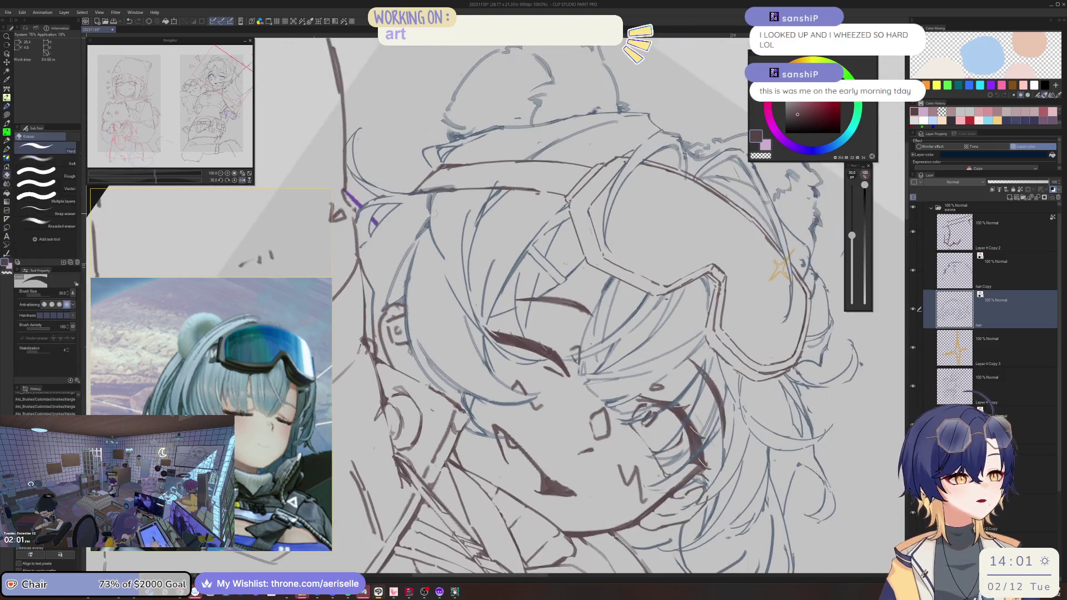
key("p")
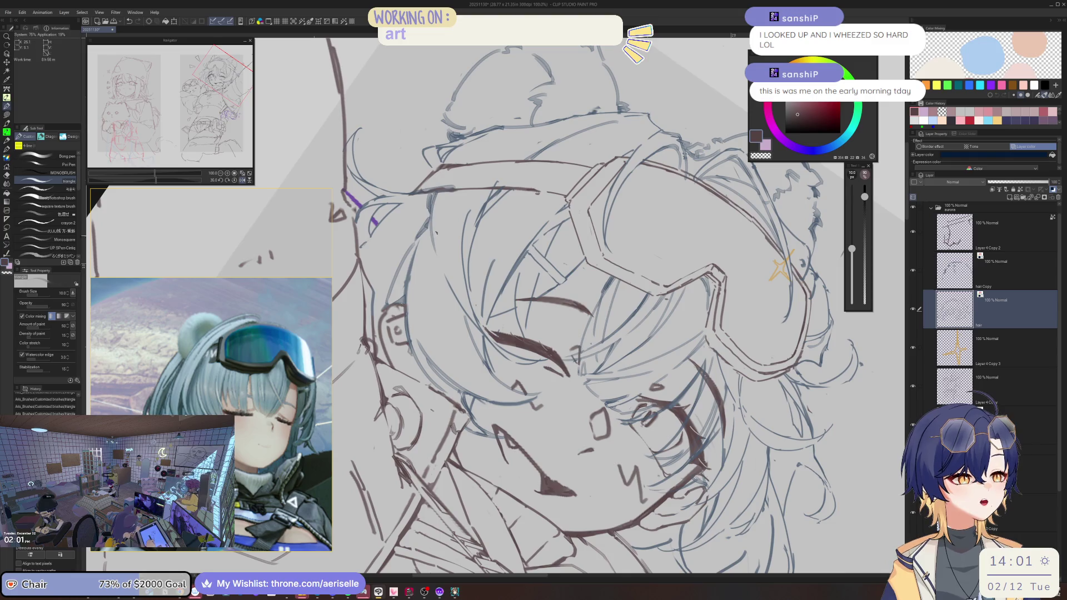
key("ctrl+minus")
left_click_drag(436, 193, 457, 190)
key("ctrl+plus")
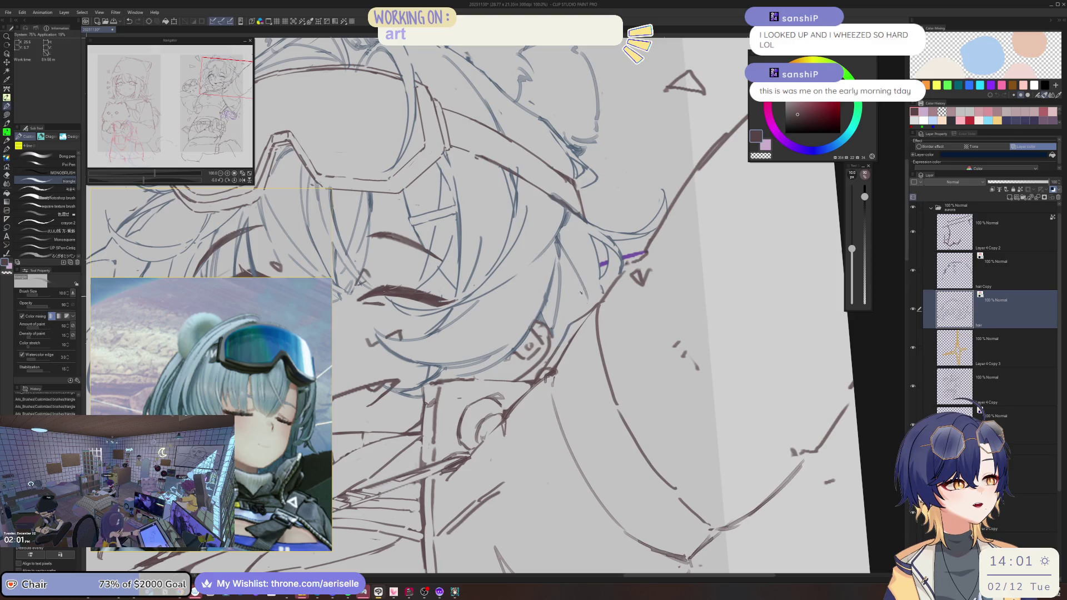
left_click_drag(558, 239, 584, 294)
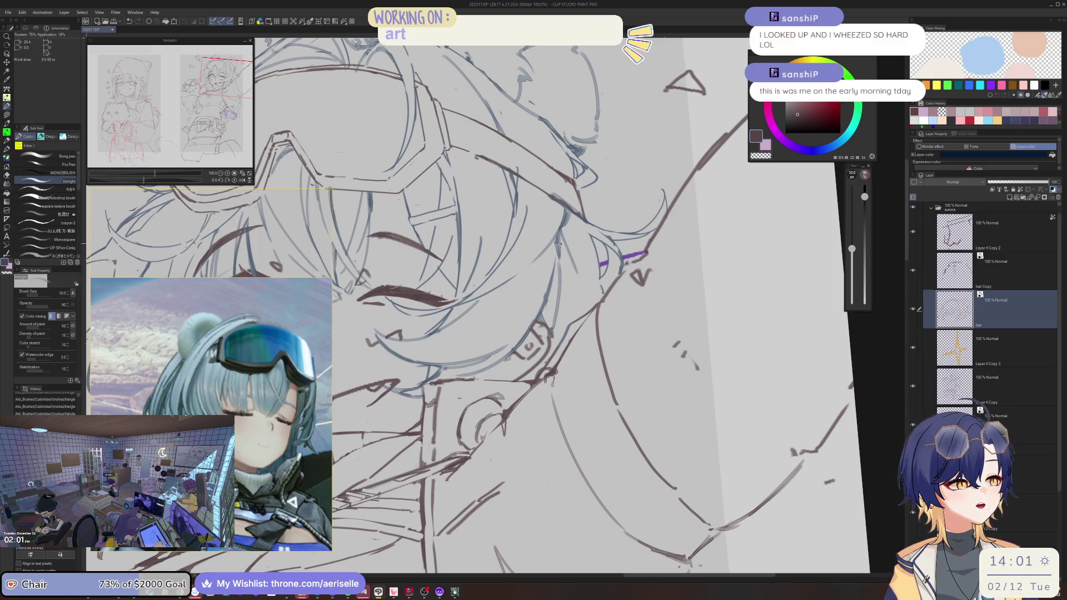
left_click_drag(583, 229, 586, 232)
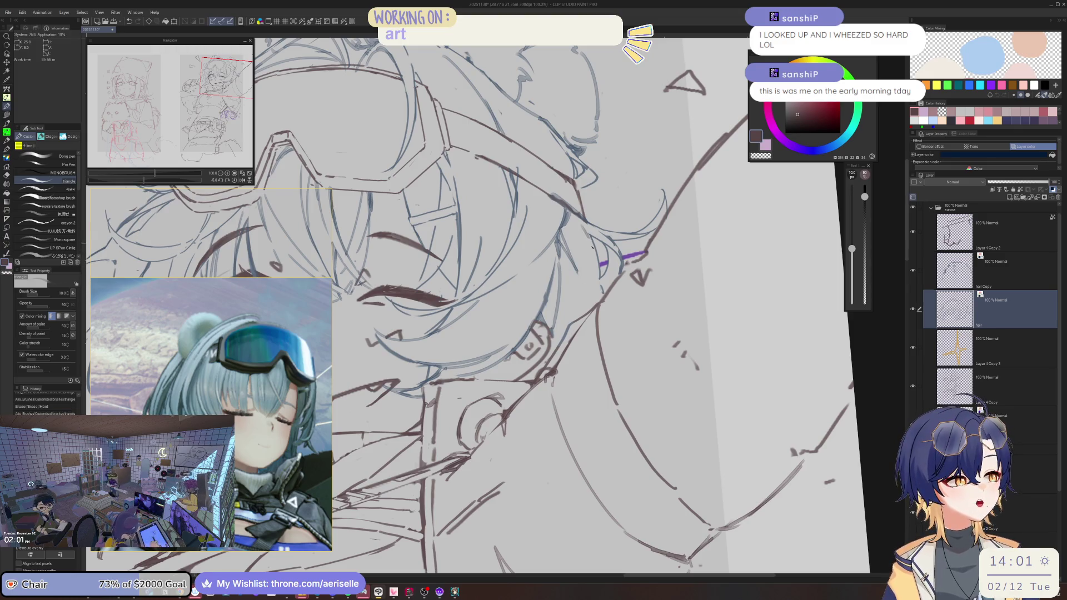
key("ctrl+minus")
key("ctrl+minus")
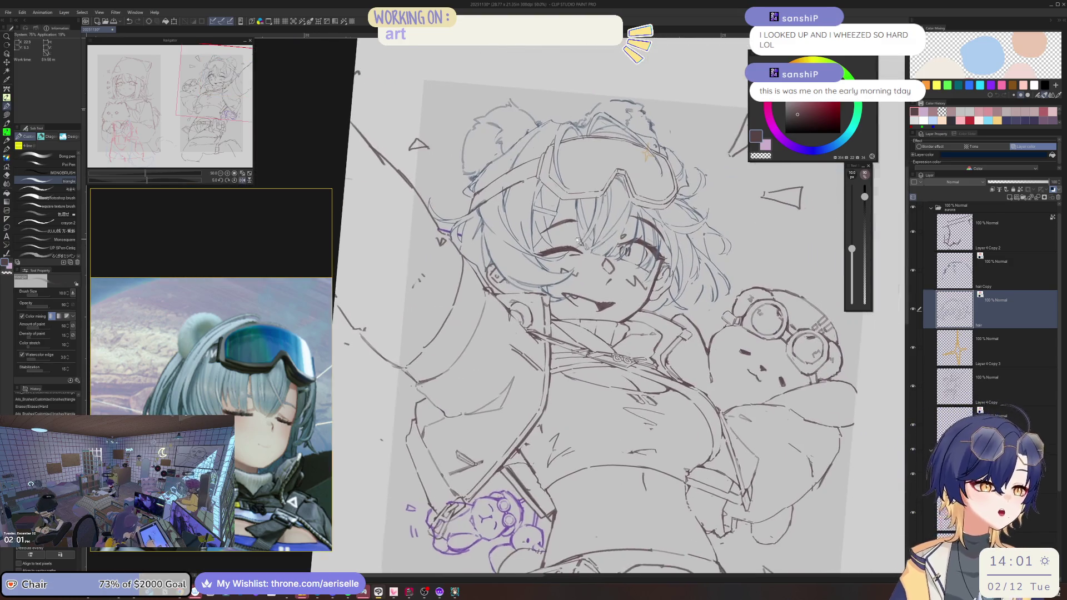